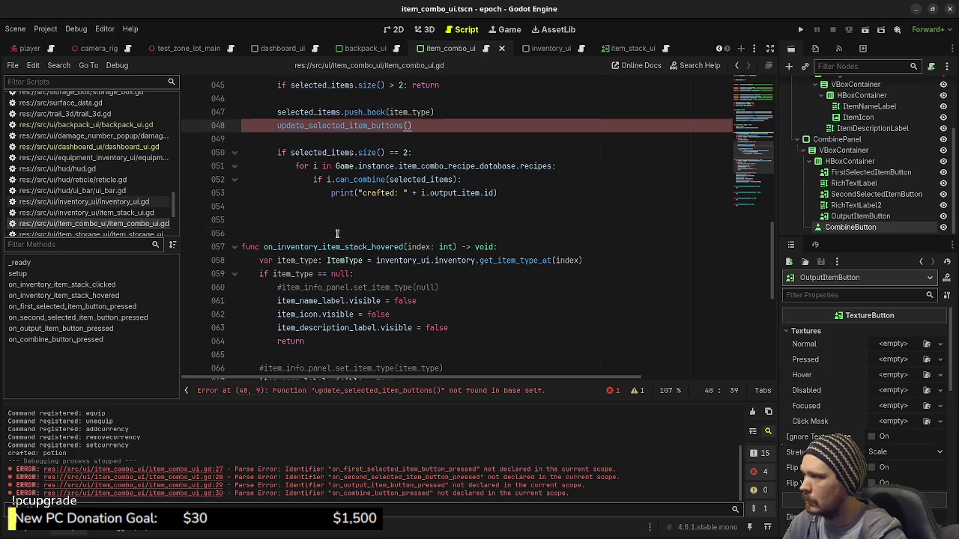
Write func update_selected_item_buttons() -> void: with a pass body above on_inventory_item_stack_clicked
scroll(406, 238, up, 7)
click(360, 274)
key(Return)
text(func u)
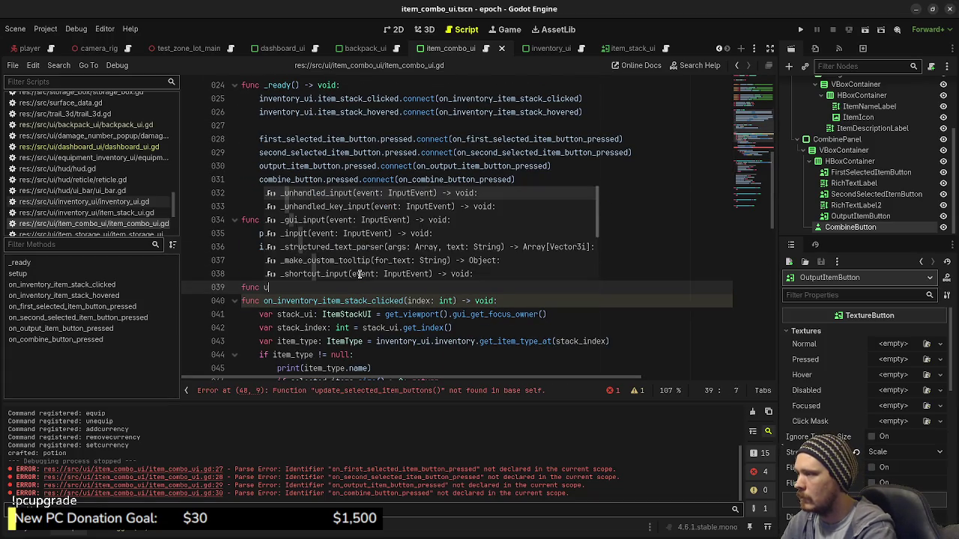
text(pdate_selected_i)
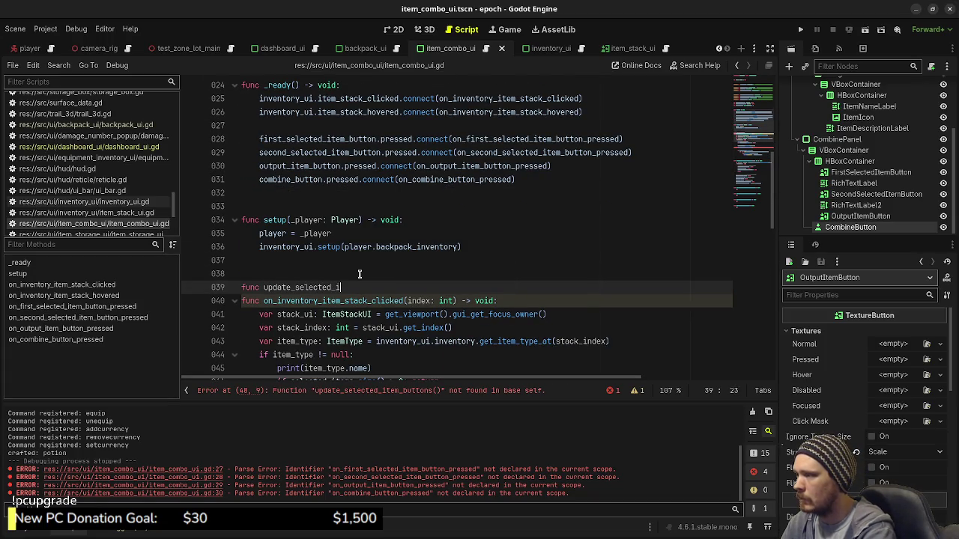
text(tem_buttons() -> void)
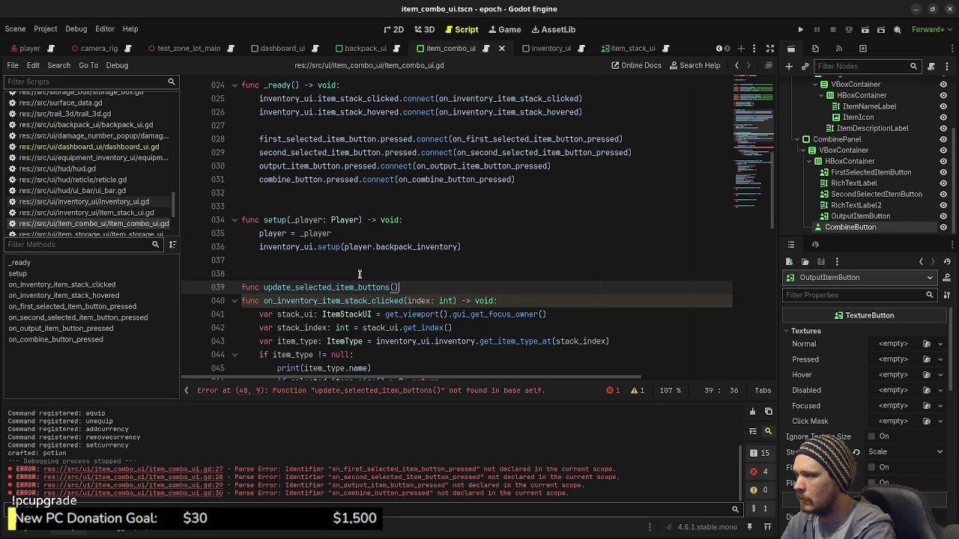
text(:)
key(Return)
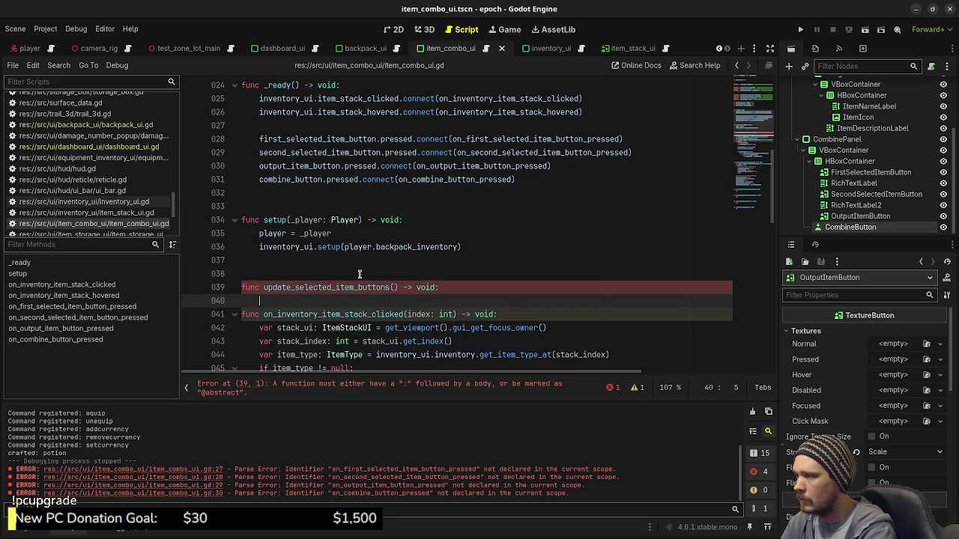
text(pass)
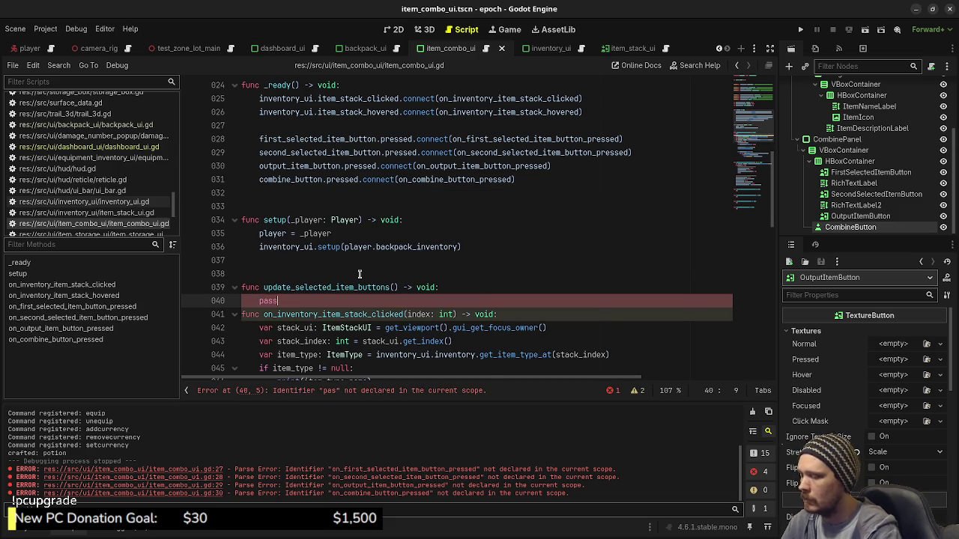
key(Return)
key(Return)
Delete the stray empty line after the handler and save the script
scroll(359, 274, down, 6)
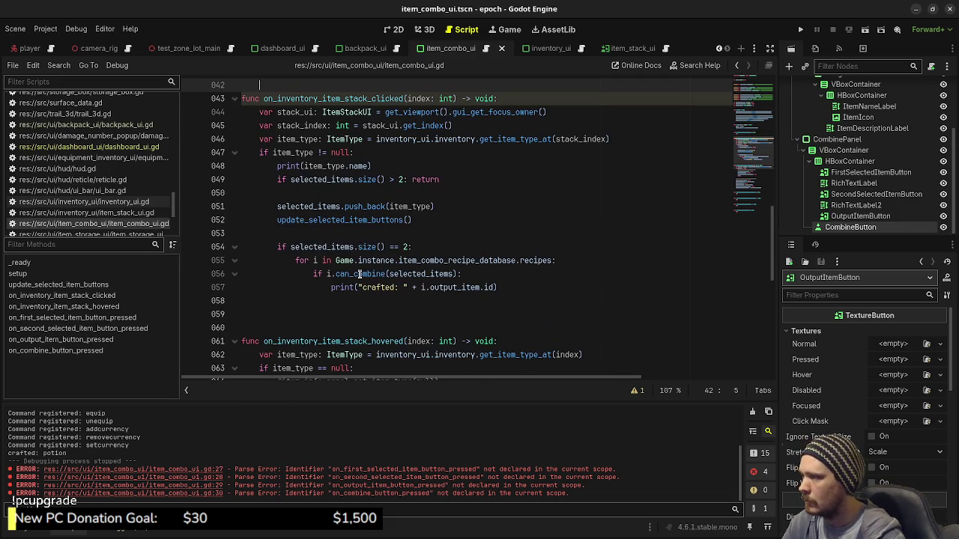
click(373, 332)
key(BackSpace)
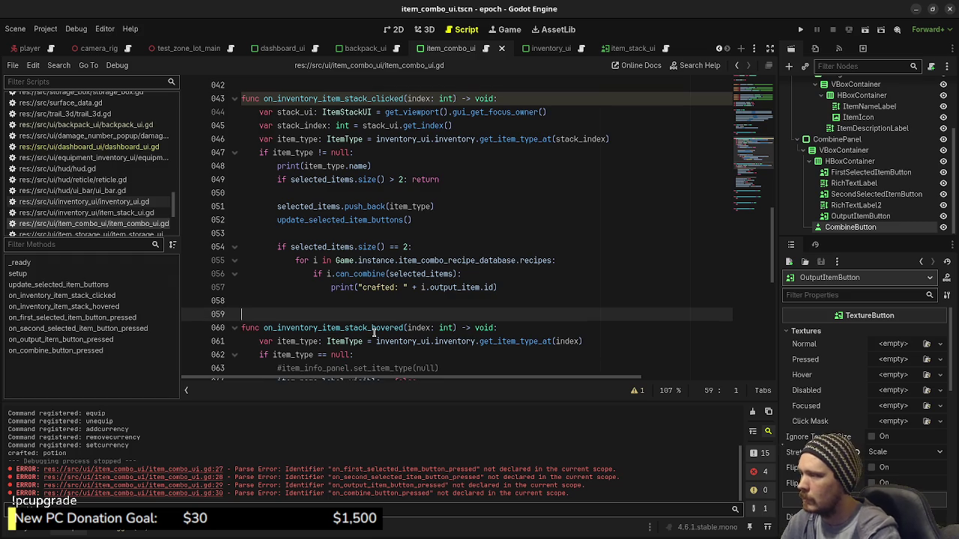
key(ctrl+s)
ctrl+click(376, 220)
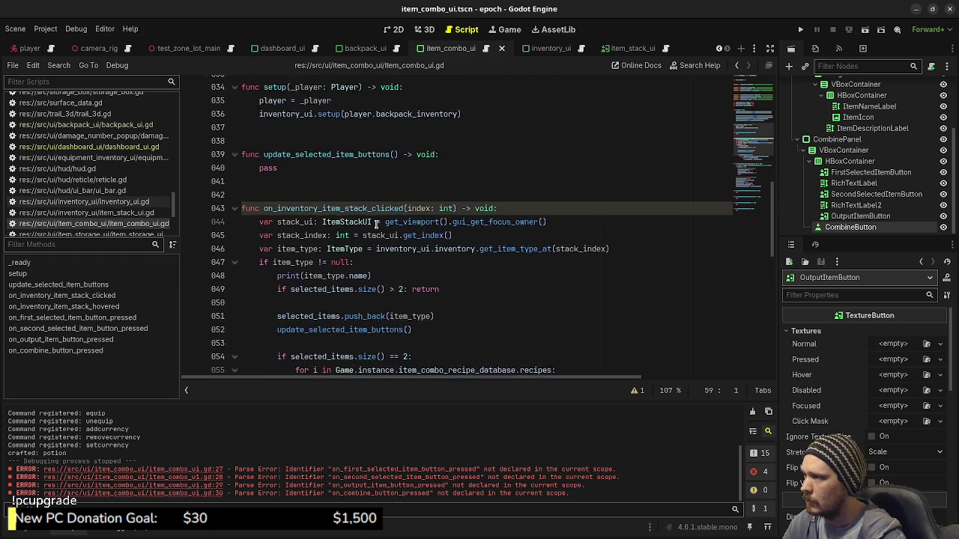
mouse_move(464, 275)
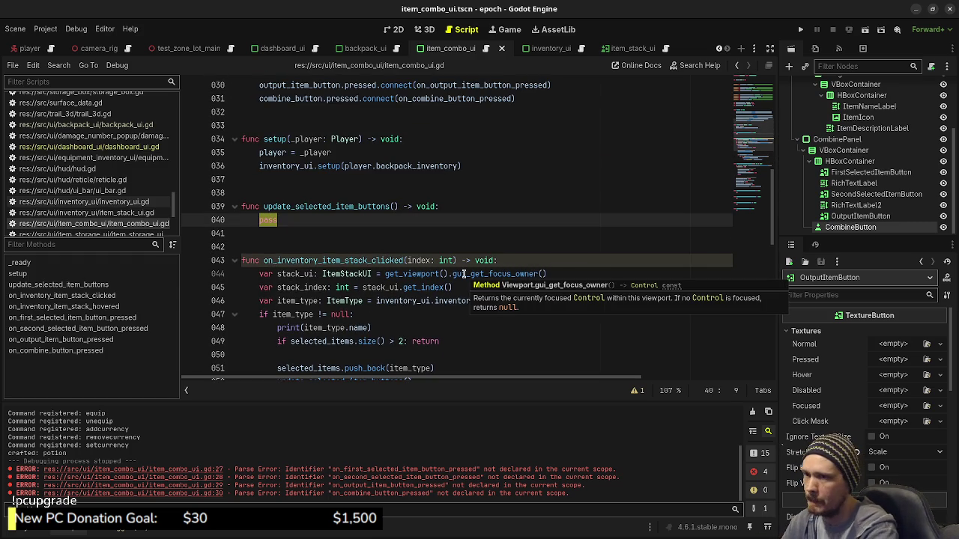
Write first_selected_item_button.texture_normal = selected_items[0].icon in the new function
text(first)
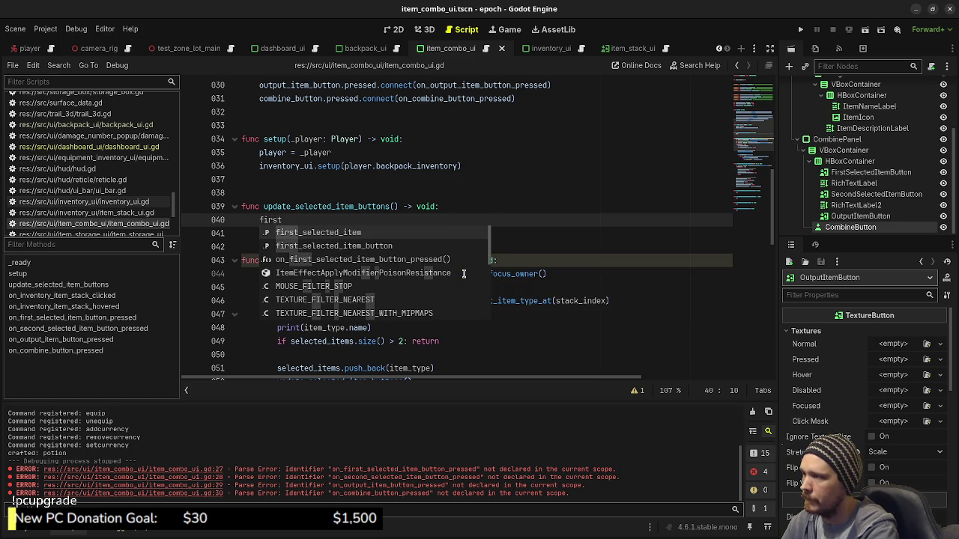
key(Down)
key(Return)
text(.texture)
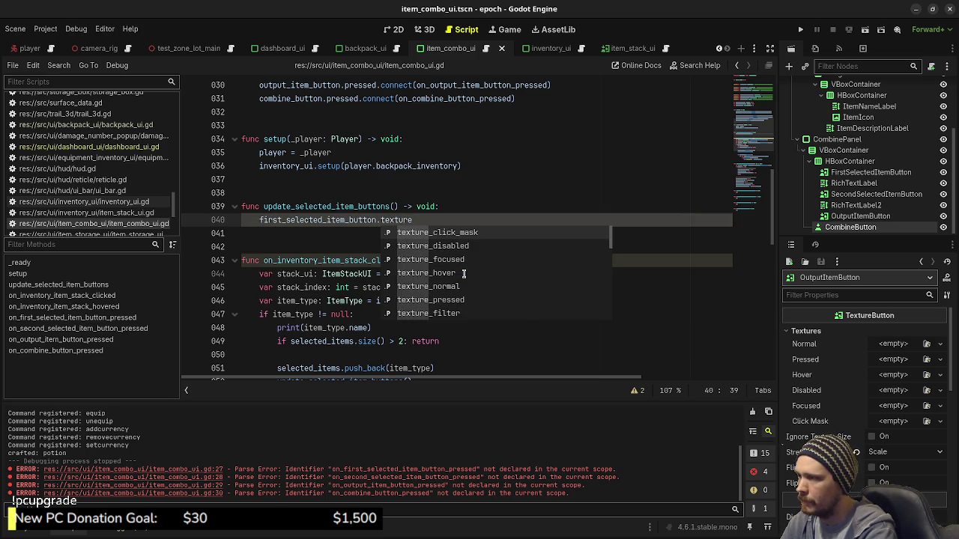
key(BackSpace)
key(BackSpace)
key(BackSpace)
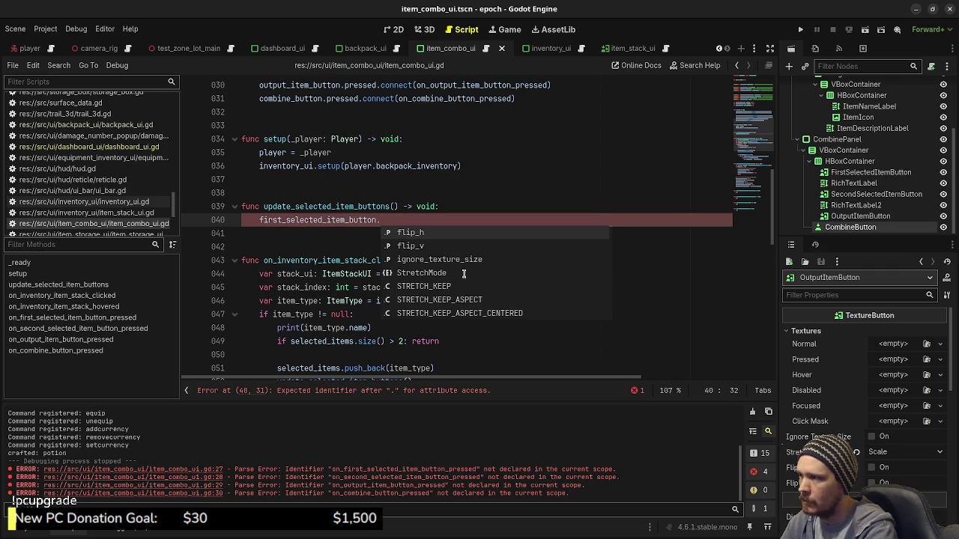
text(norma)
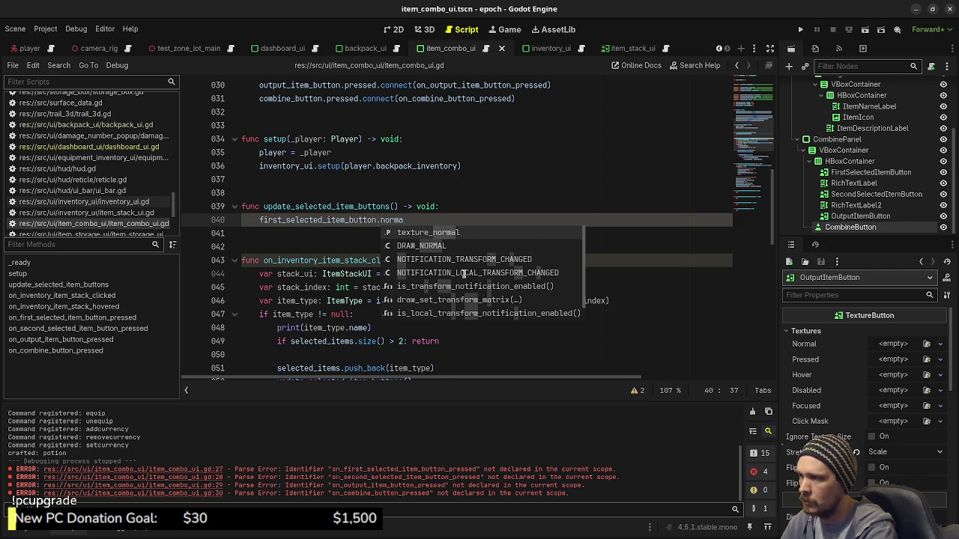
key(Return)
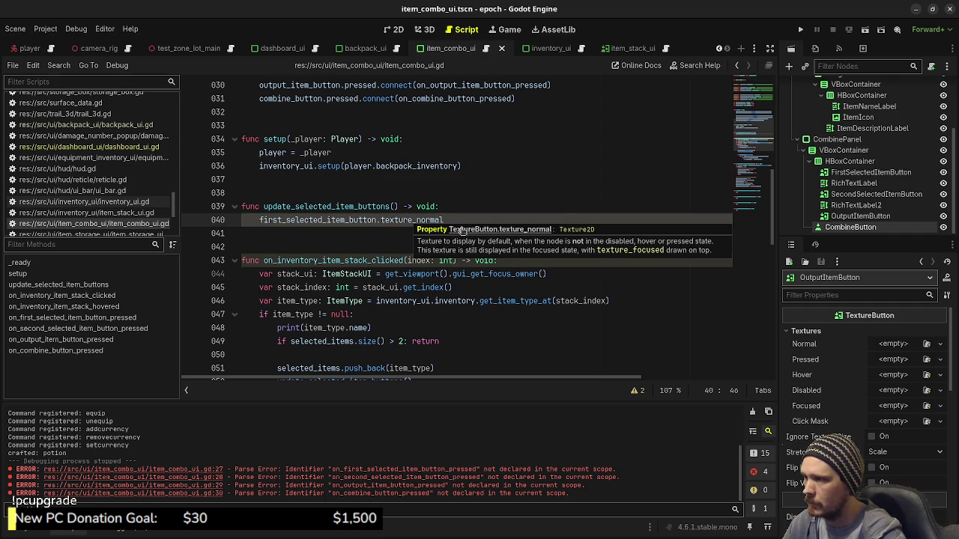
text( = )
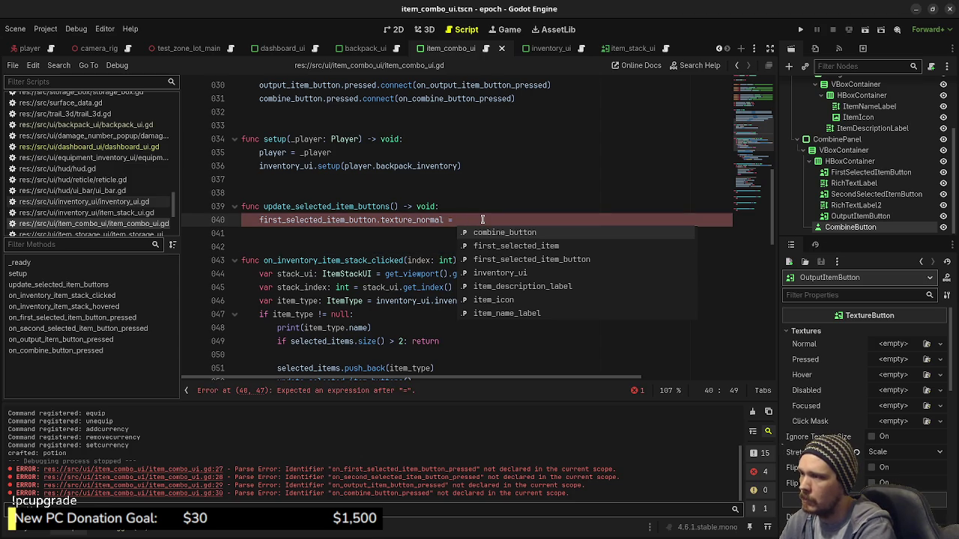
text(selec)
key(Return)
text([)
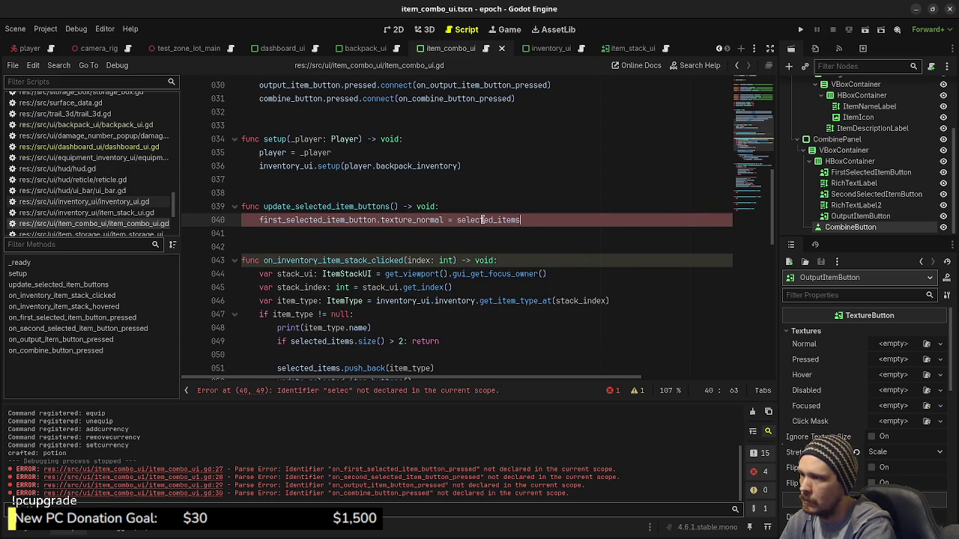
text(0].)
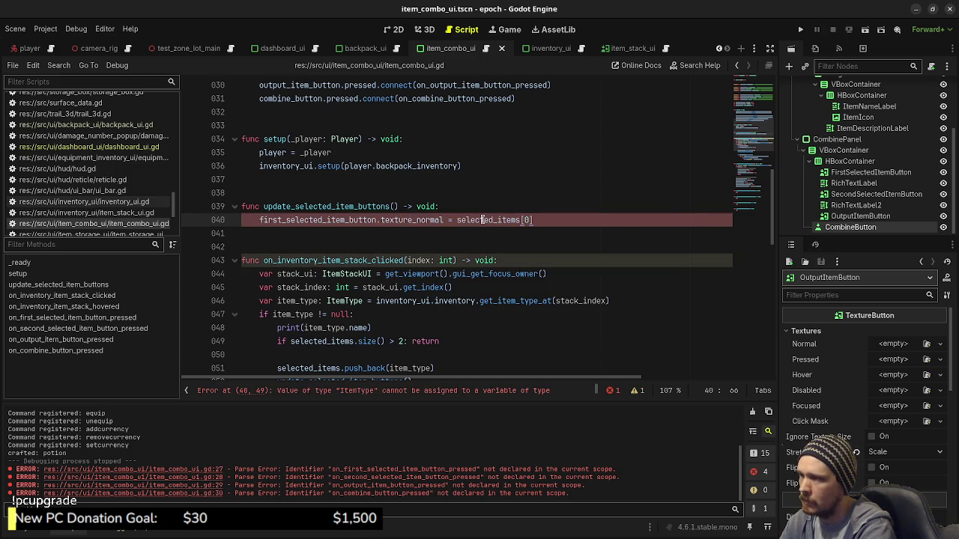
text(icon)
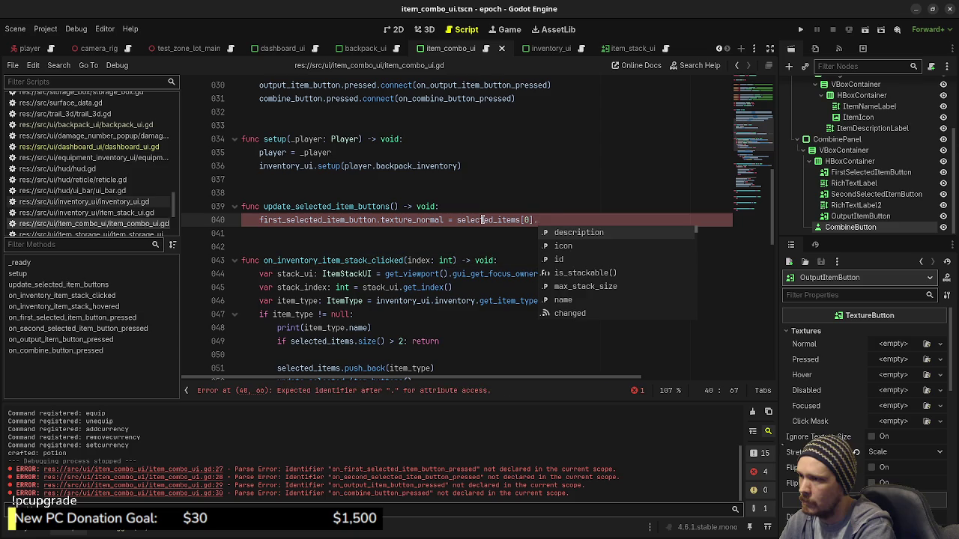
Wrap that assignment in an if check so it only runs when selected_items[0] is non-null
click(464, 209)
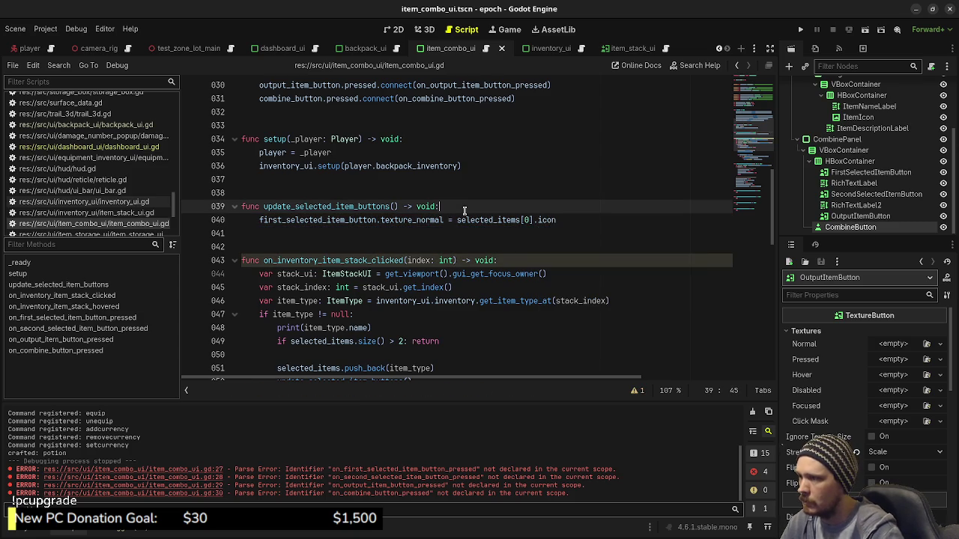
key(Return)
text(if)
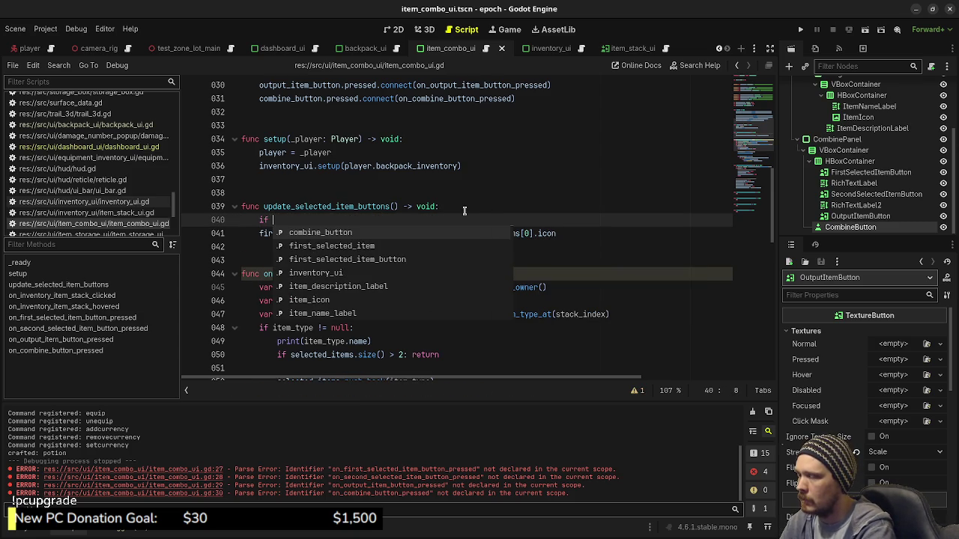
click(465, 211)
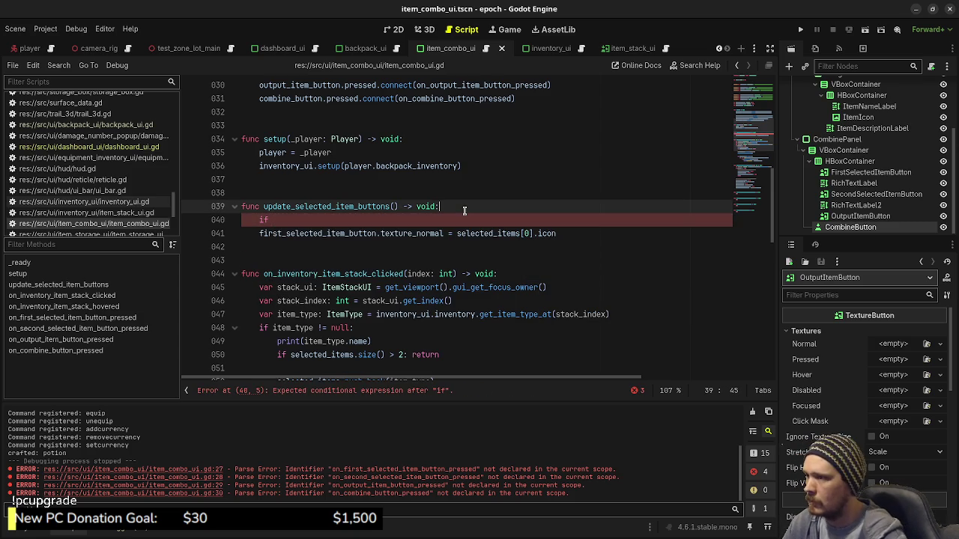
click(406, 220)
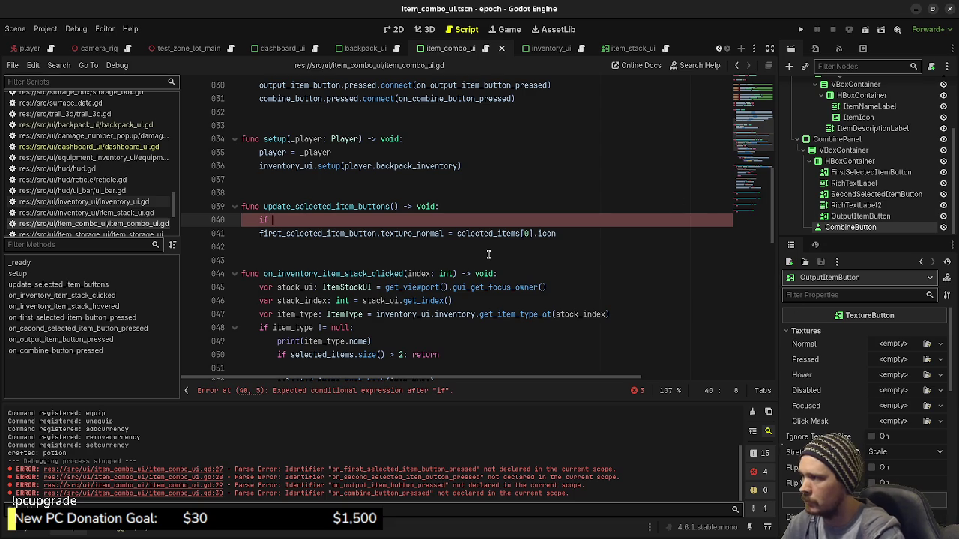
text(sele)
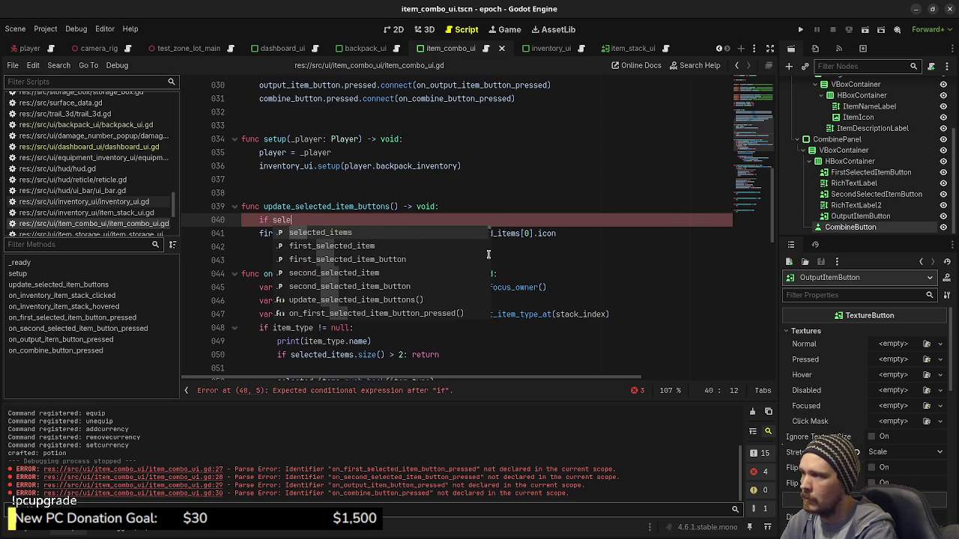
text(cted_items[0] ==)
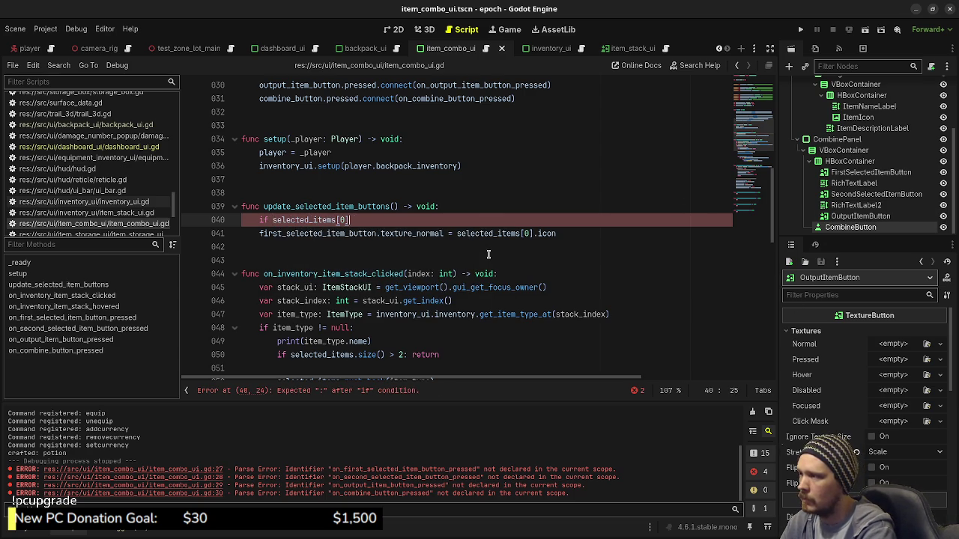
key(BackSpace)
key(BackSpace)
key(BackSpace)
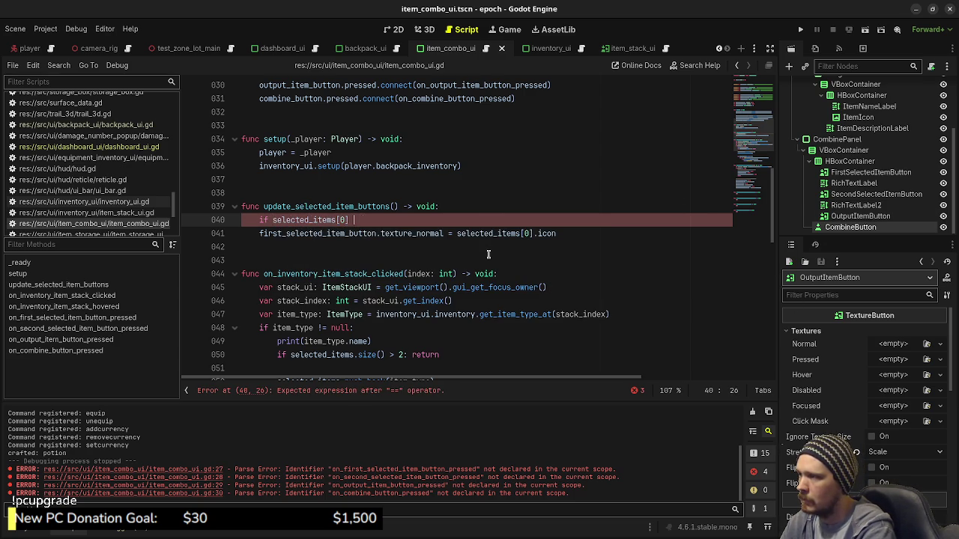
text(!= null:)
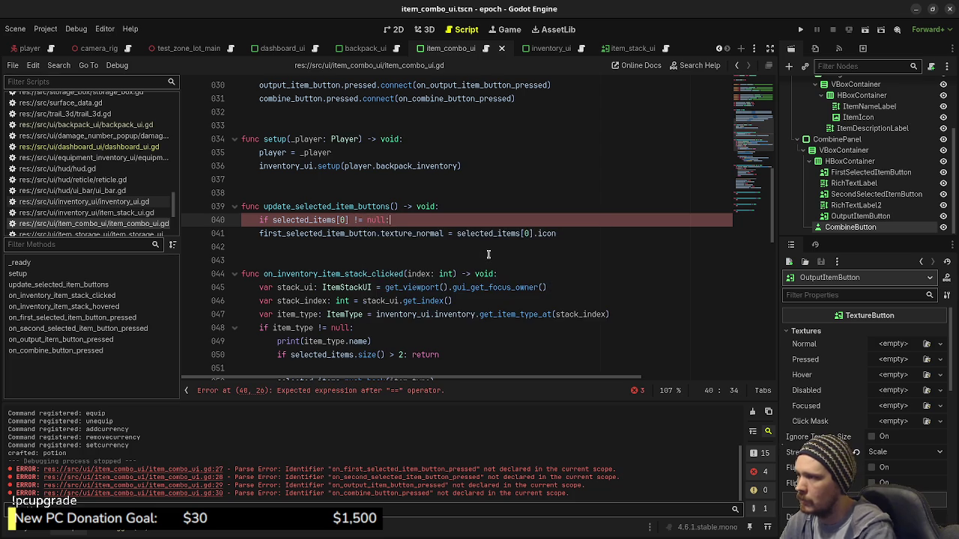
click(260, 233)
key(Tab)
key(End)
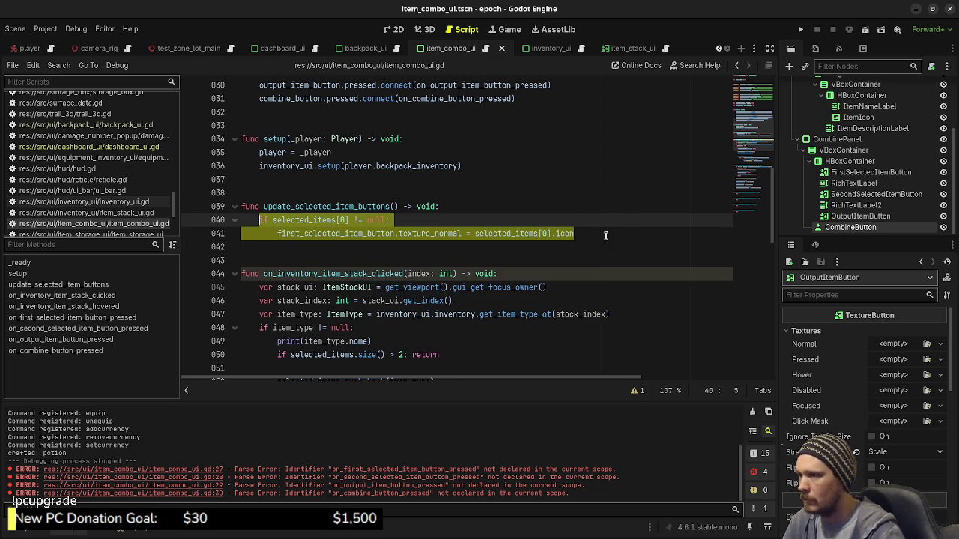
Duplicate the if block for second_selected_item_button using selected_items[1], and save
key(Return)
key(BackSpace)
text(if selected_items[0] != null: 		first_selected_item_button.texture_normal = selected_items[0].icon)
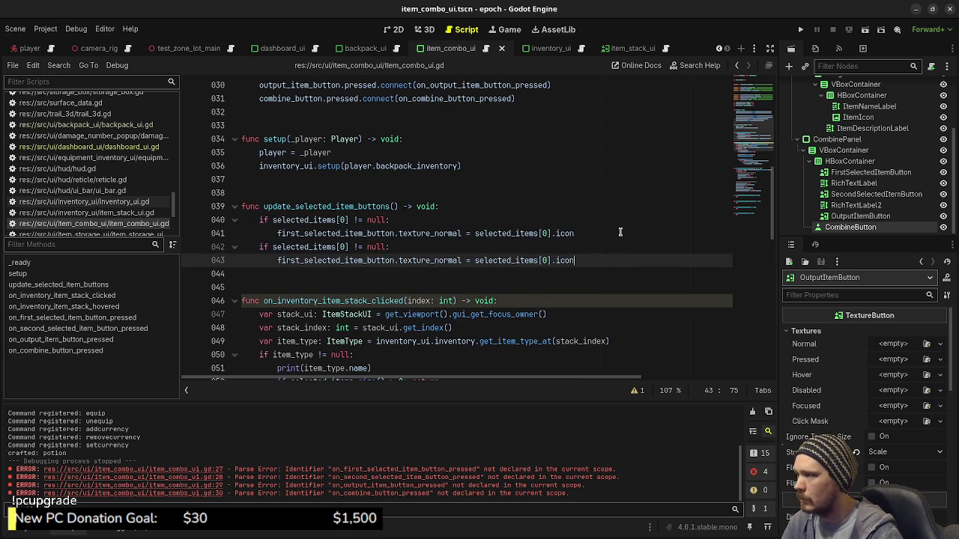
click(347, 247)
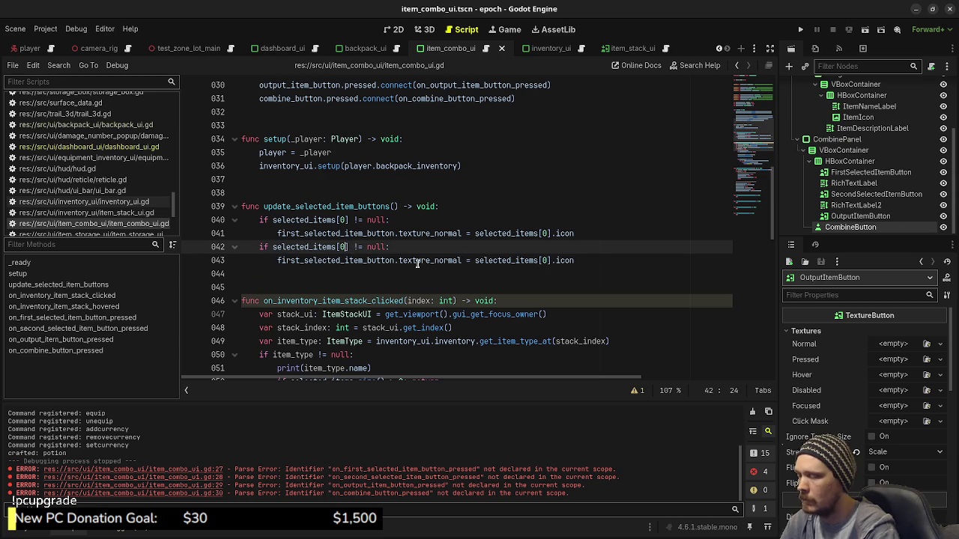
text(1)
drag(301, 260, 276, 261)
text(second)
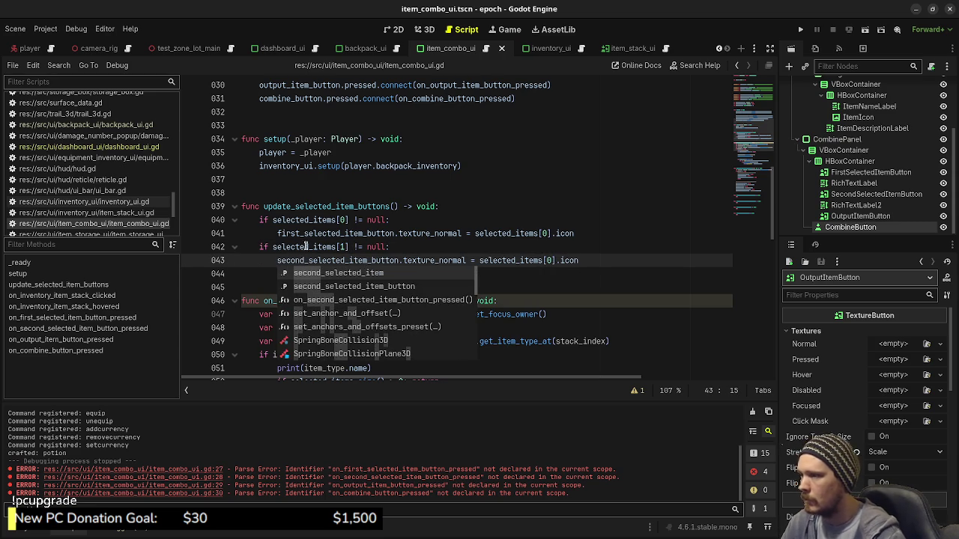
click(550, 260)
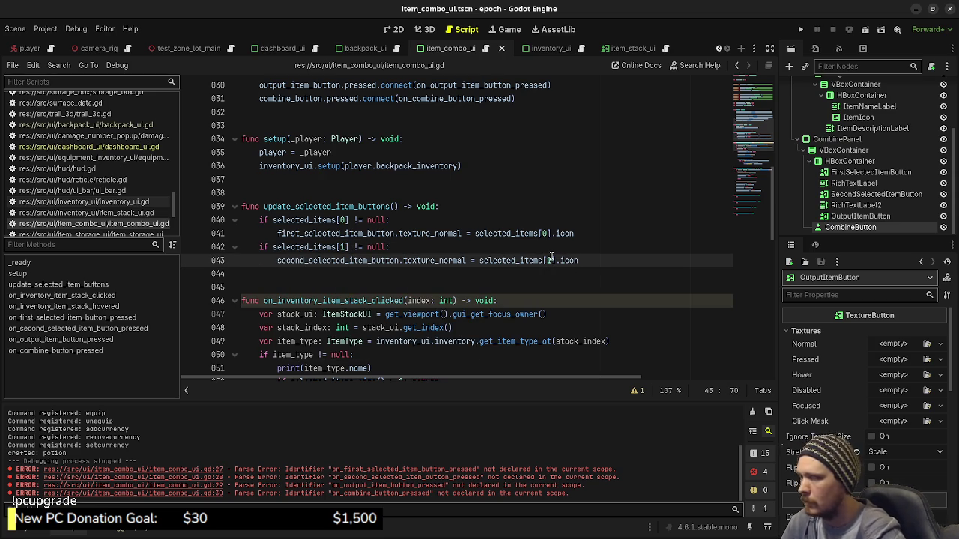
key(ctrl+s)
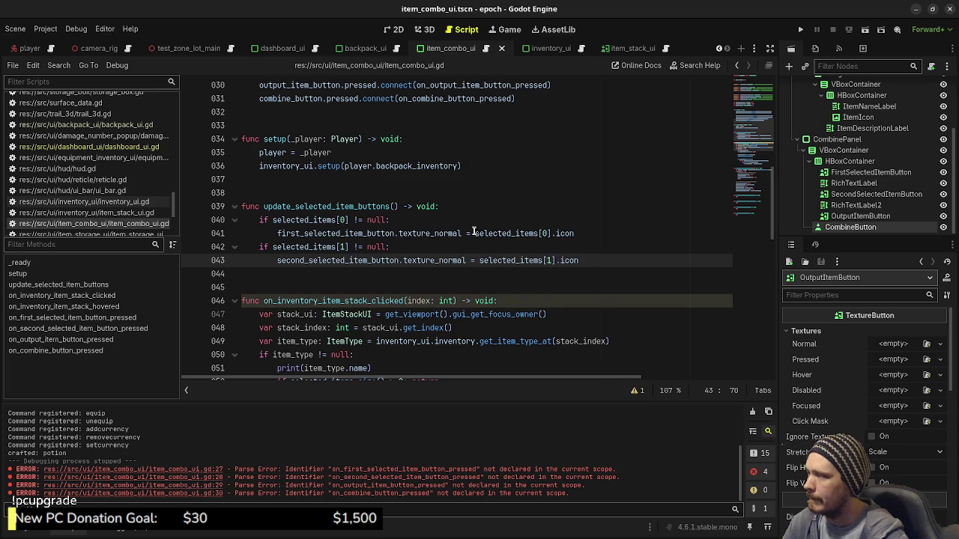
scroll(419, 240, up, 3)
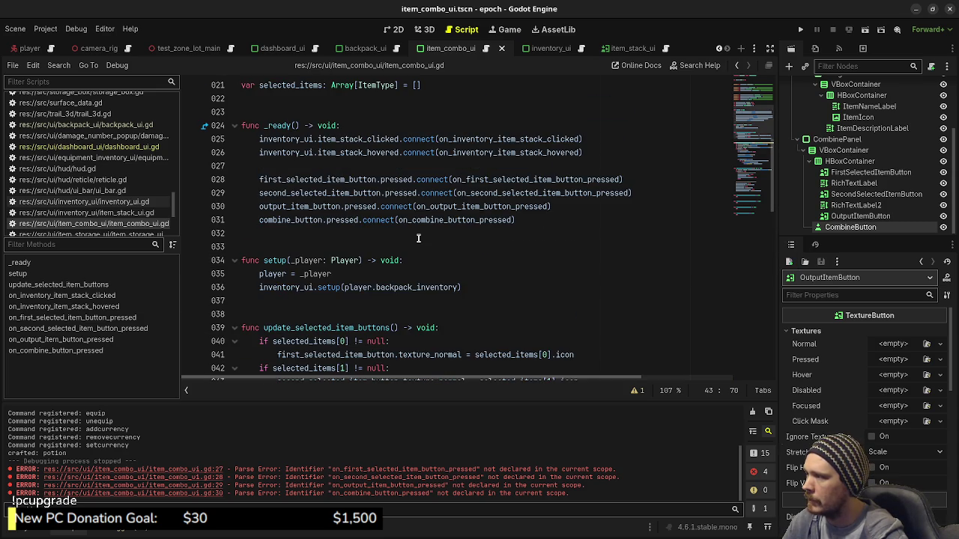
Add output_item_button.texture_normal = i.output_item.icon after the crafted print, then run the game
scroll(419, 238, down, 8)
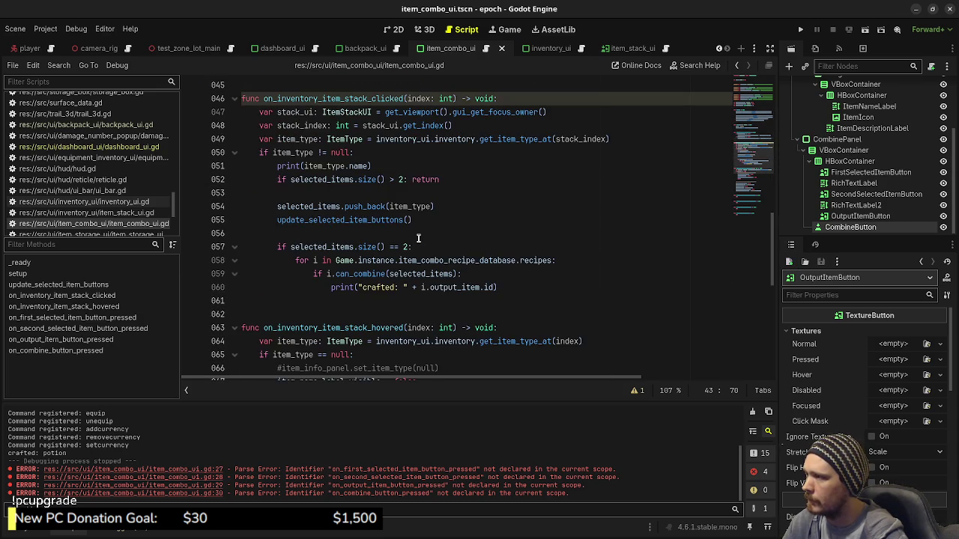
click(509, 287)
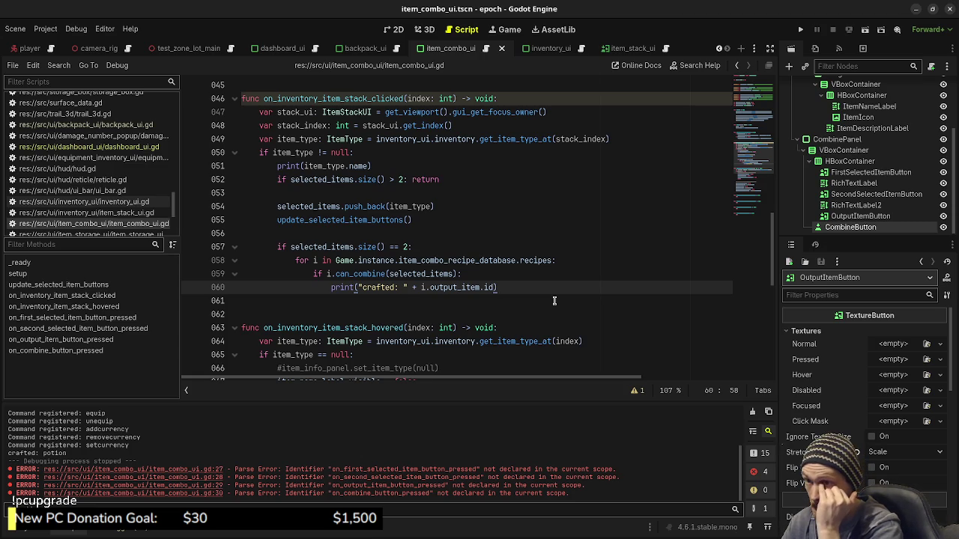
key(Return)
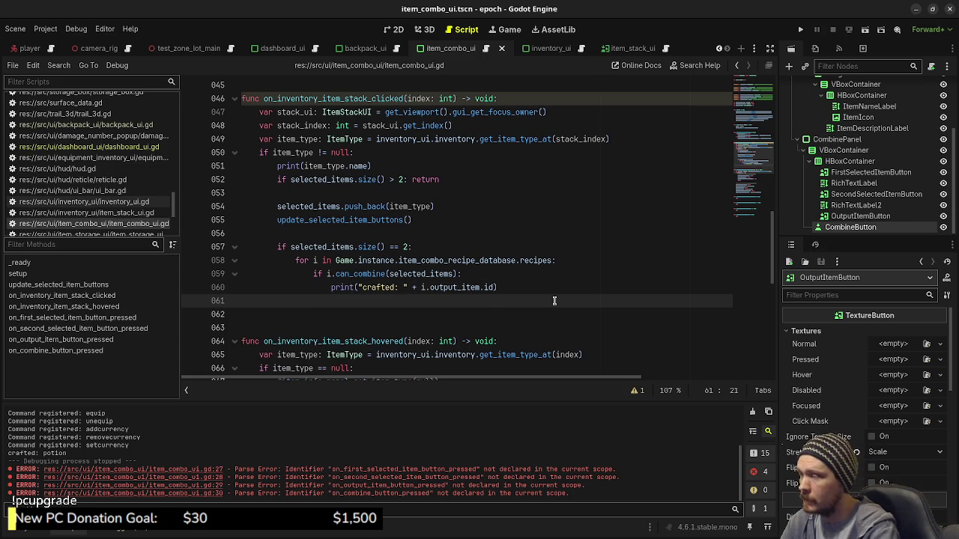
text(c)
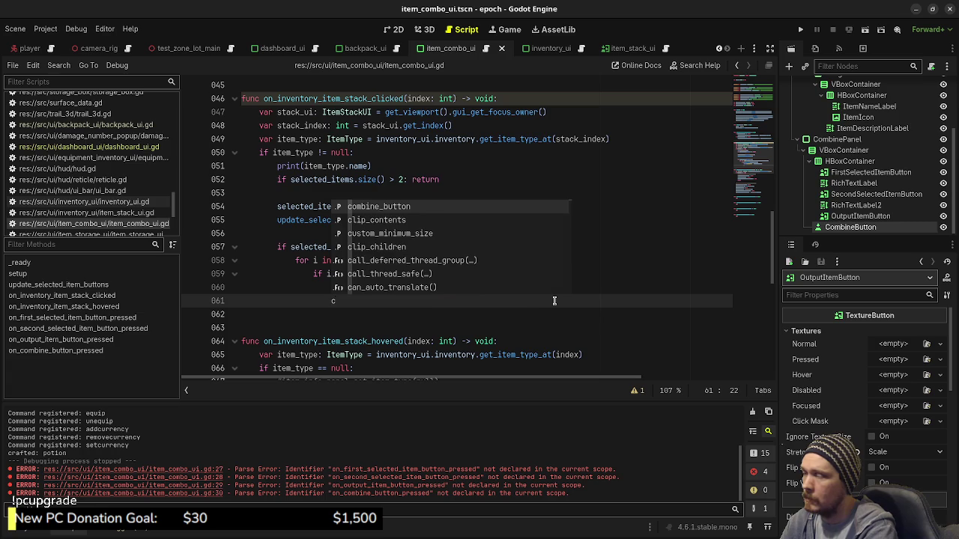
text(ut)
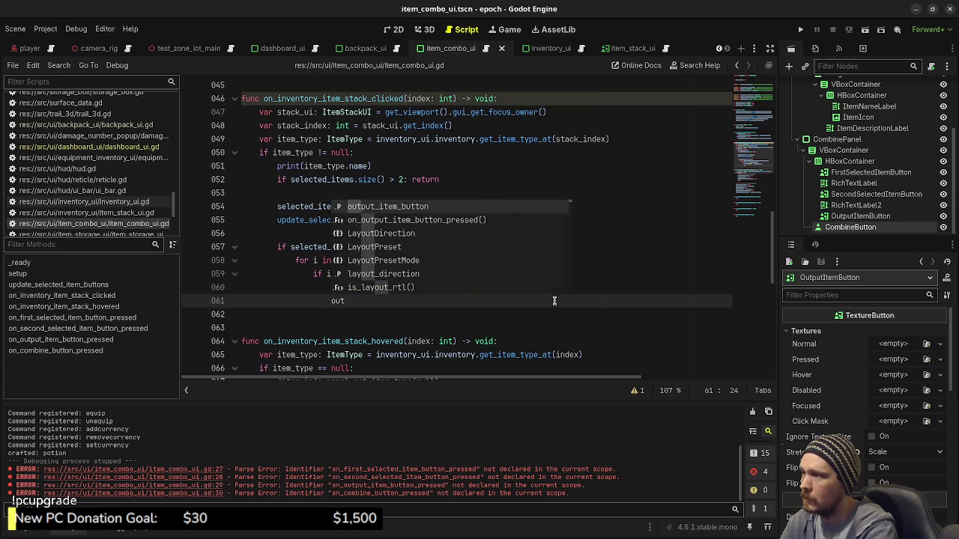
key(Return)
text(.texture_norma)
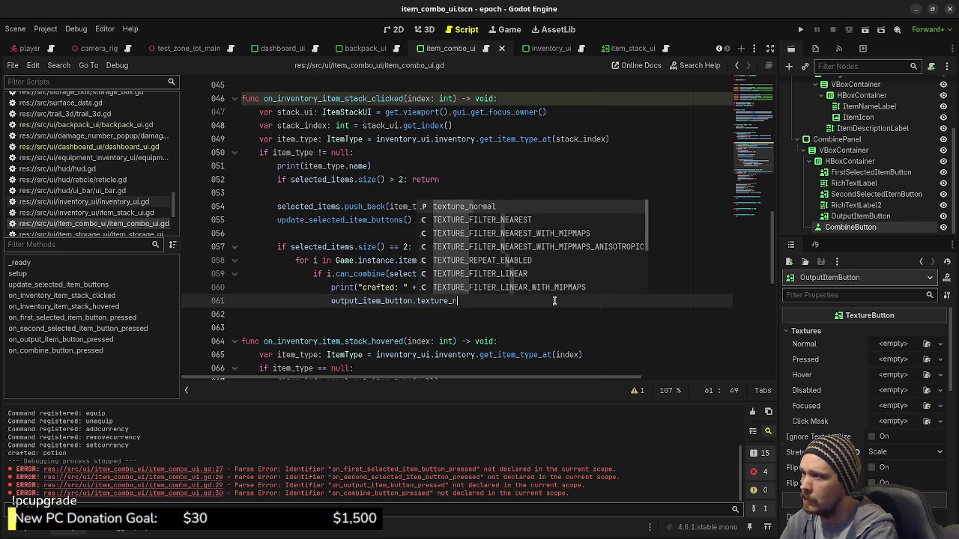
text(l =)
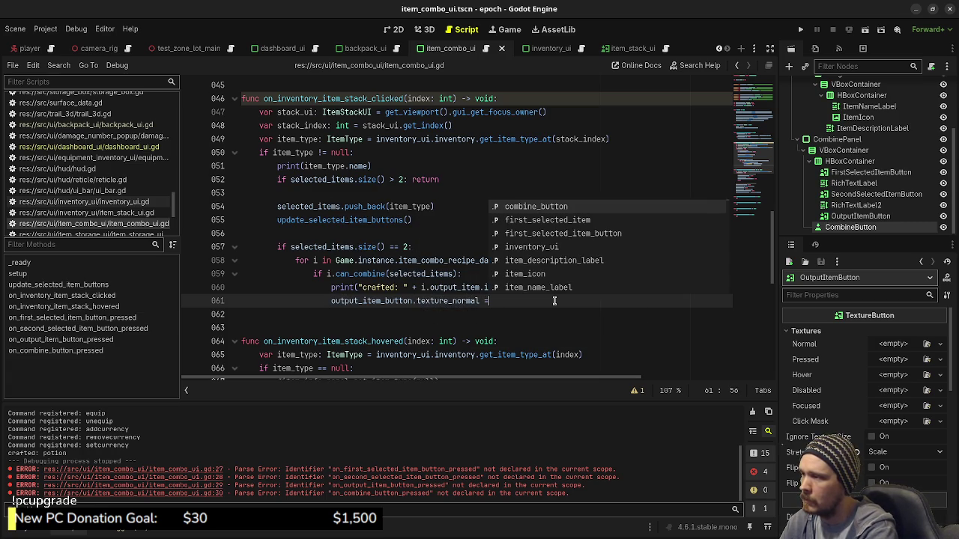
text( i.output)
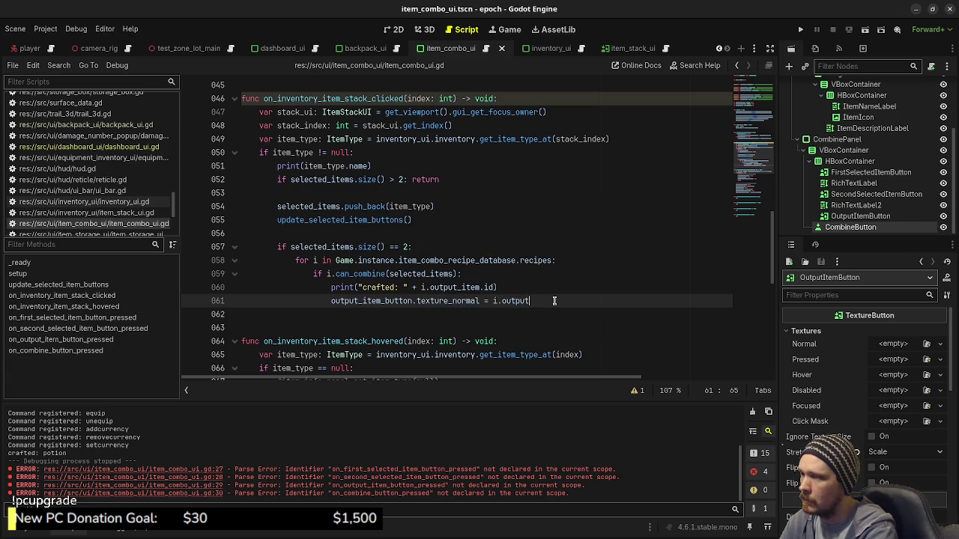
text(_item.icon)
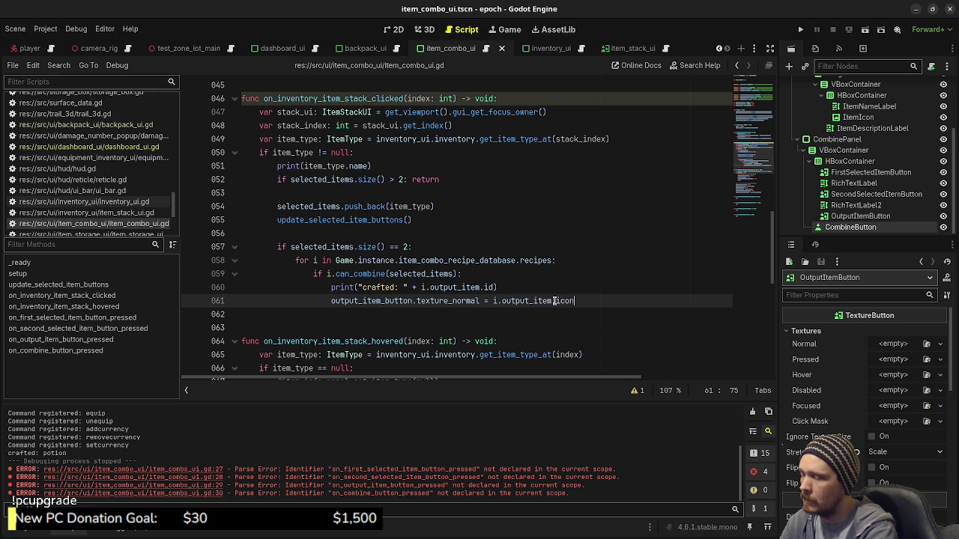
key(F5)
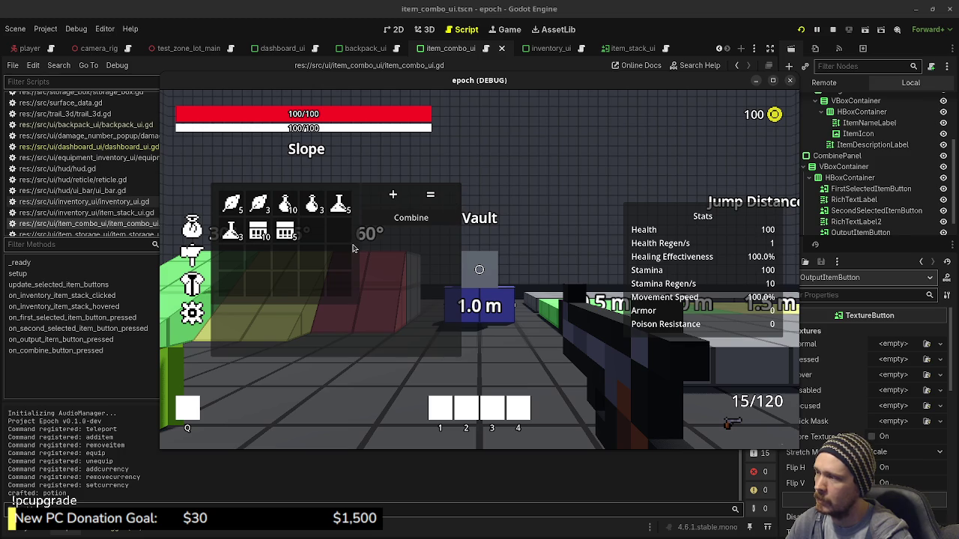
In the running game, reopen the inventory and pick the Herb stack for combining
key(Tab)
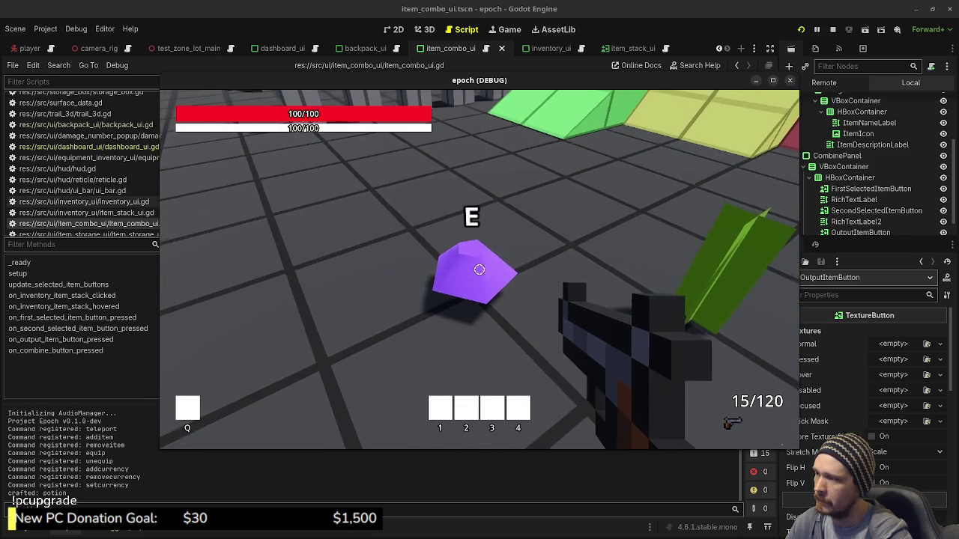
key(Tab)
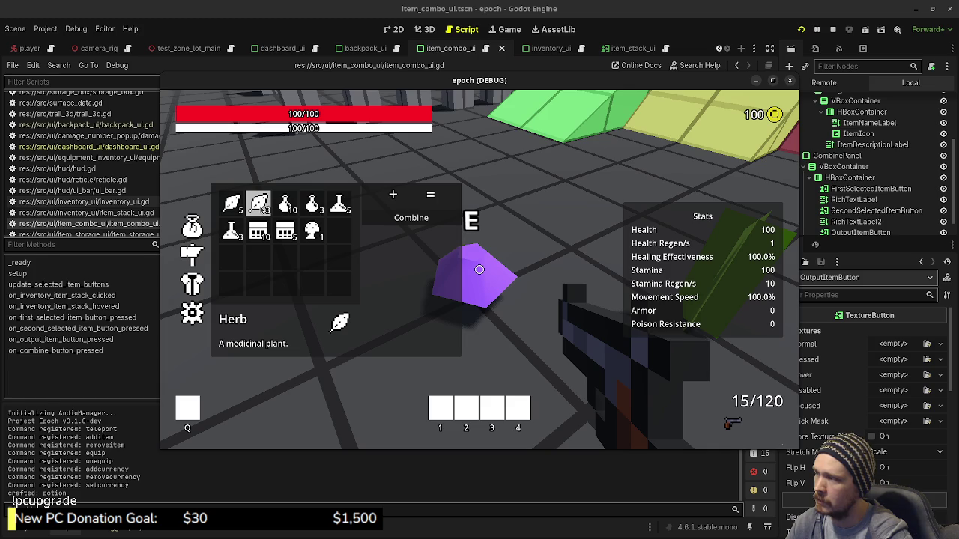
click(259, 205)
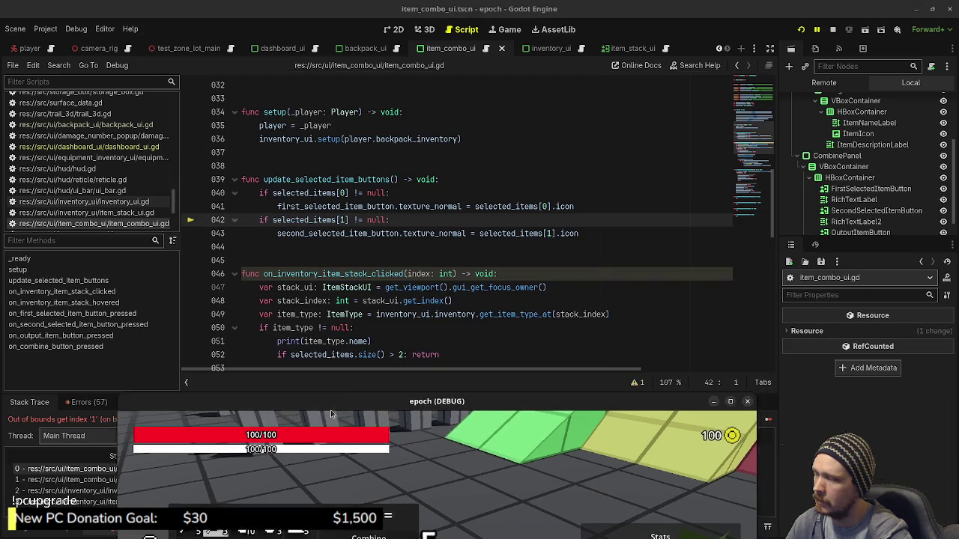
drag(330, 410, 315, 451)
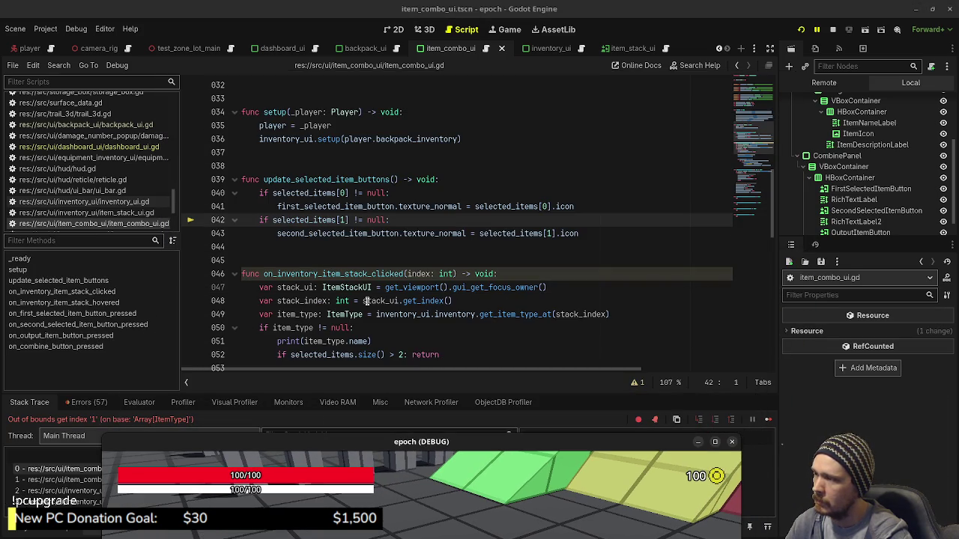
mouse_move(367, 300)
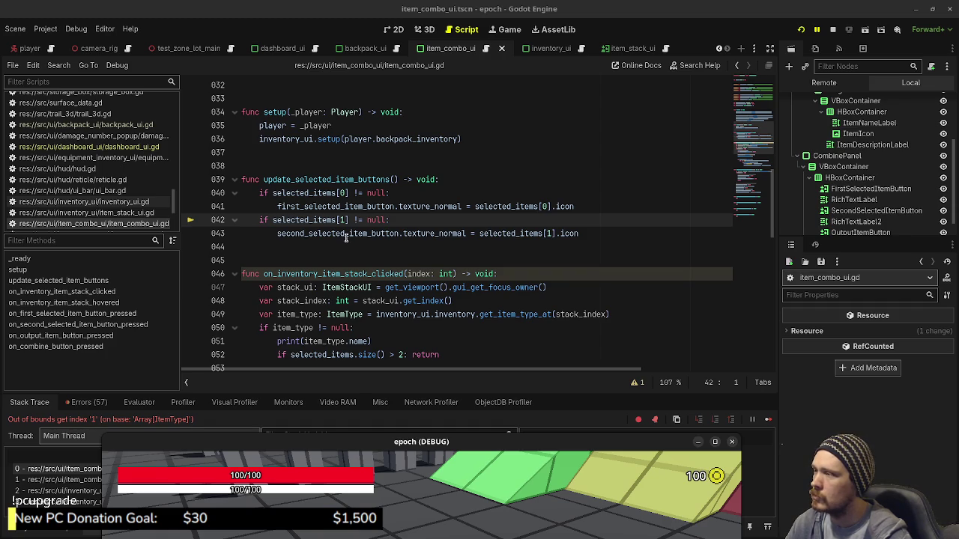
click(272, 221)
mouse_move(320, 223)
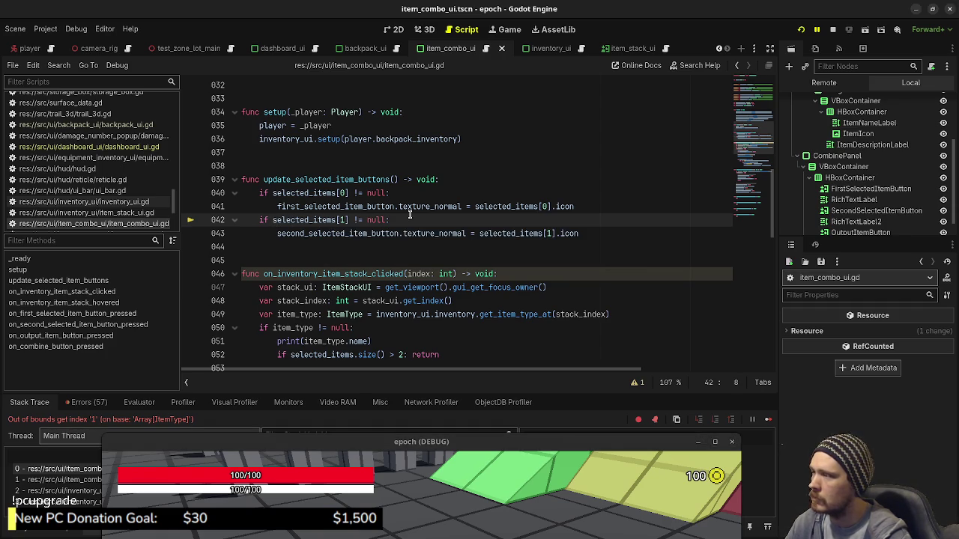
click(447, 180)
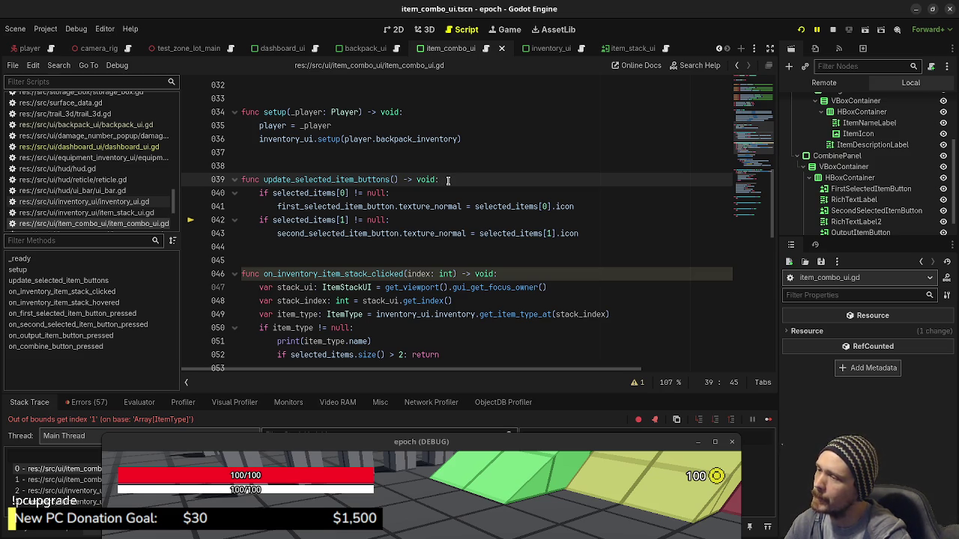
click(273, 220)
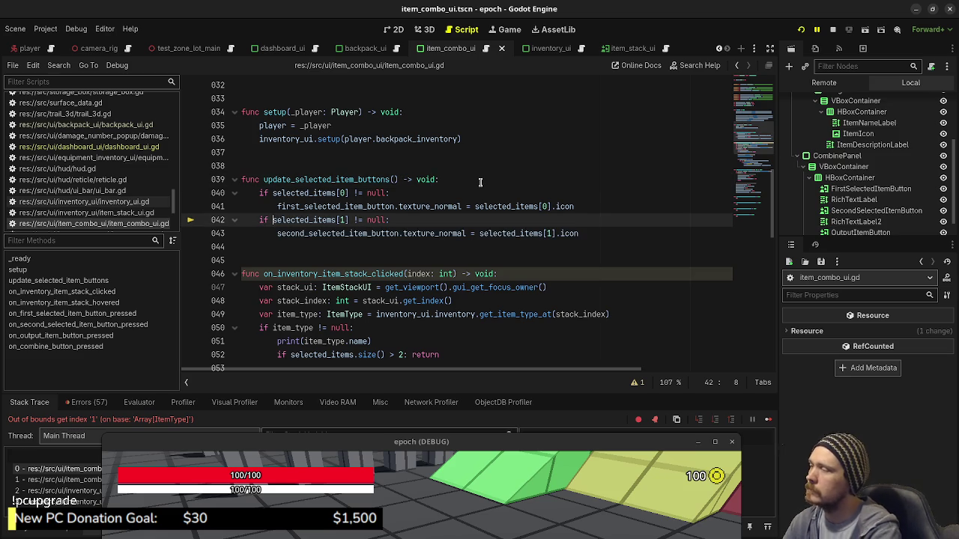
Prefix the second icon check with selected_items.size() > 1 && and save
text(selected)
text(_items.size())
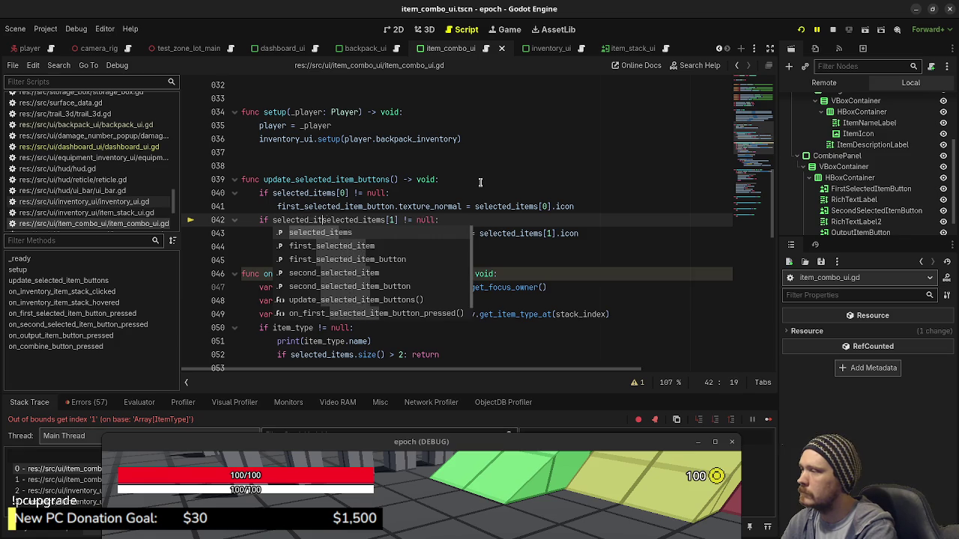
text( > )
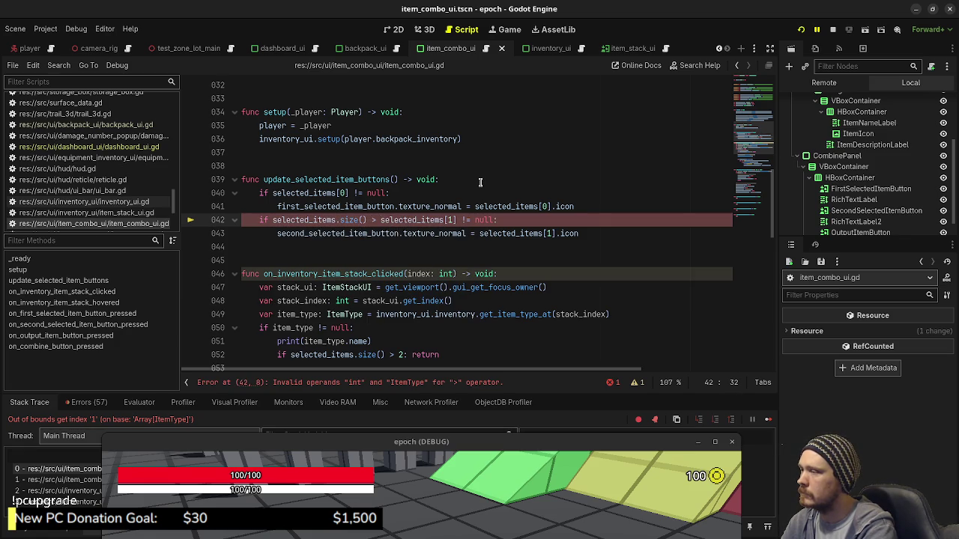
text(1)
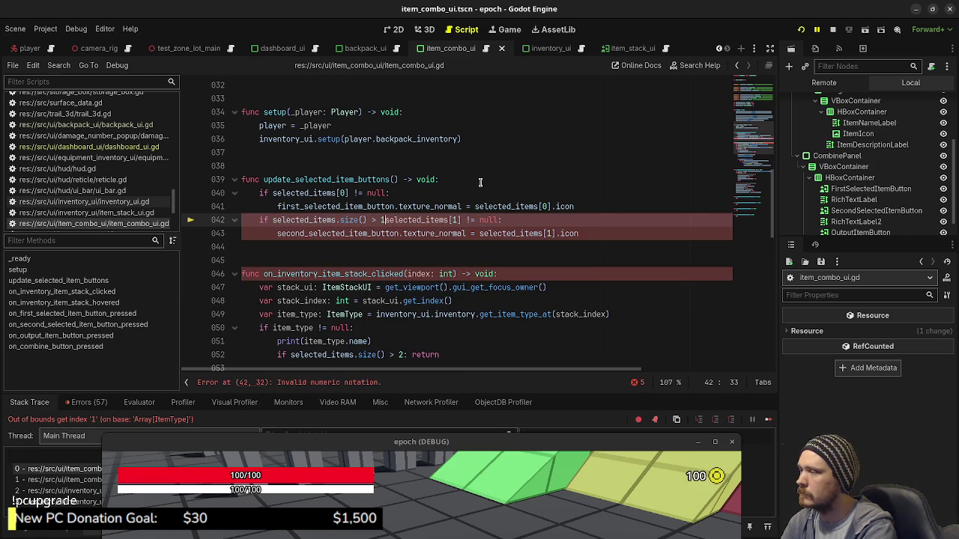
text(&&)
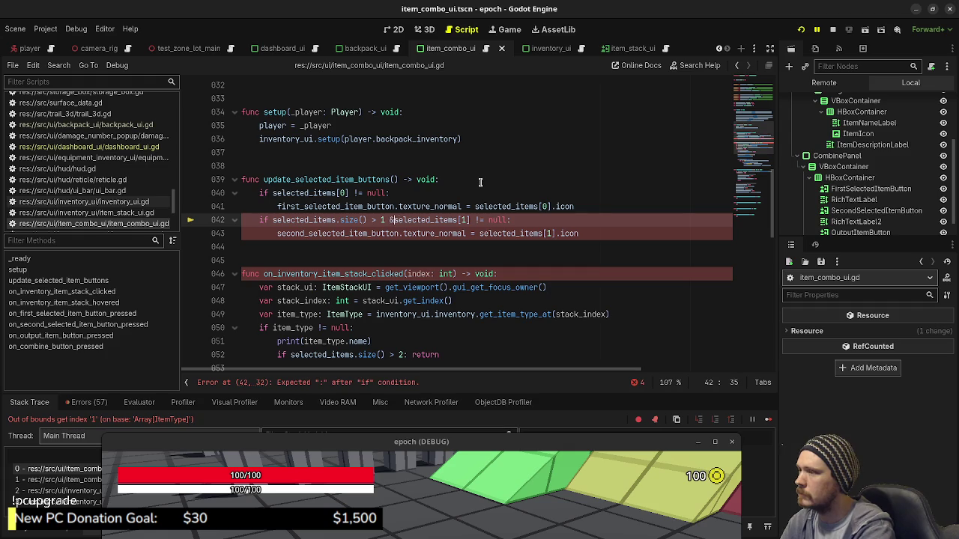
key(ctrl+s)
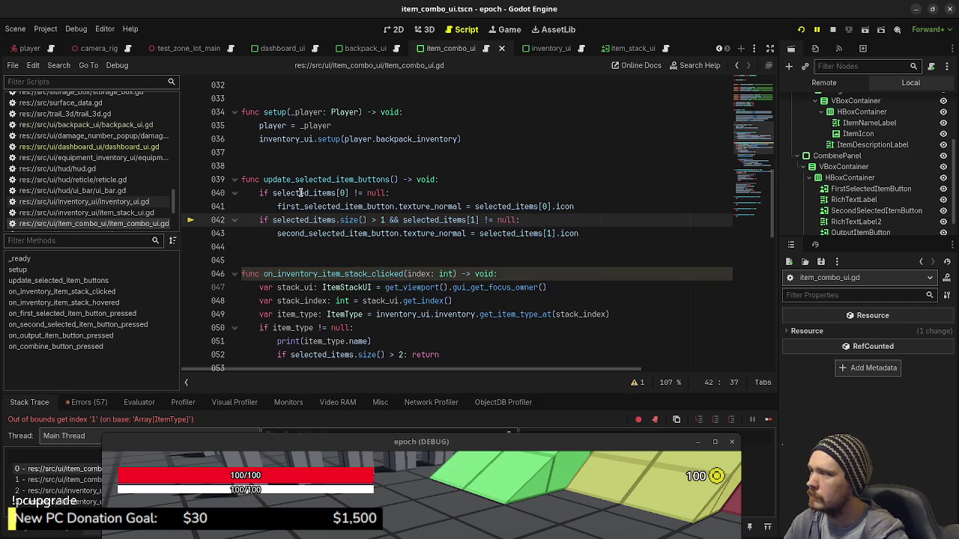
Prefix the first icon check with selected_items.size() > 0 &&, save, and stop the game
click(269, 192)
text(selec)
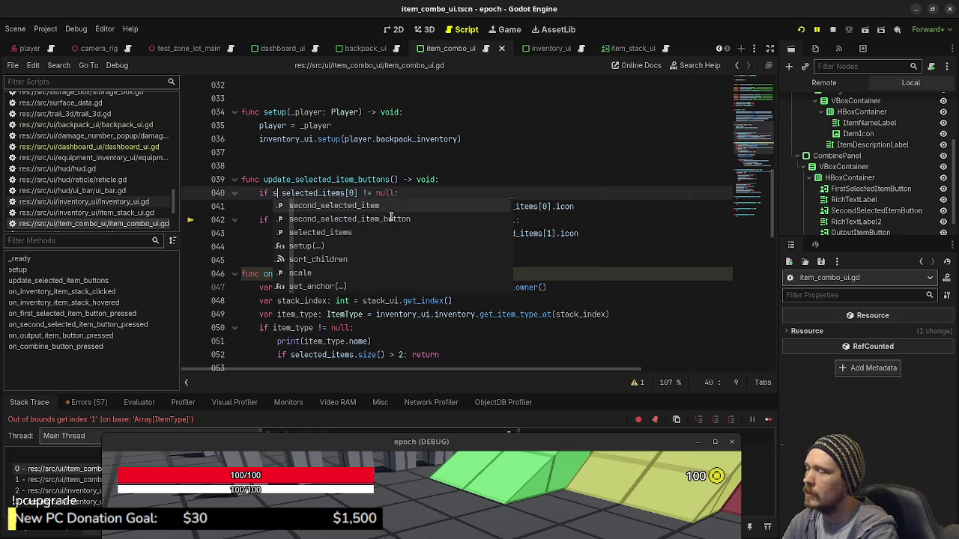
key(Return)
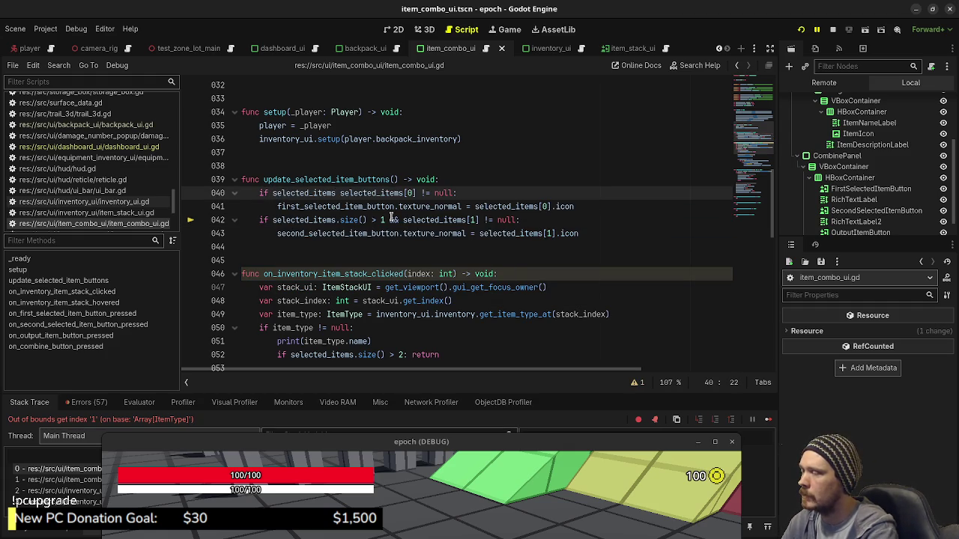
text(.size)
key(Return)
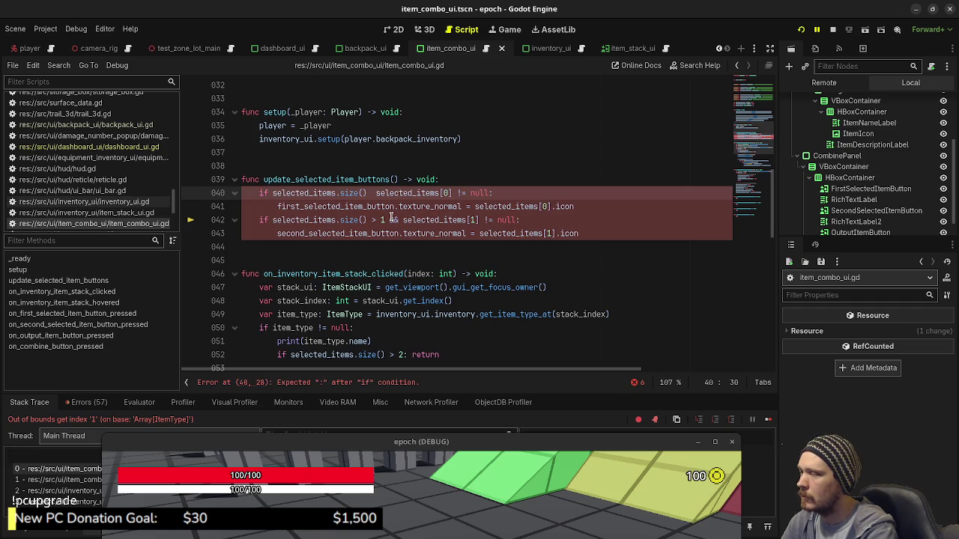
text(> 0:)
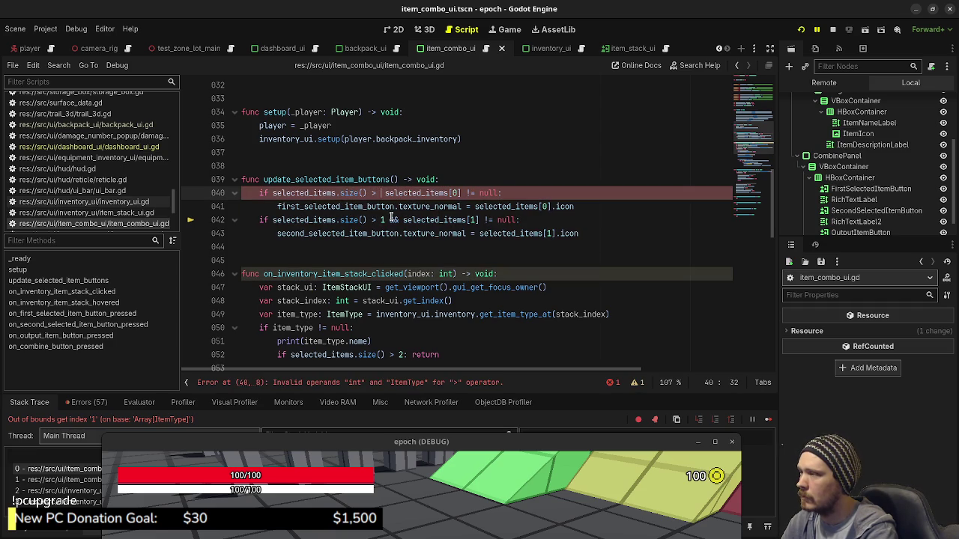
key(BackSpace)
text(&&)
key(ctrl+s)
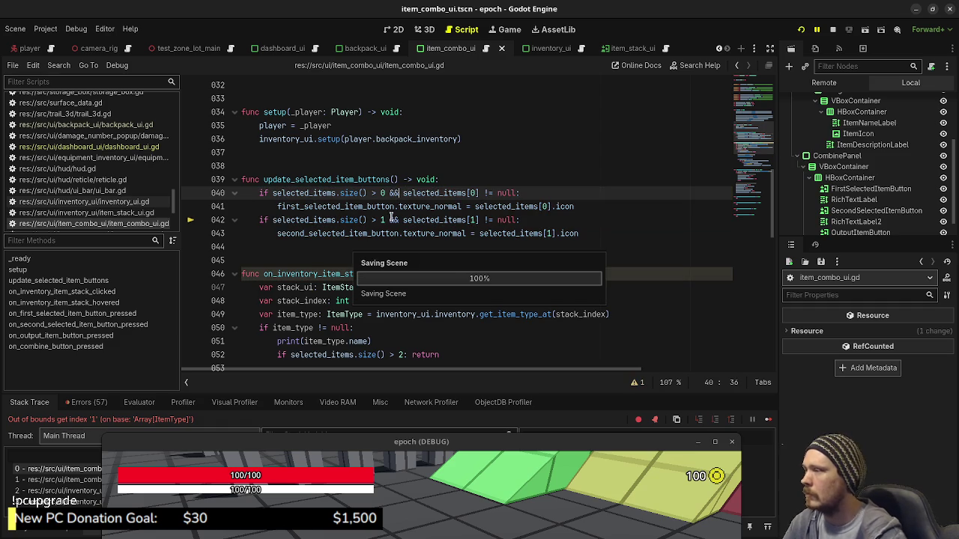
key(F8)
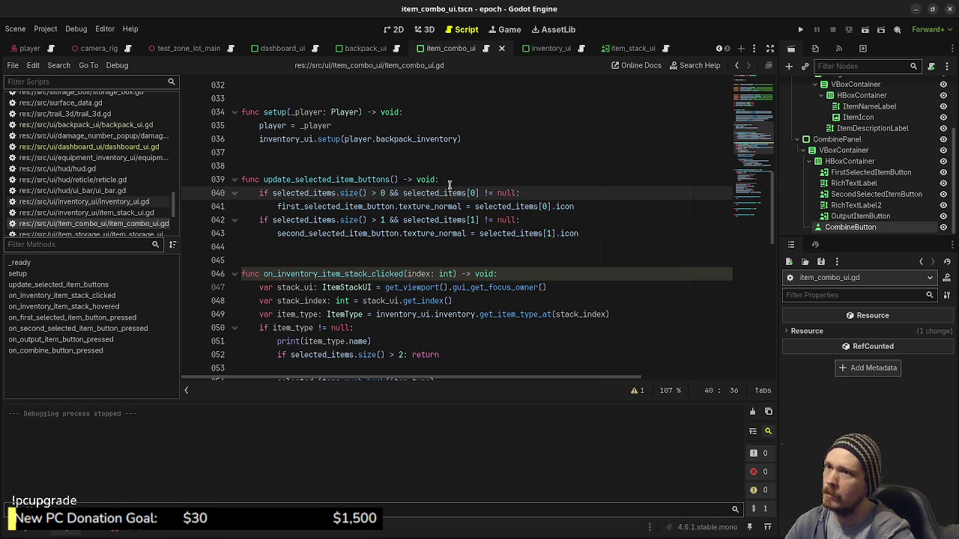
Launch the game and combine Herb with Mushroom in the combine panel
key(F5)
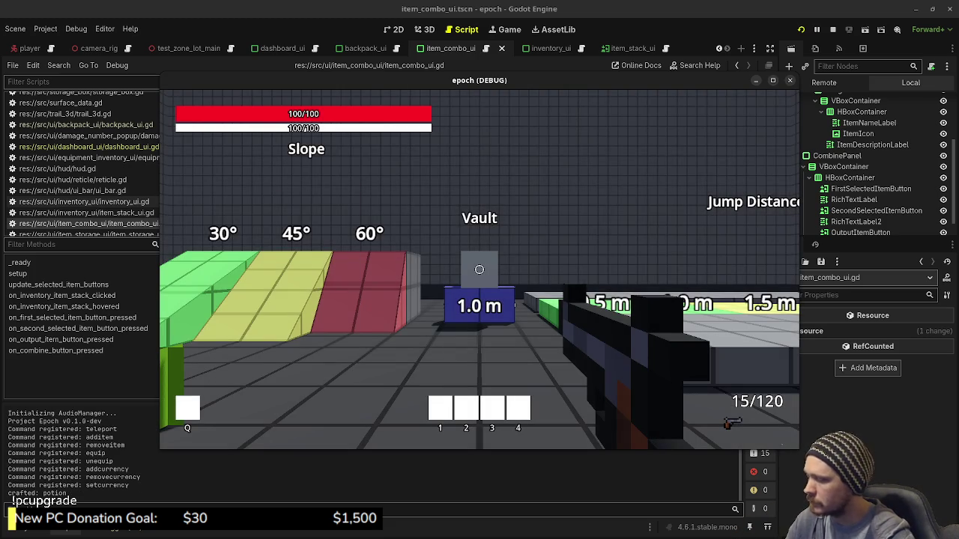
key(Tab)
click(194, 258)
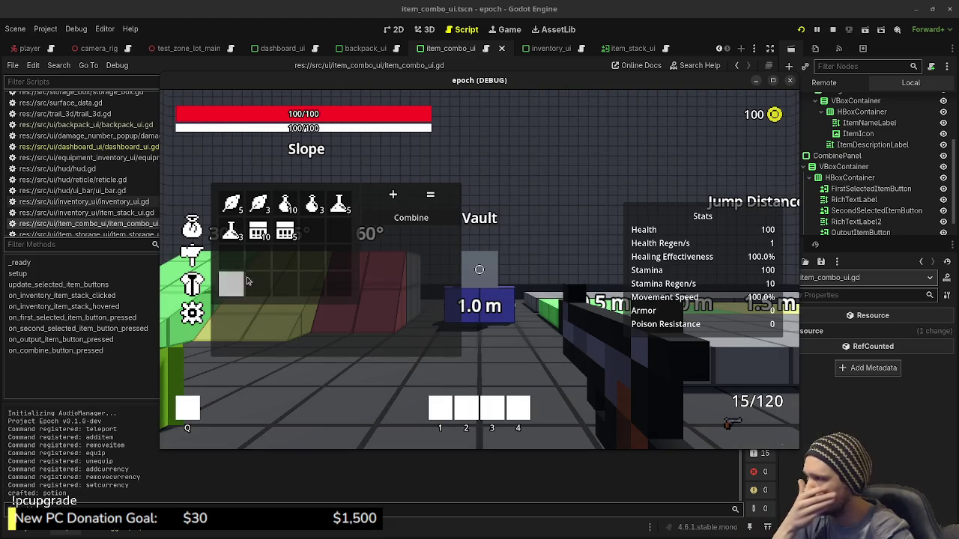
key(Tab)
key(w)
key(Tab)
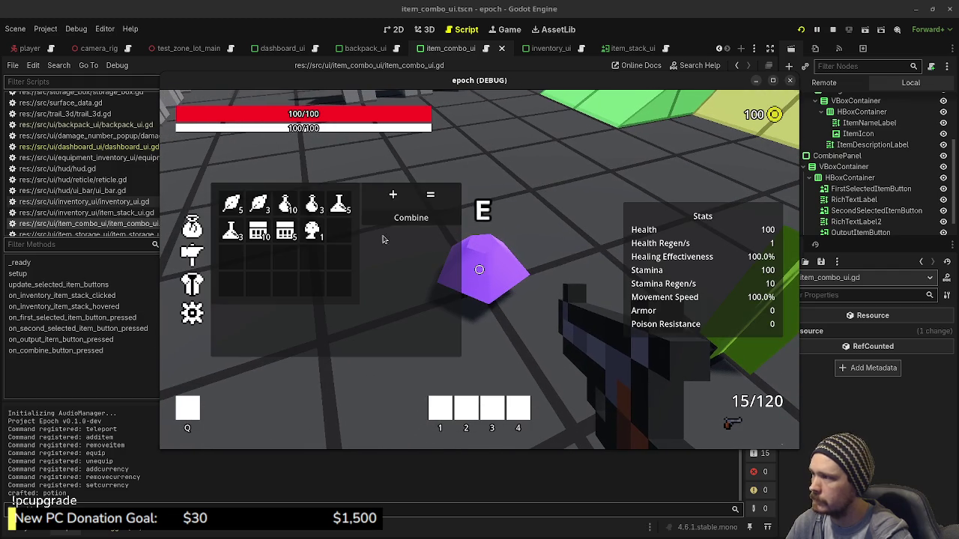
click(258, 203)
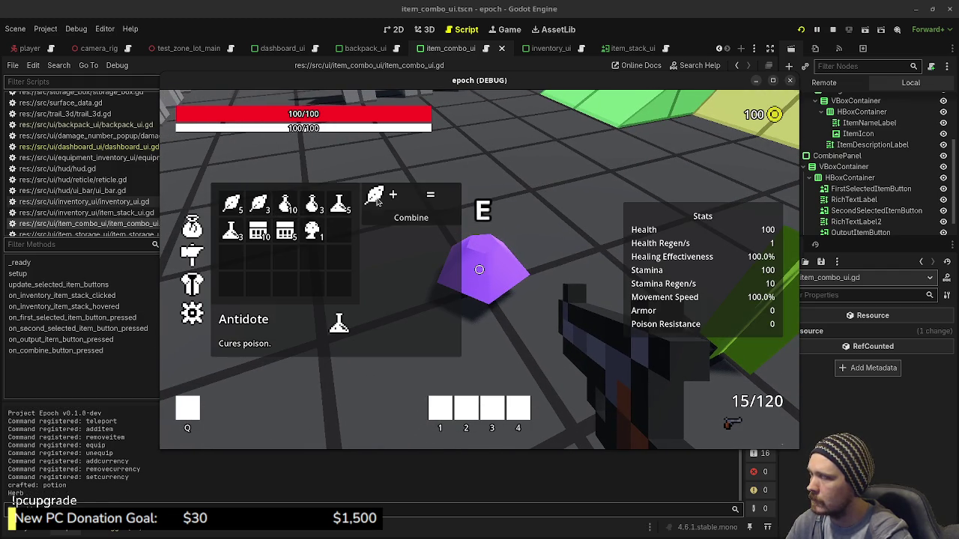
click(313, 231)
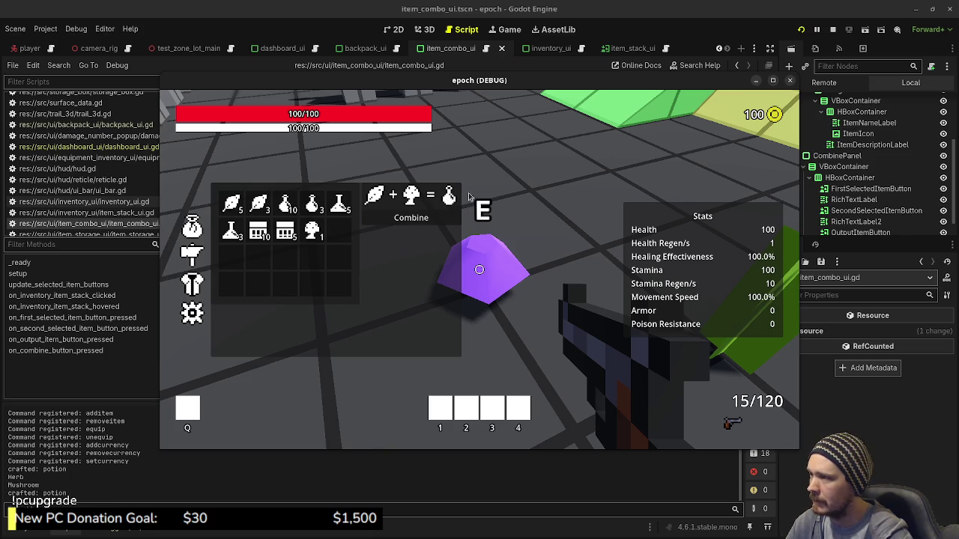
Restart the game, try combining Herb with Ammo Box, then stop the game
click(801, 30)
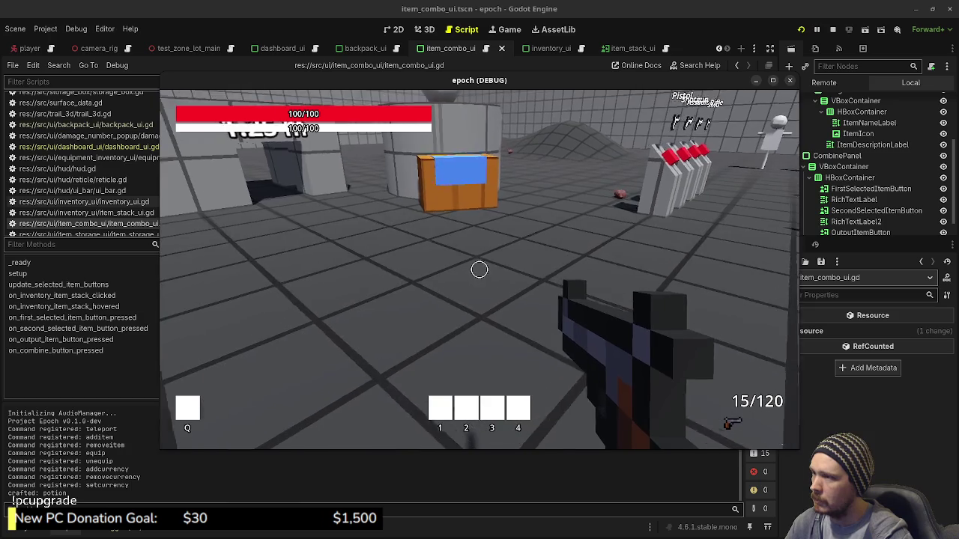
key(Tab)
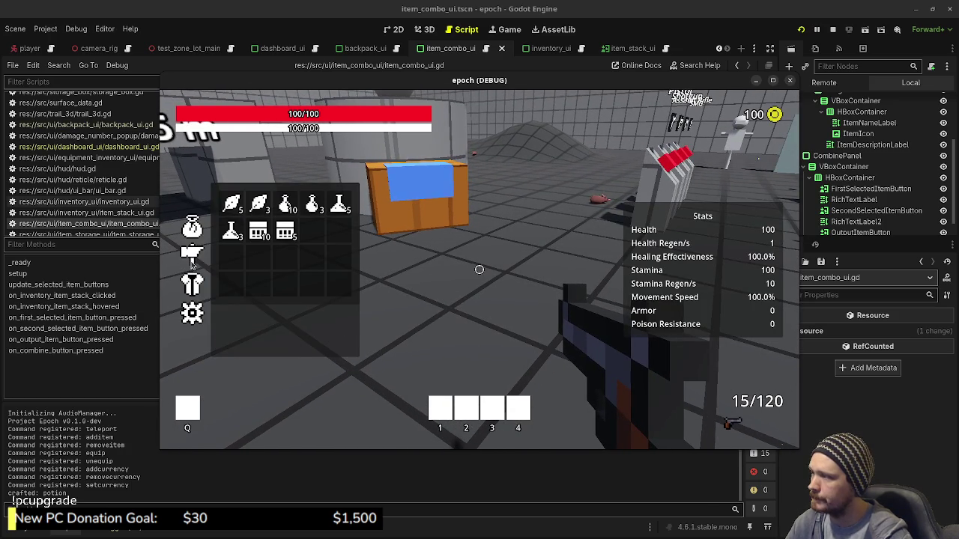
click(191, 258)
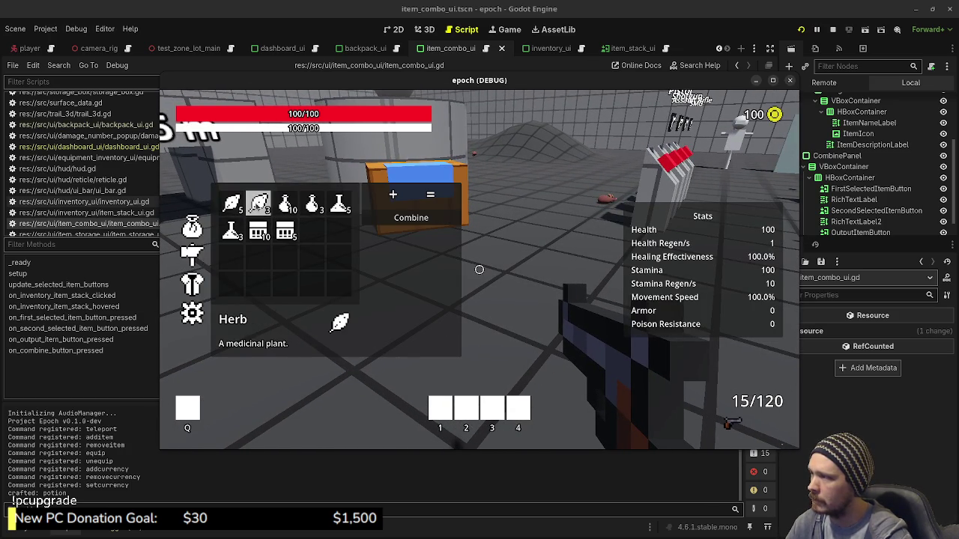
click(258, 203)
click(289, 236)
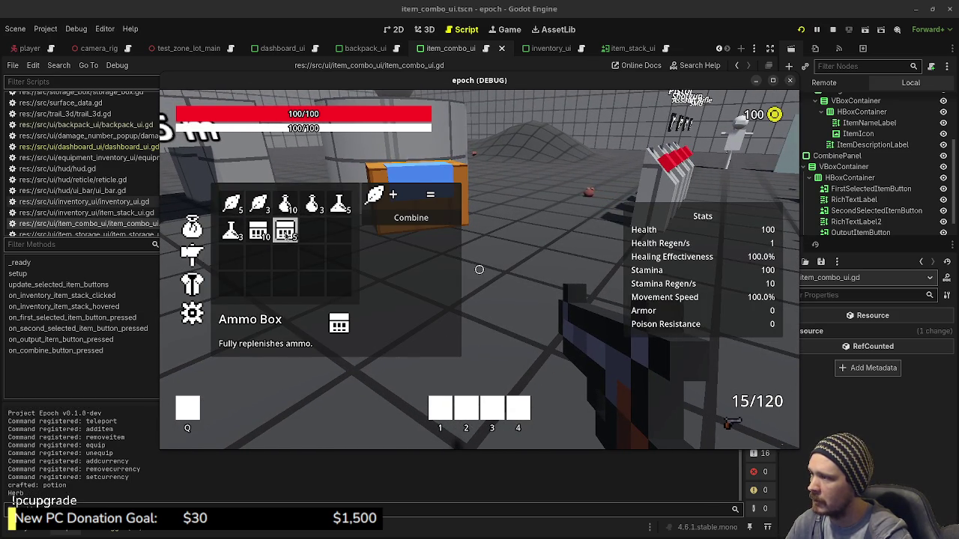
click(289, 236)
click(403, 224)
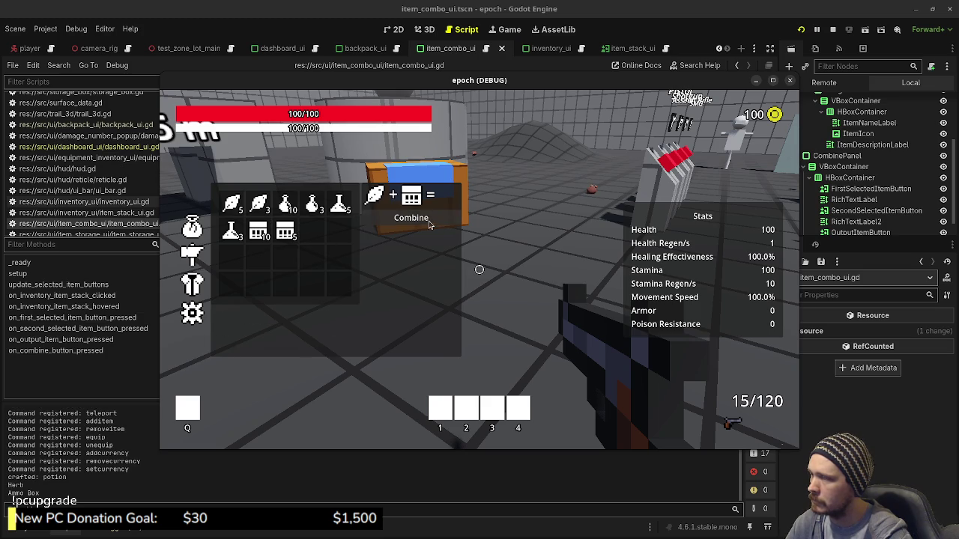
key(F8)
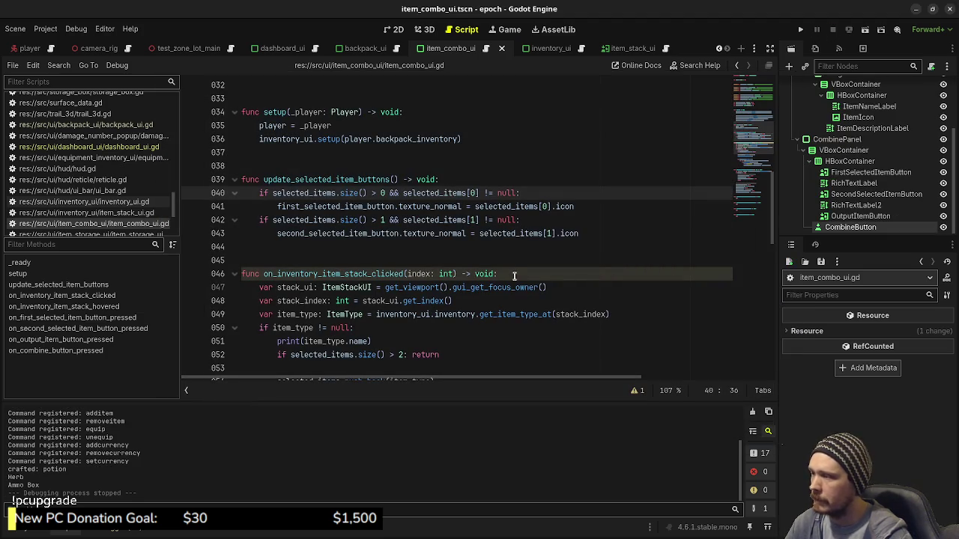
Add combine_button.disabled = false after the output icon assignment on a recipe match
scroll(440, 262, down, 5)
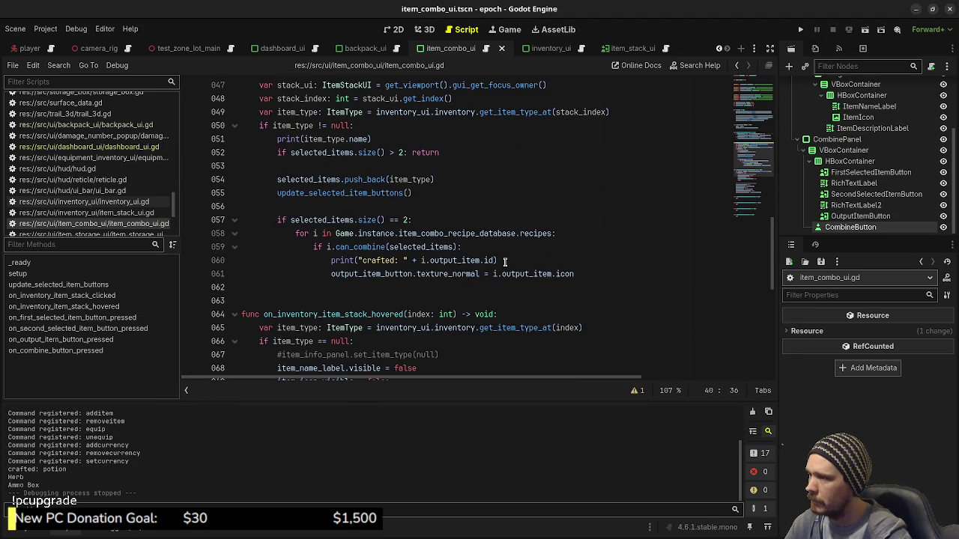
click(585, 273)
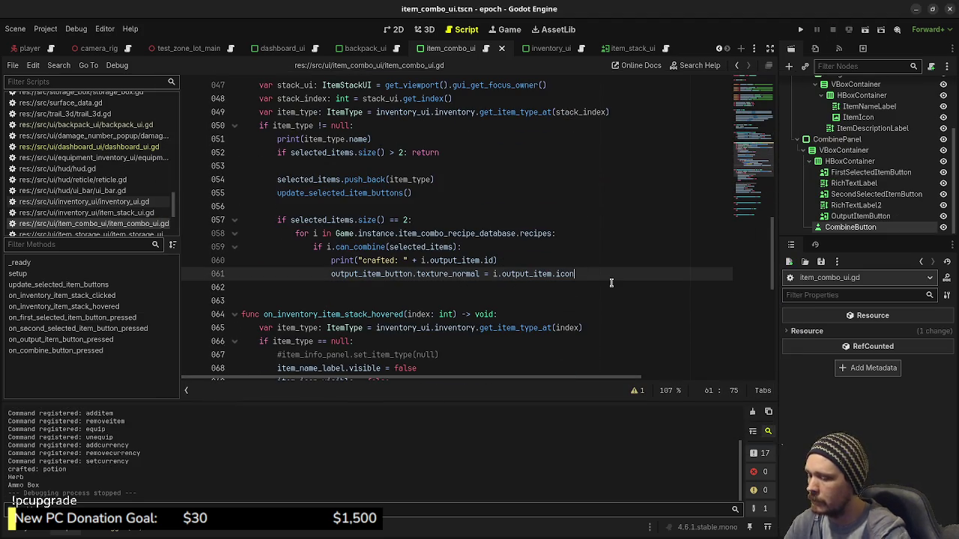
key(Return)
text(co)
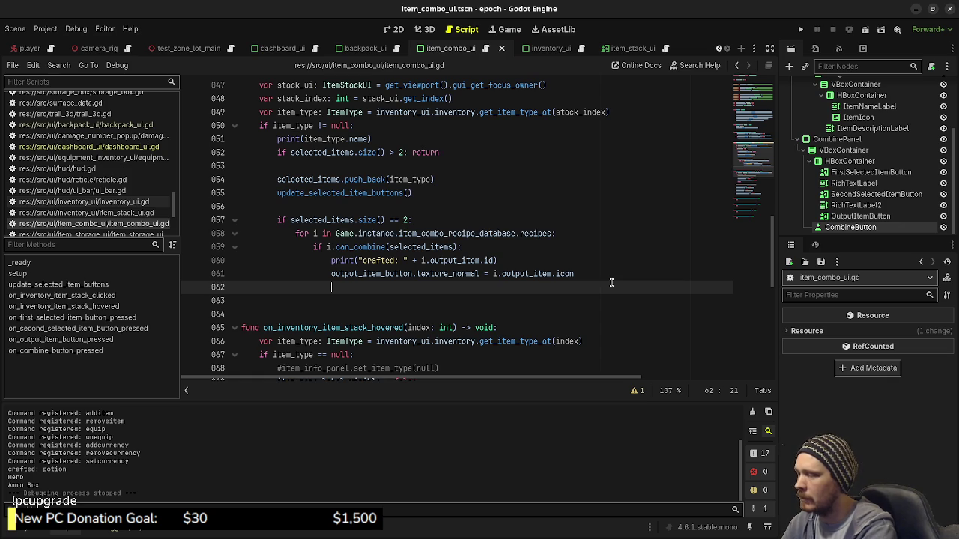
text(mbine_button.ena)
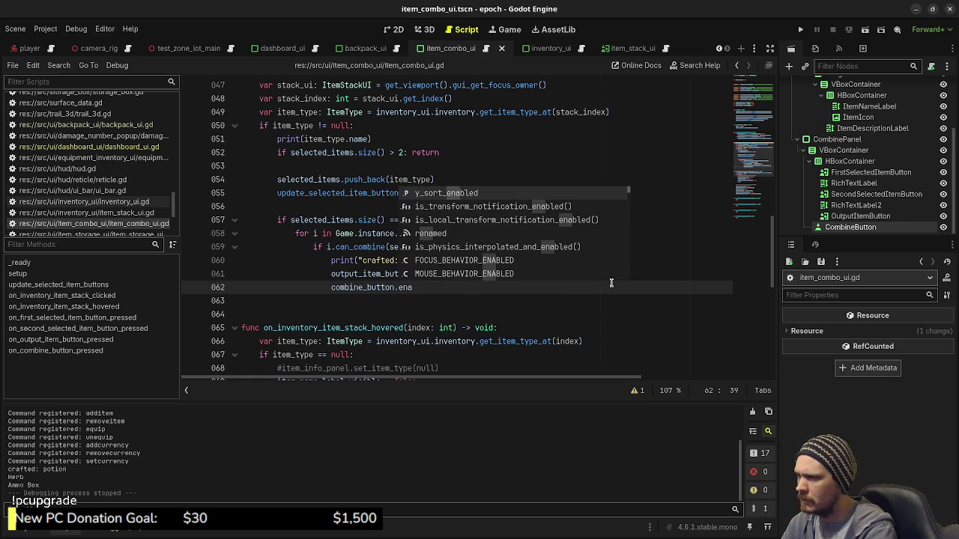
text(b)
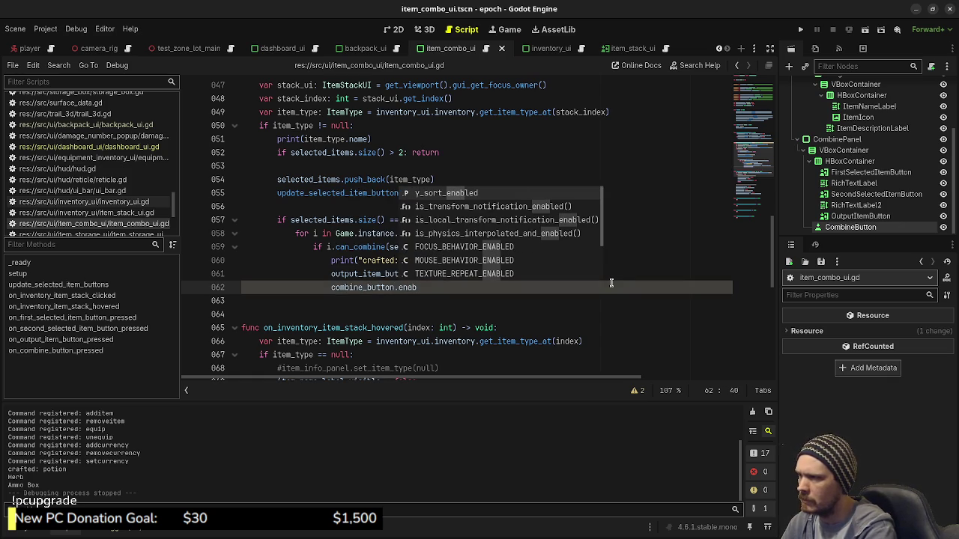
key(BackSpace)
key(BackSpace)
key(BackSpace)
key(BackSpace)
text(act)
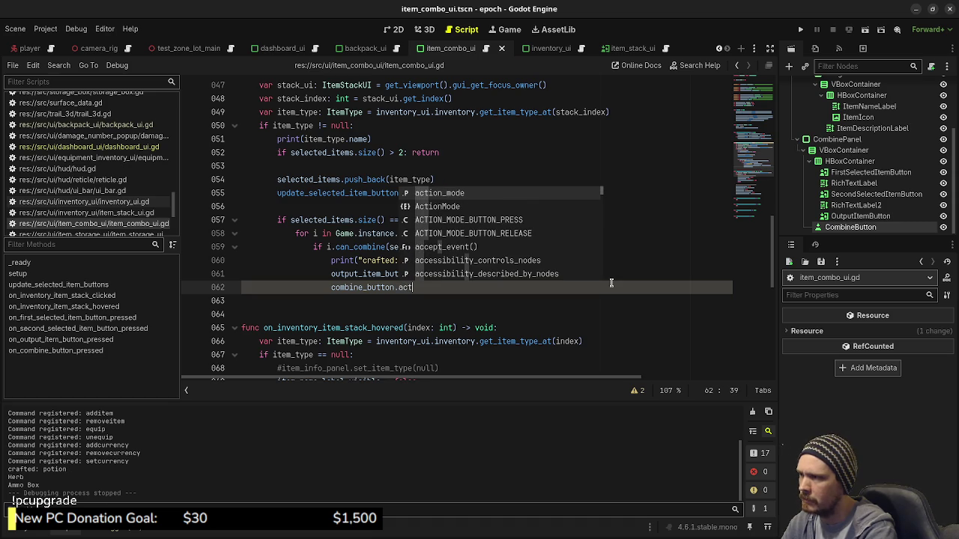
key(BackSpace)
key(BackSpace)
key(BackSpace)
text(di)
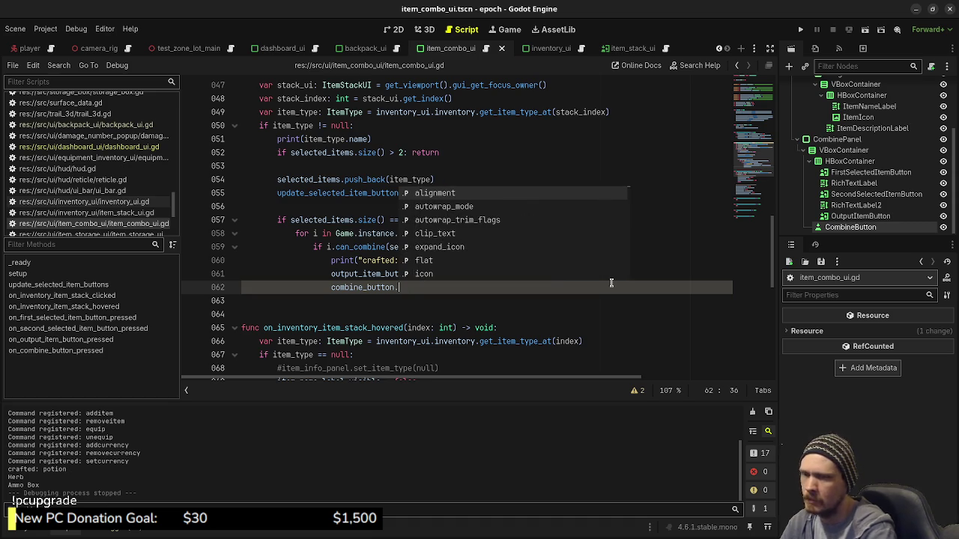
key(Return)
text(= false)
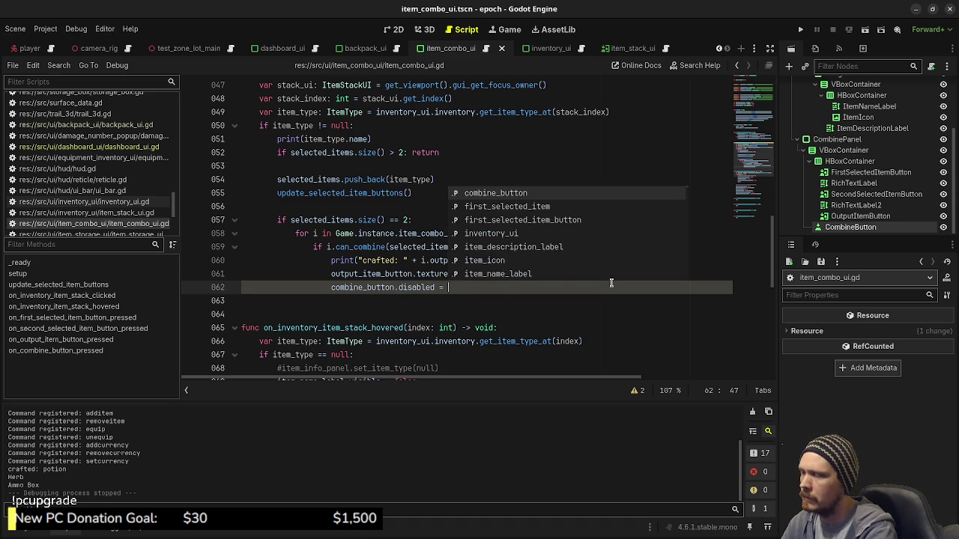
drag(472, 288, 331, 289)
key(ctrl+c)
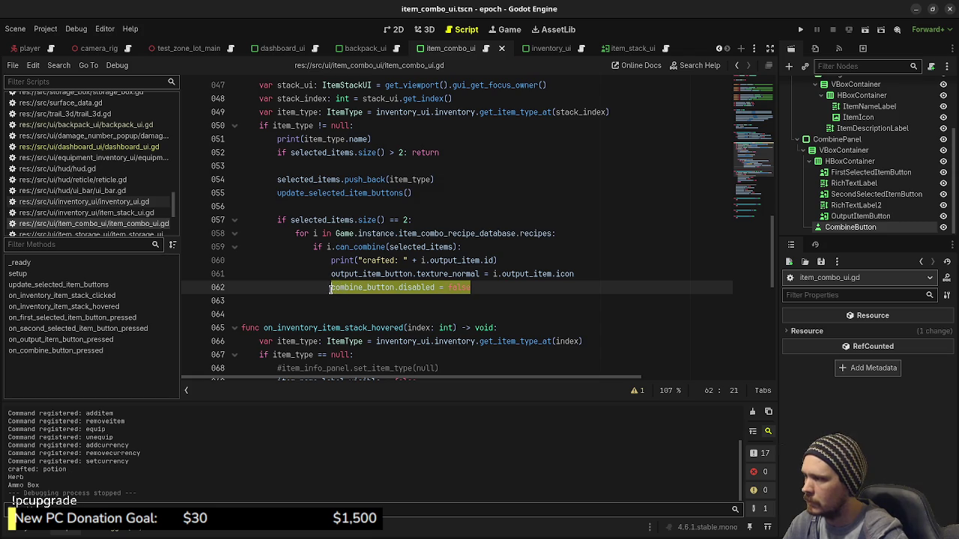
Put combine_button.disabled = true at the top of on_inventory_item_stack_clicked and save
scroll(374, 261, up, 2)
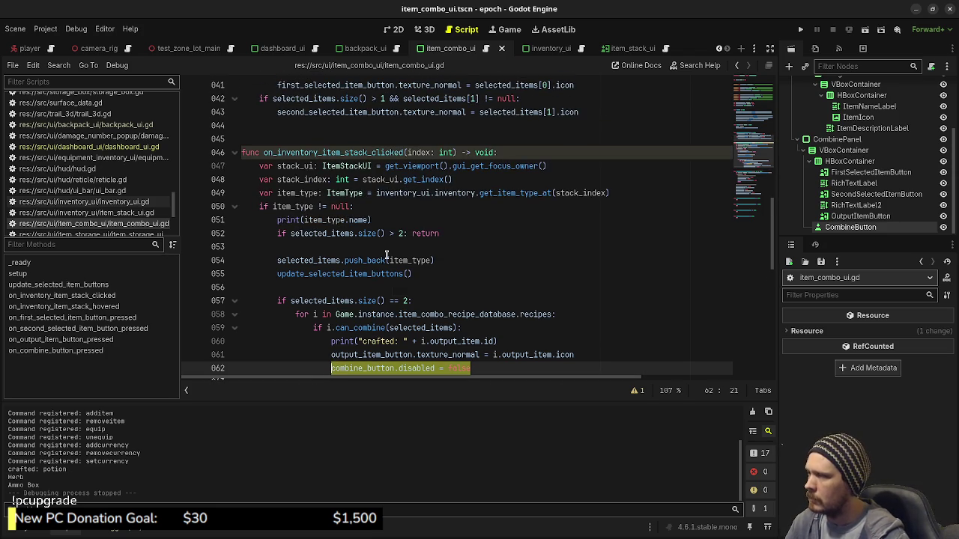
mouse_move(386, 255)
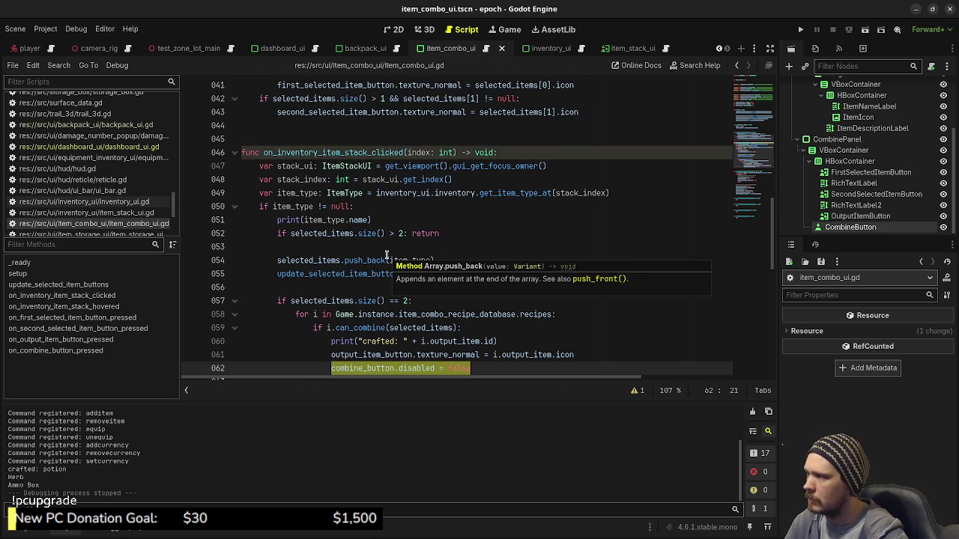
click(516, 153)
scroll(561, 271, up, 4)
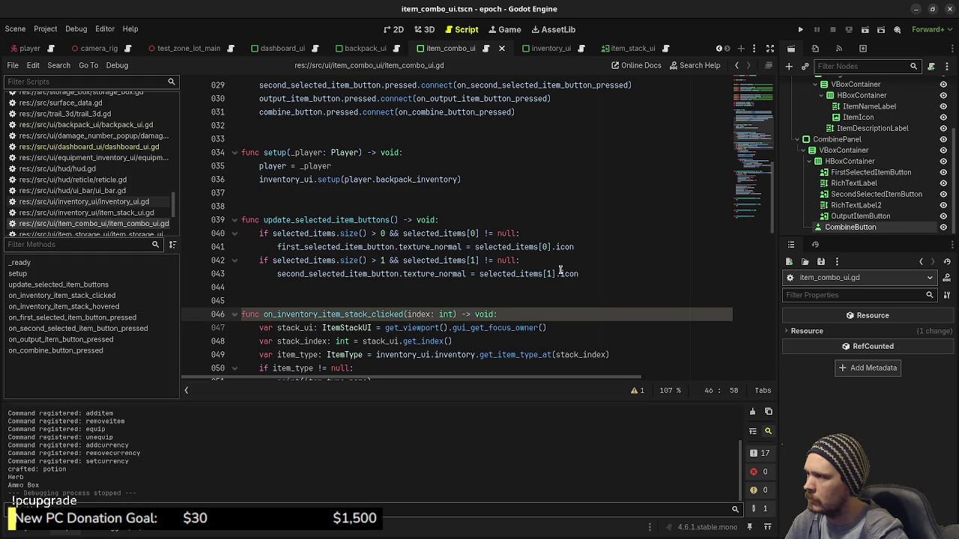
scroll(561, 270, down, 2)
key(Return)
key(ctrl+v)
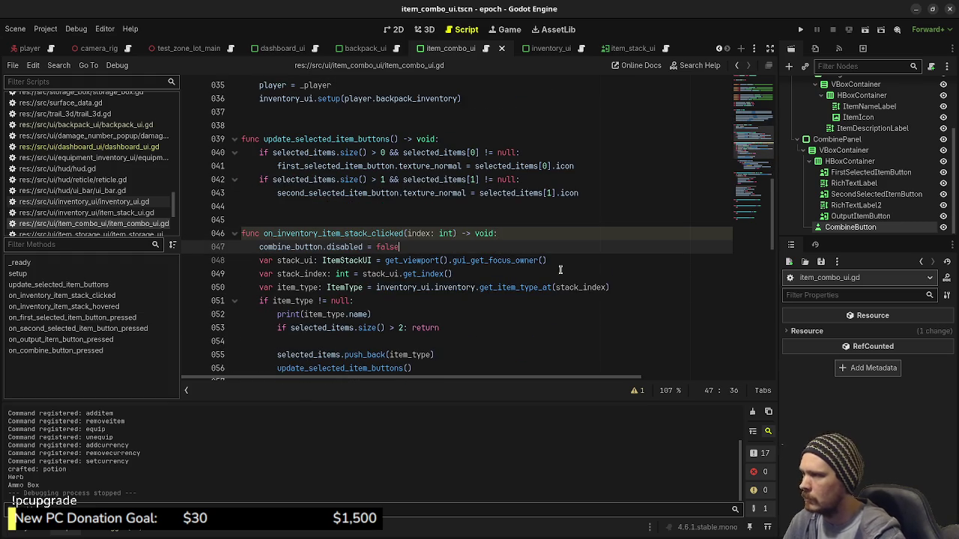
key(BackSpace)
key(BackSpace)
key(BackSpace)
text(rue)
key(ctrl+s)
scroll(517, 253, down, 5)
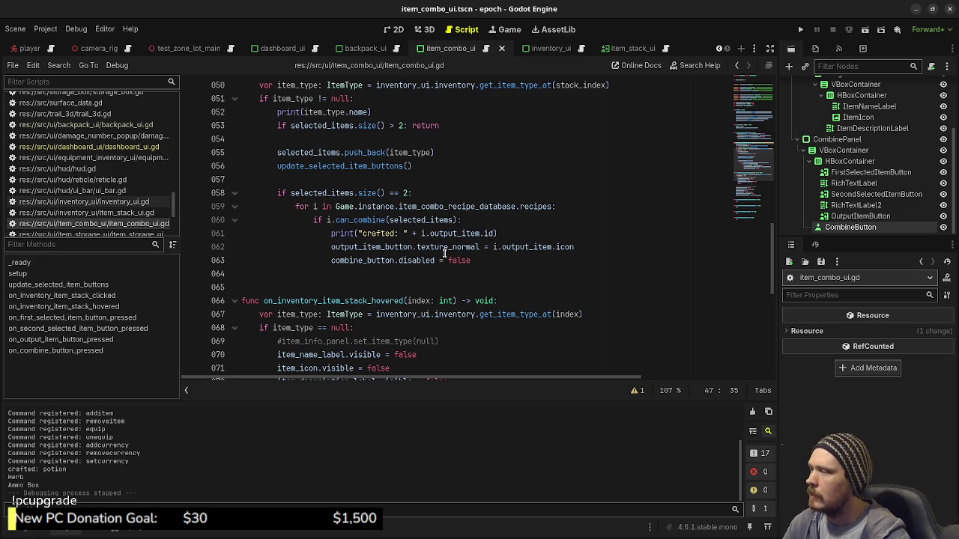
scroll(445, 253, down, 9)
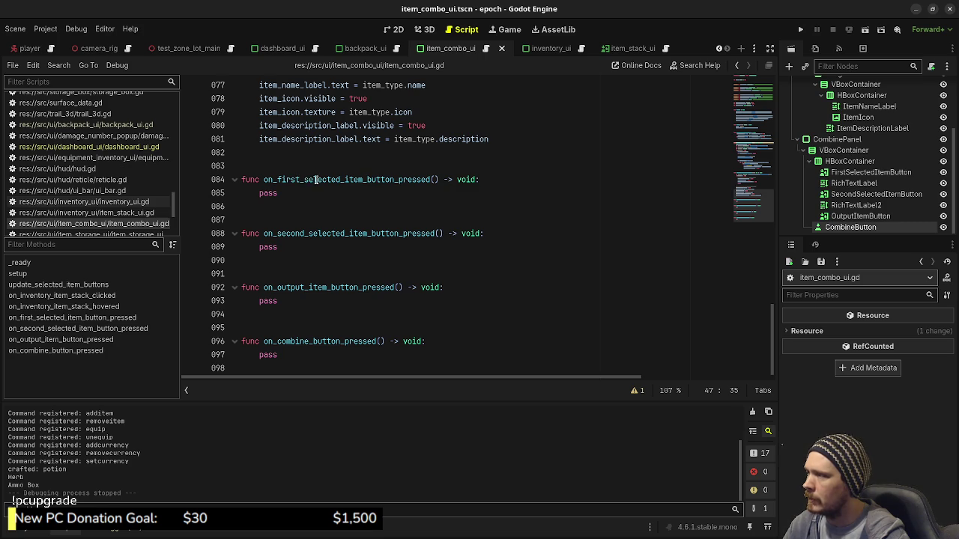
In the first slot handler, replace pass with a selected_items.erase call
click(288, 192)
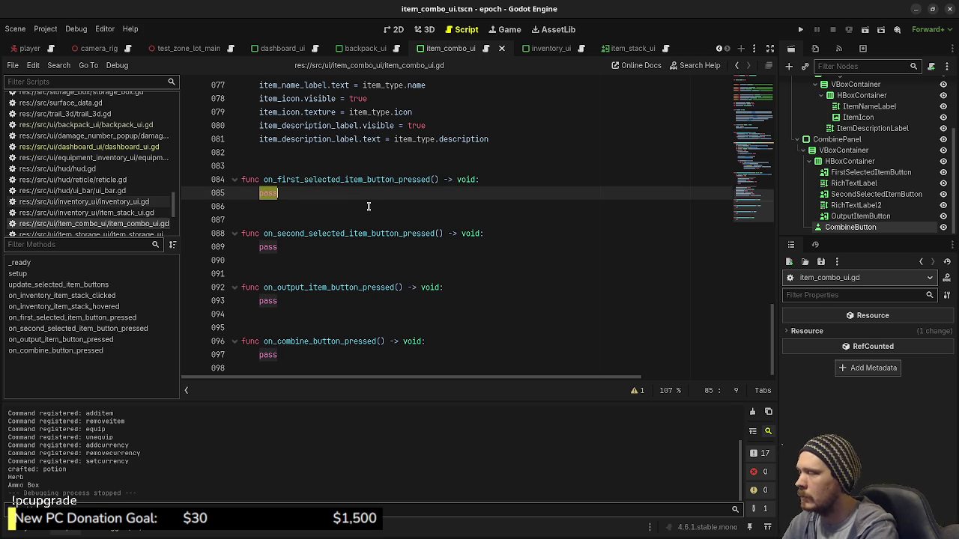
text(first)
key(Return)
text(= null)
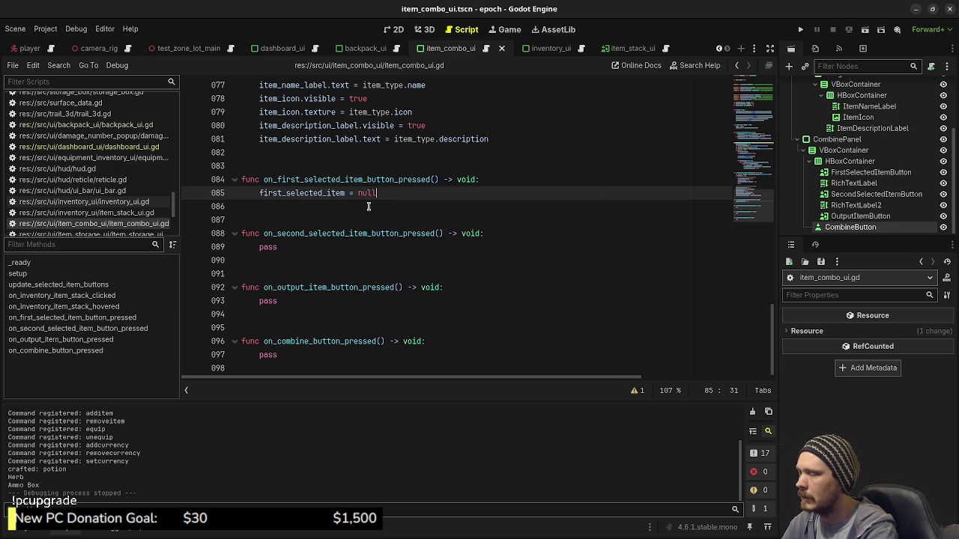
key(BackSpace)
key(BackSpace)
key(BackSpace)
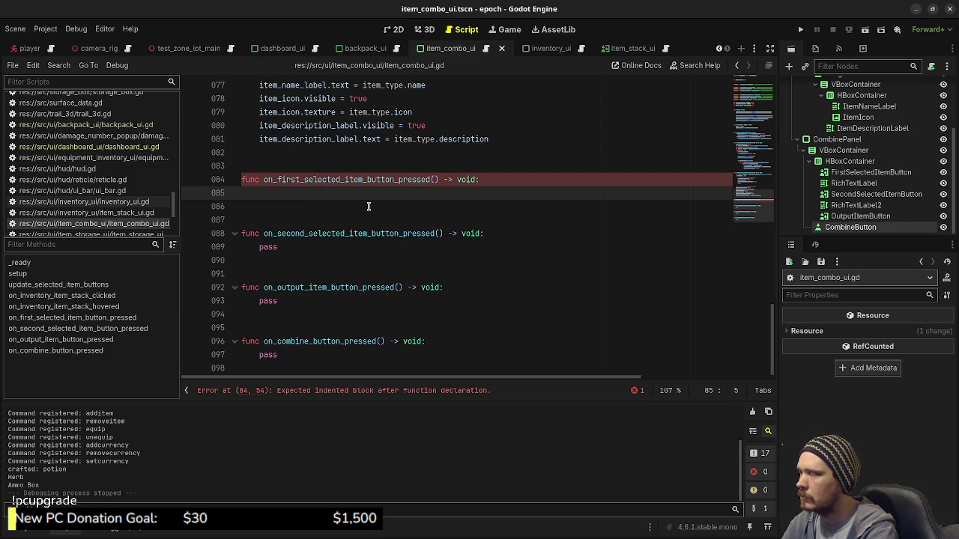
text(selec)
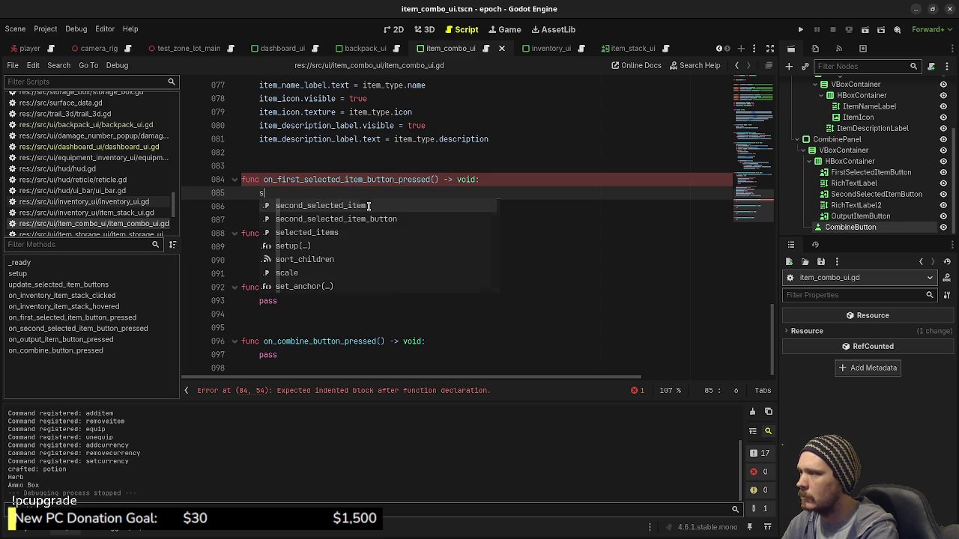
key(Return)
text(.)
key(BackSpace)
text([)
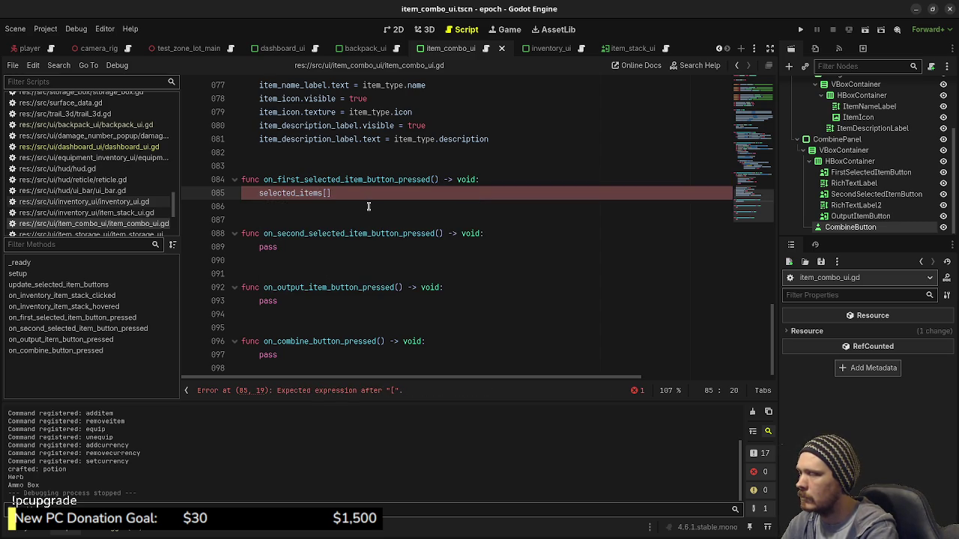
key(BackSpace)
text(.era)
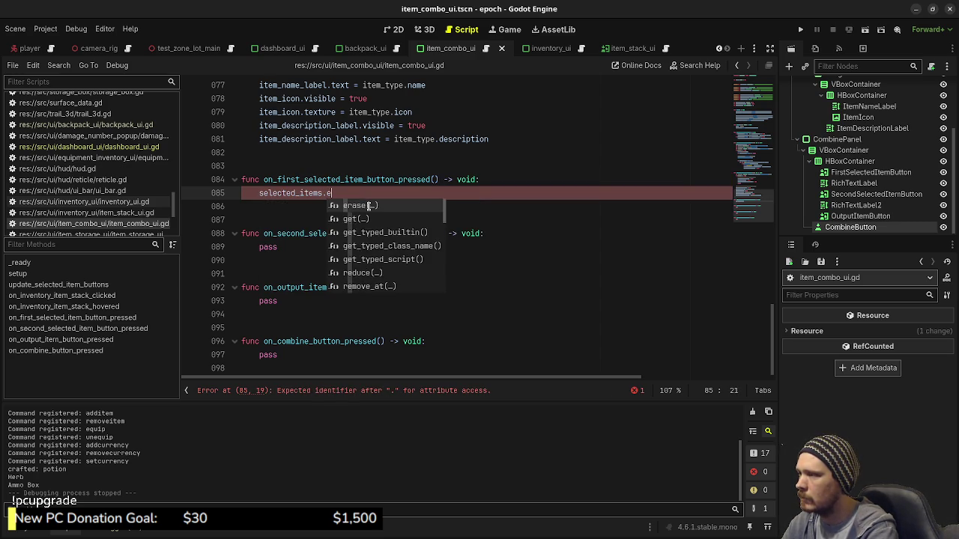
key(Return)
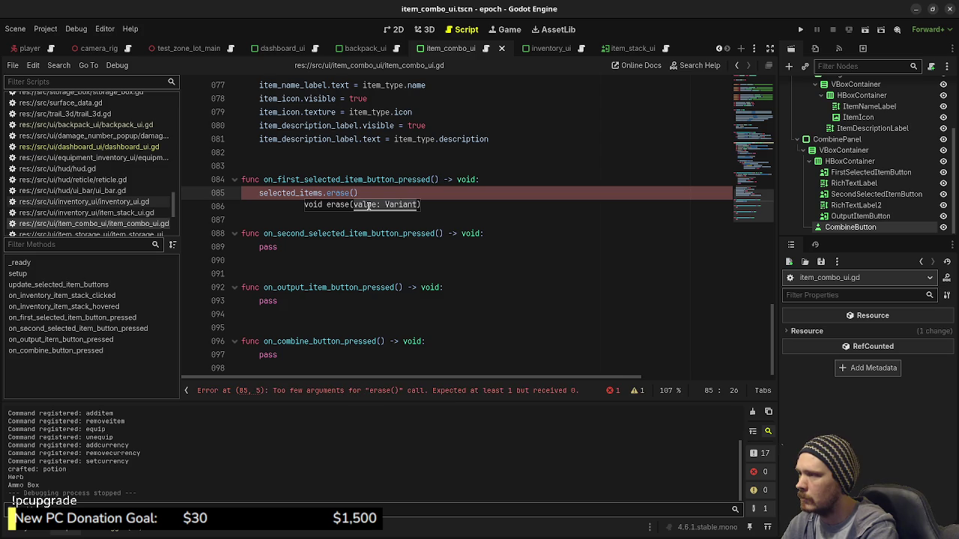
Change it to selected_items.remove_at(0) followed by update_selected_item_buttons()
key(BackSpace)
key(BackSpace)
key(BackSpace)
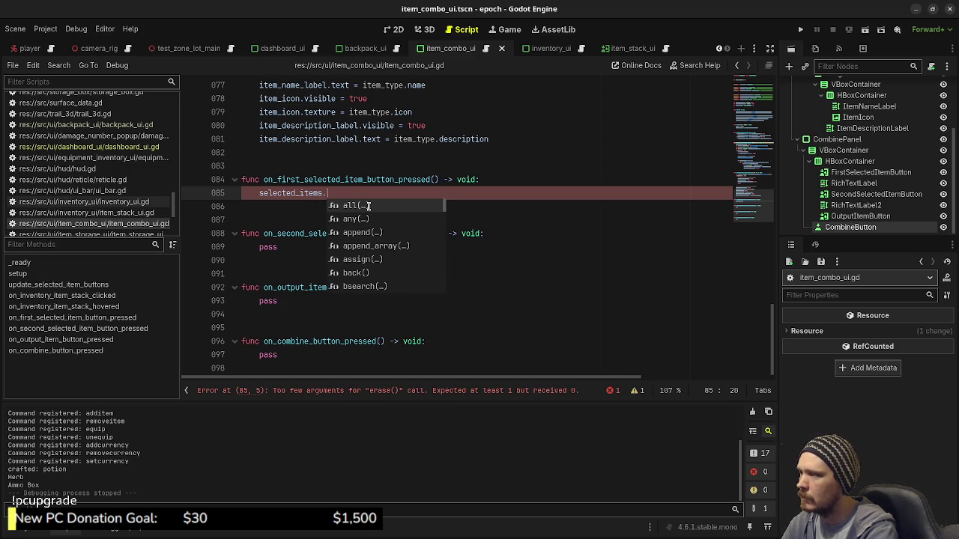
key(Down)
key(Down)
key(Down)
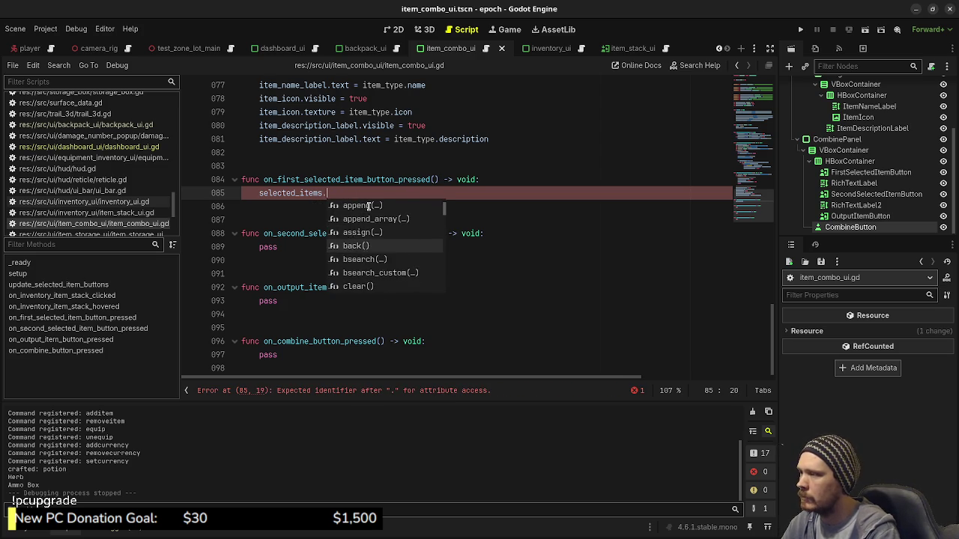
key(Down)
key(Down)
key(Down)
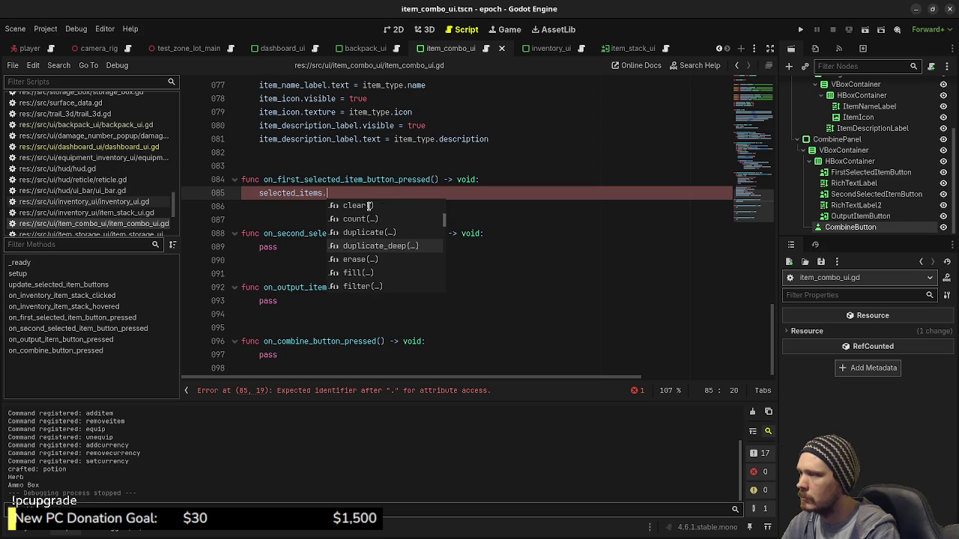
key(Down)
key(Down)
key(Down)
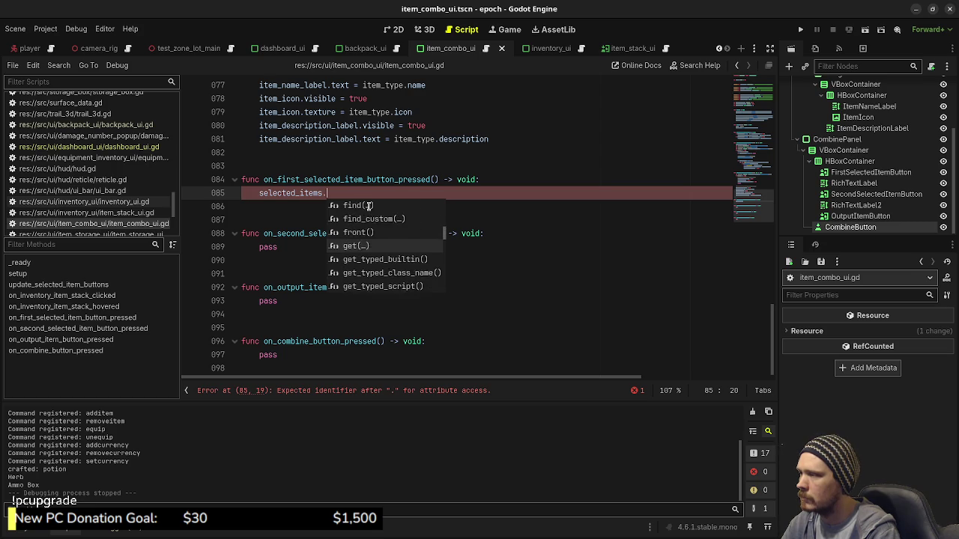
key(Down)
key(Down)
key(Down)
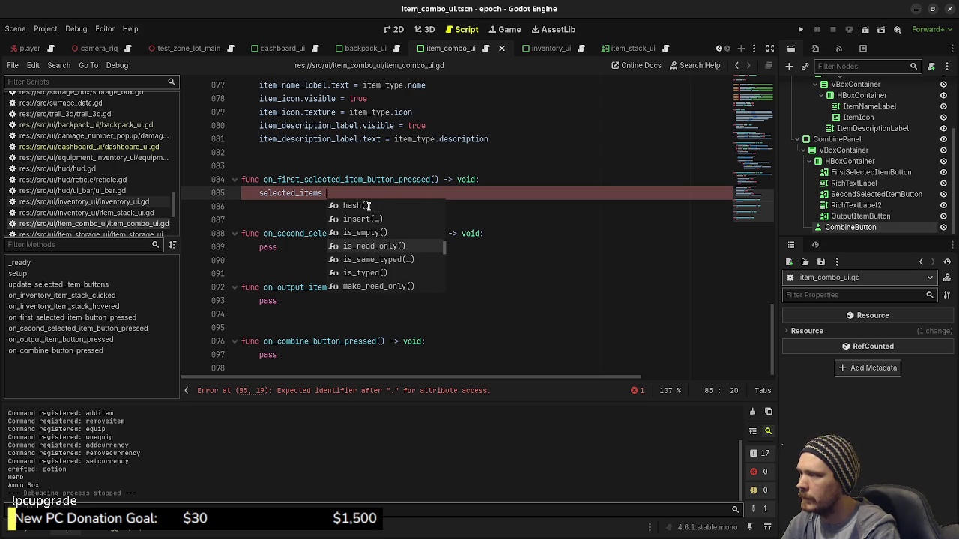
key(Down)
key(Down)
key(Down)
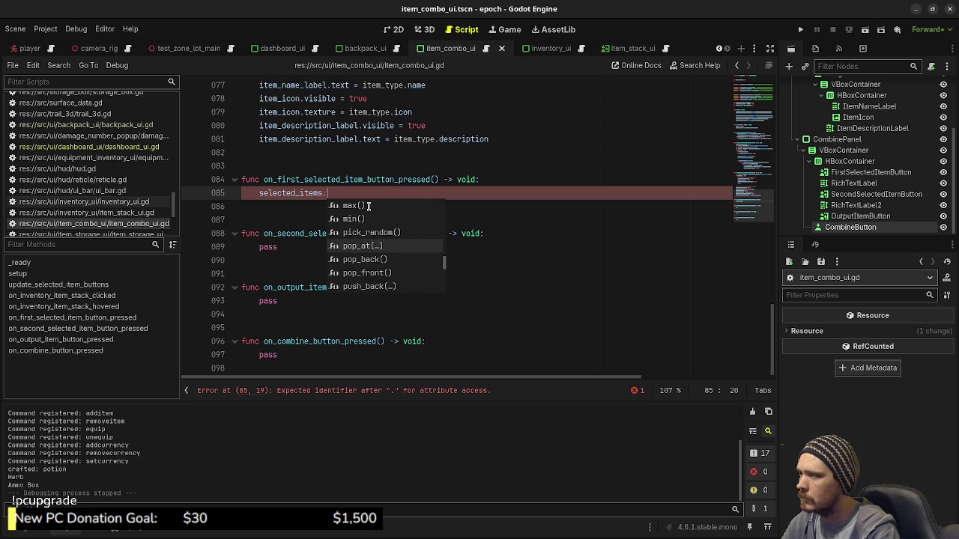
key(Down)
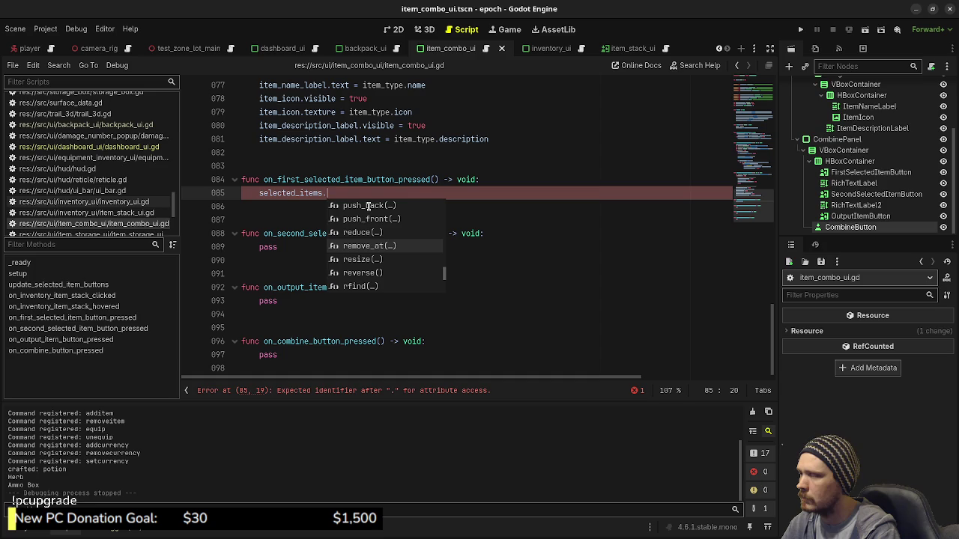
text(re)
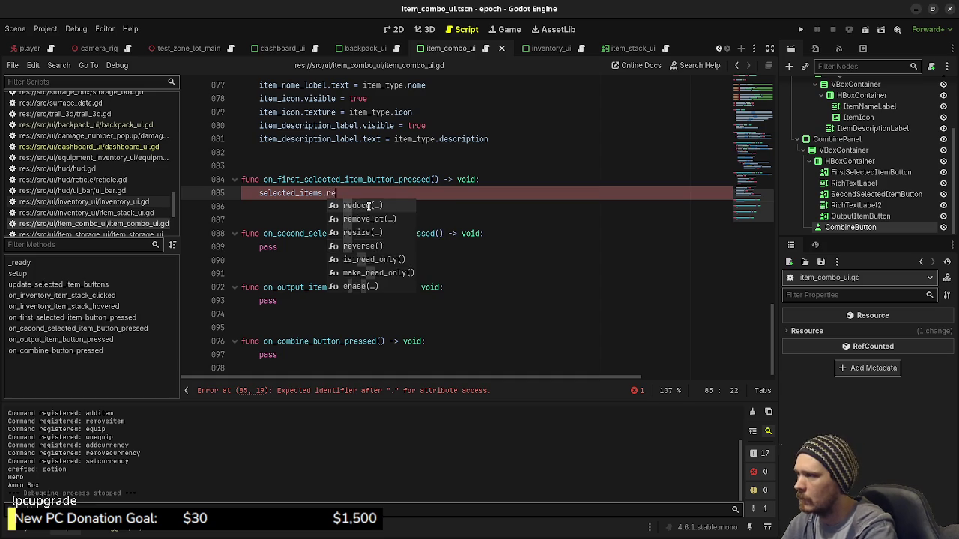
text(move_at(0))
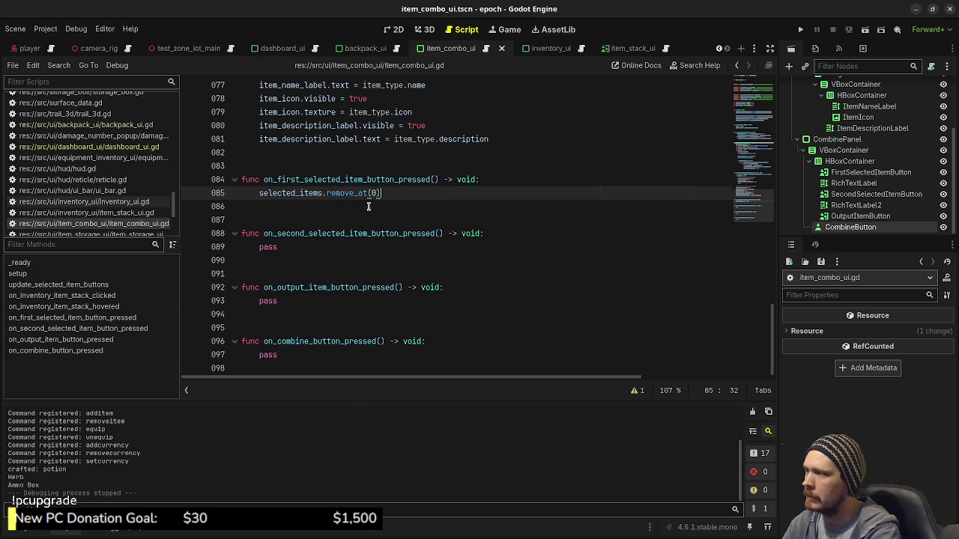
key(Return)
text(update)
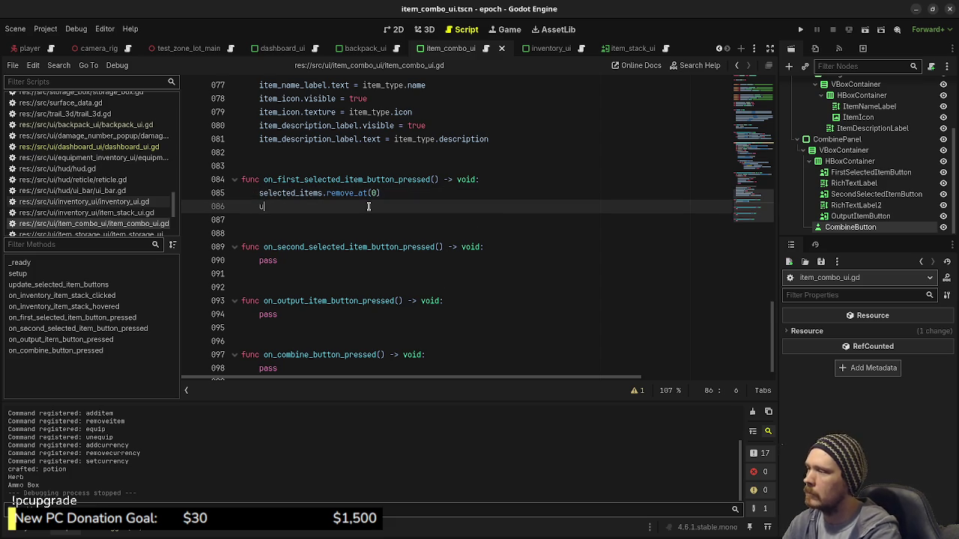
key(Return)
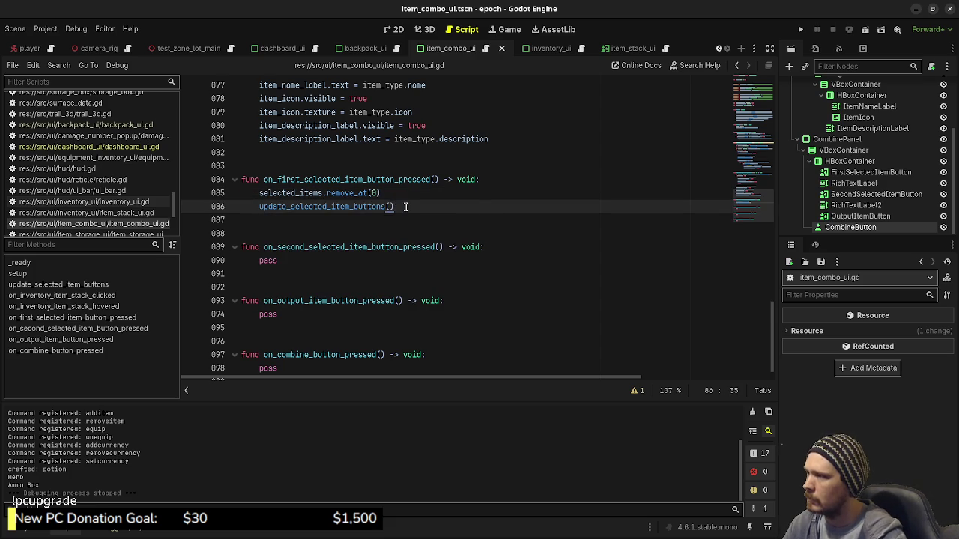
Copy both lines into the second slot handler using remove_at(1), and save
drag(404, 206, 255, 192)
key(ctrl+c)
double_click(270, 260)
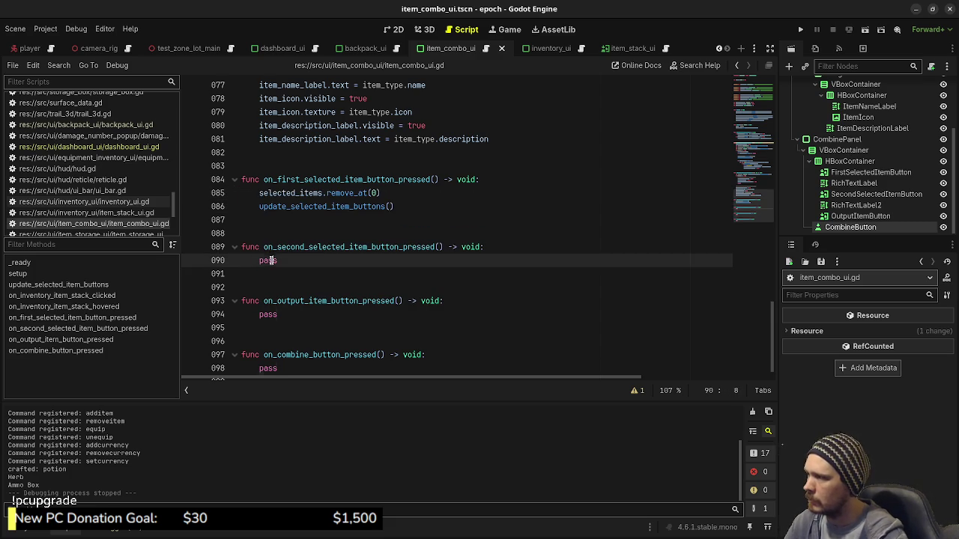
key(ctrl+v)
click(376, 260)
key(ctrl+s)
click(371, 207)
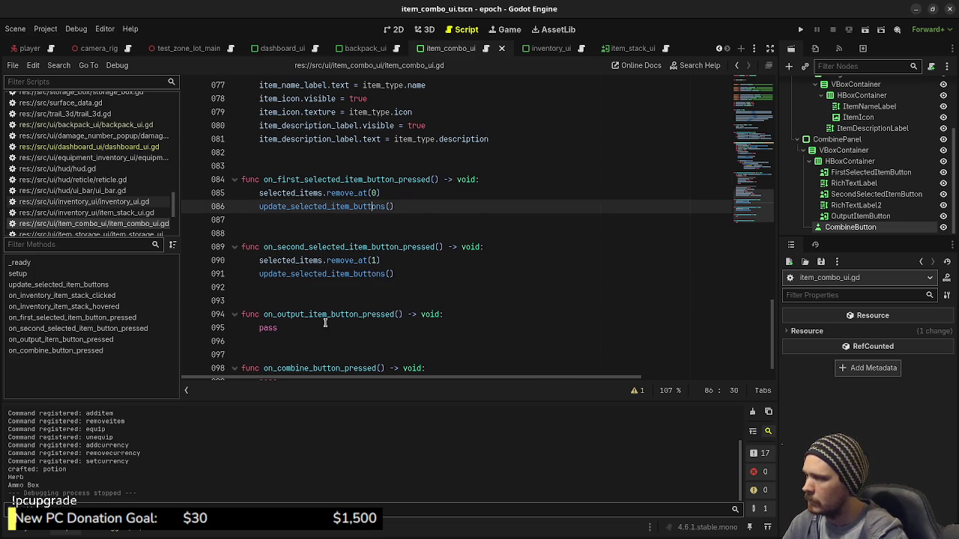
Scroll through item_combo_ui.gd to review the combine handler's placeholder code
scroll(315, 314, down, 1)
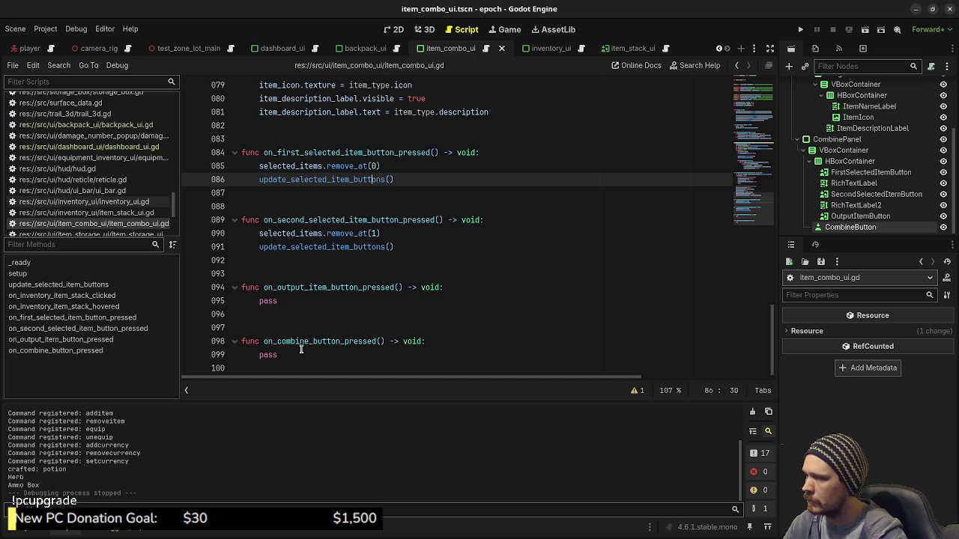
double_click(268, 355)
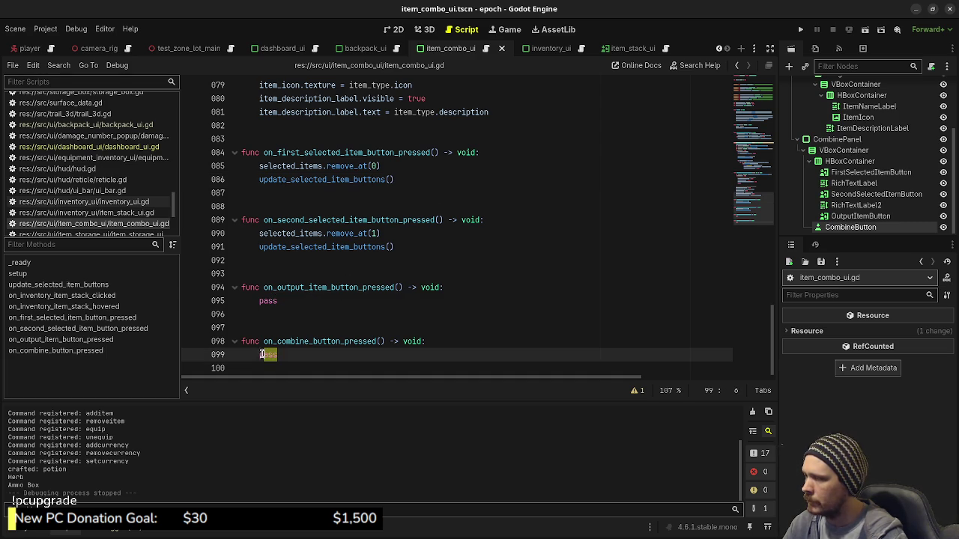
scroll(320, 344, up, 7)
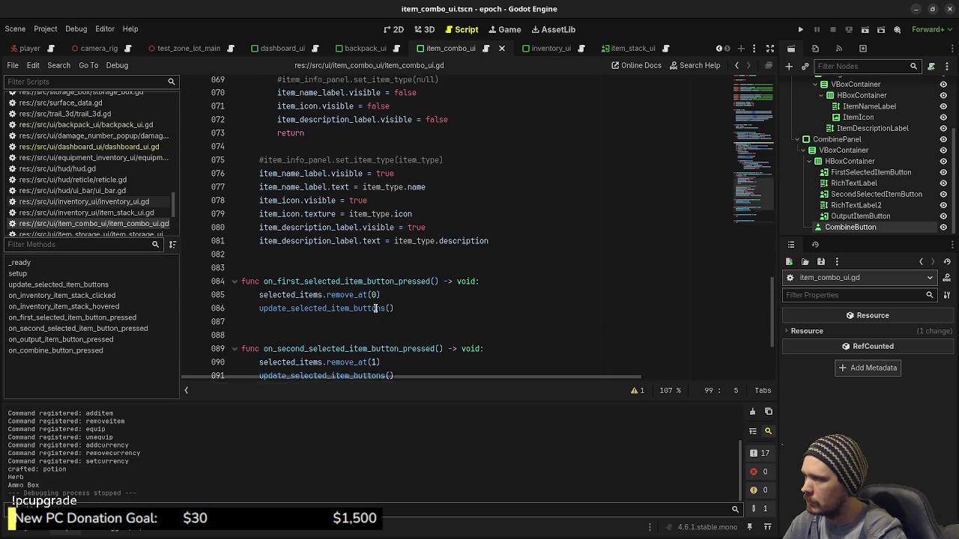
scroll(375, 309, up, 2)
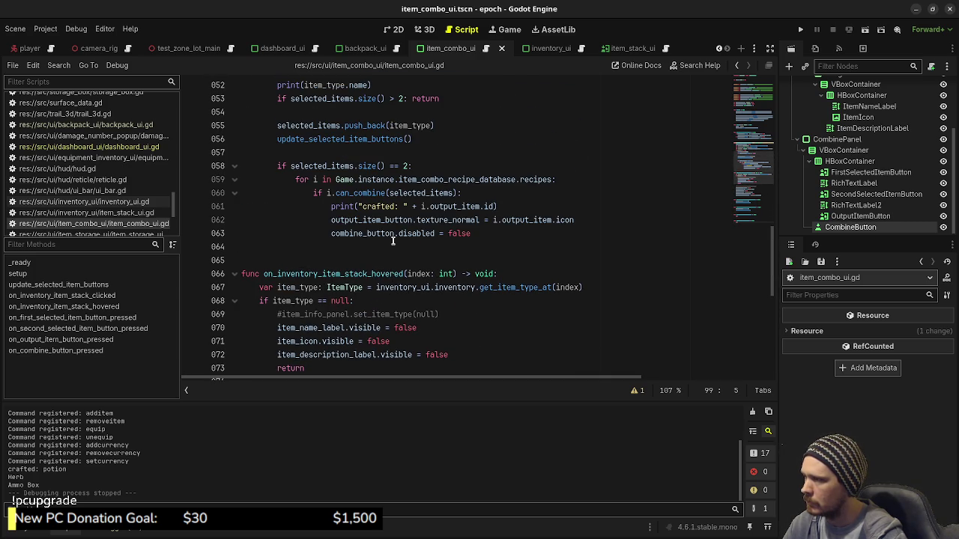
scroll(392, 240, up, 16)
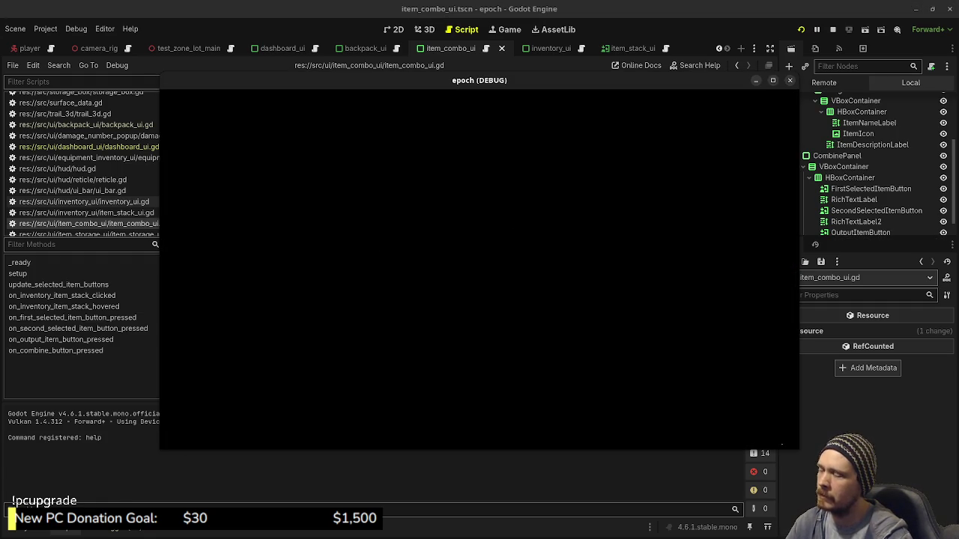
Put the Herb in the first combine slot, check the out-of-bounds error, and move the game window down
key(Tab)
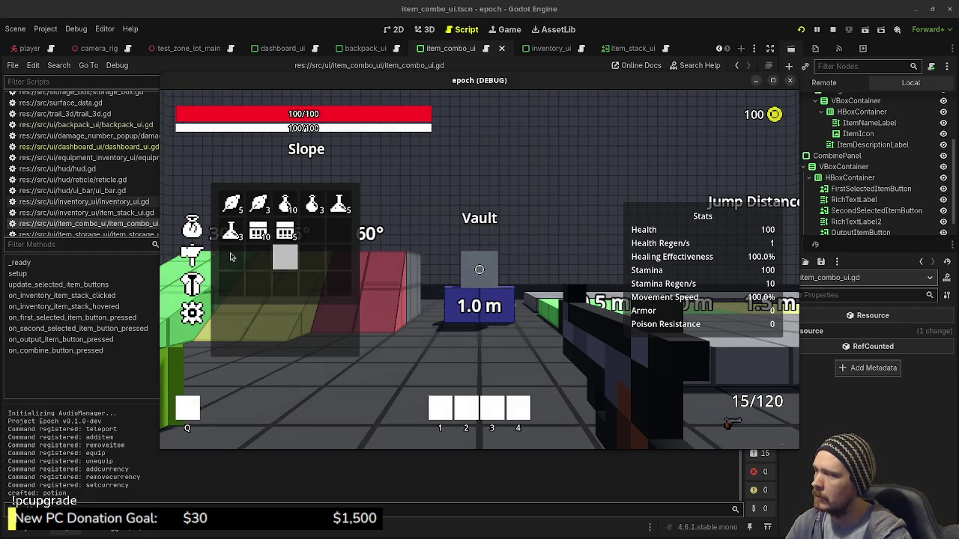
click(259, 204)
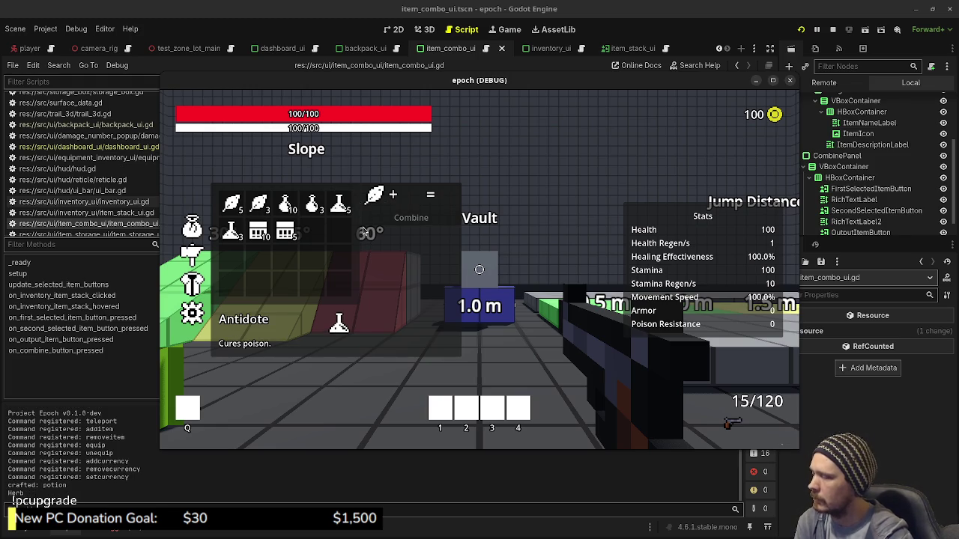
click(112, 532)
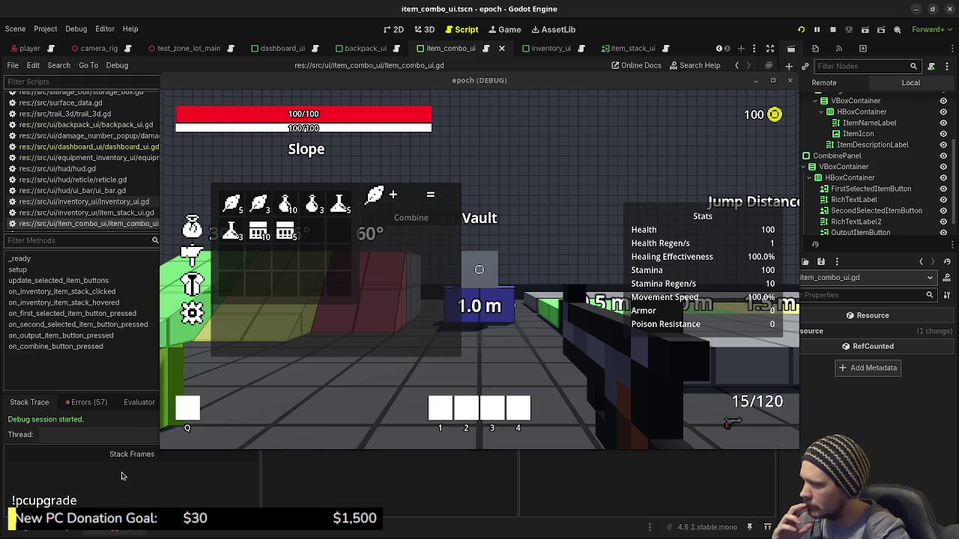
click(89, 402)
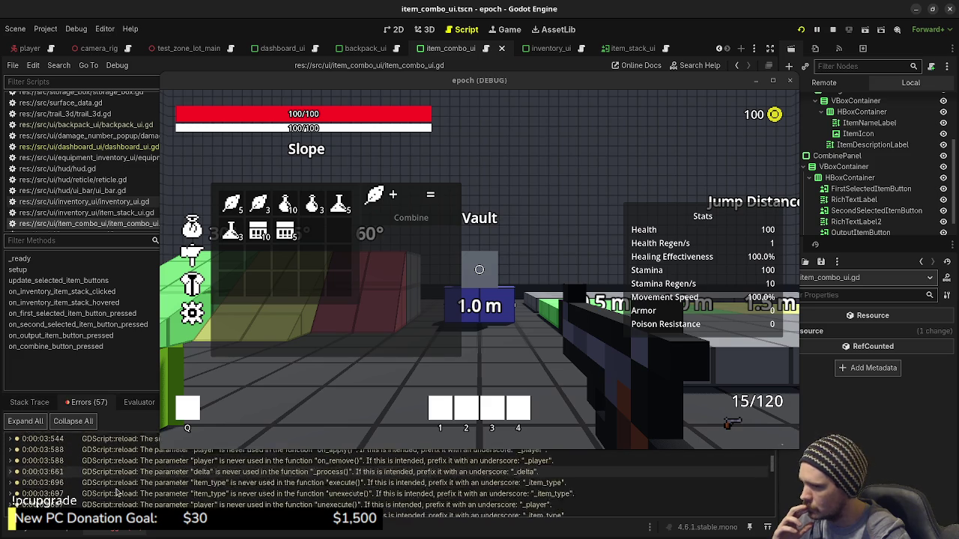
scroll(117, 490, down, 10)
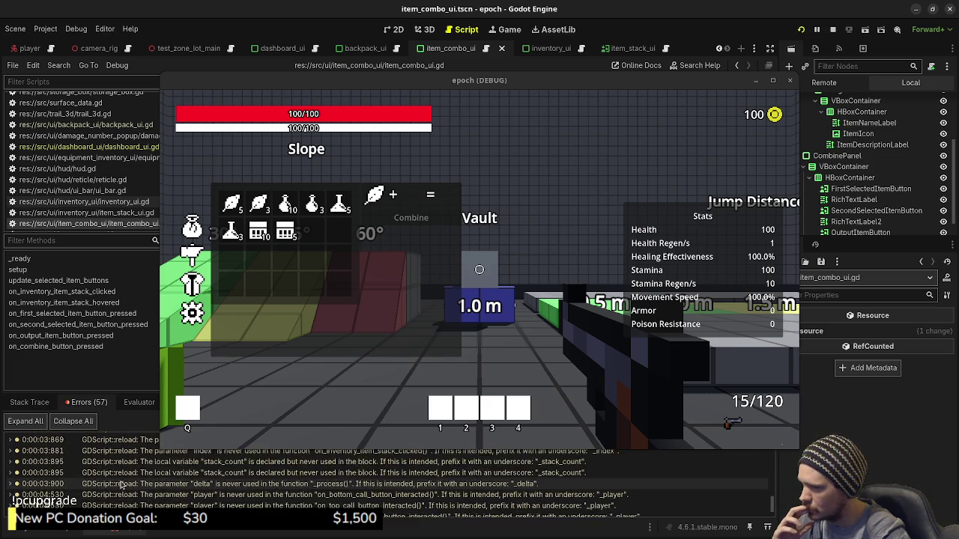
scroll(121, 486, down, 5)
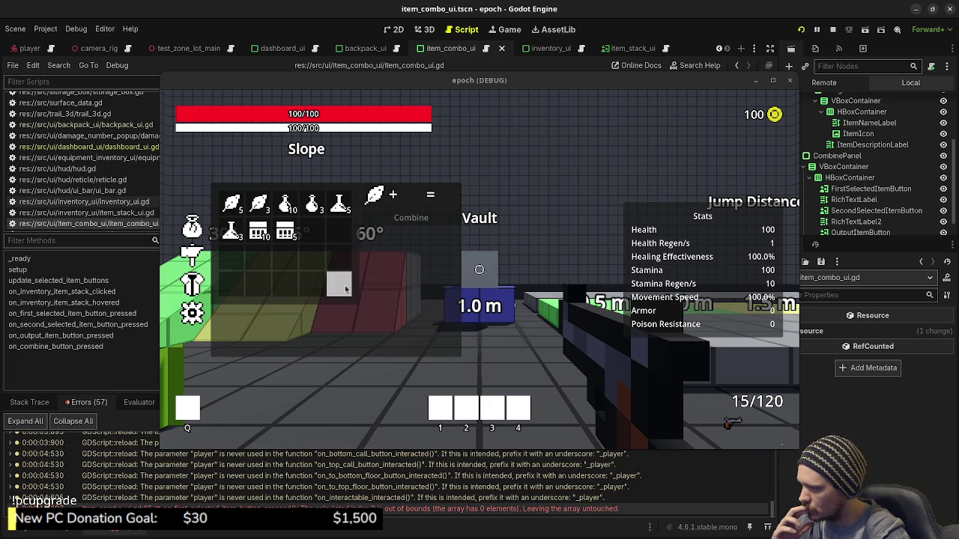
drag(425, 83, 424, 453)
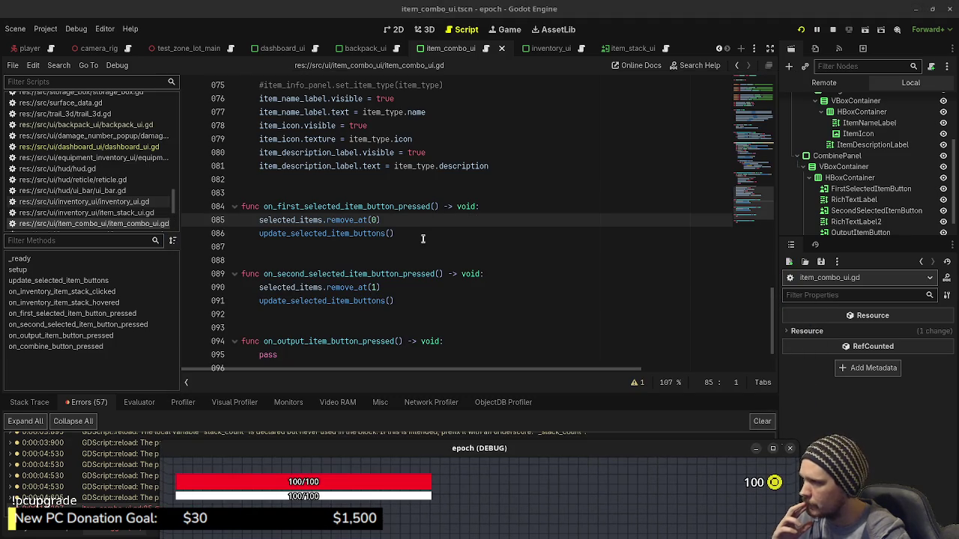
Review item_combo_ui.gd around the line 84 handler header
scroll(425, 255, up, 10)
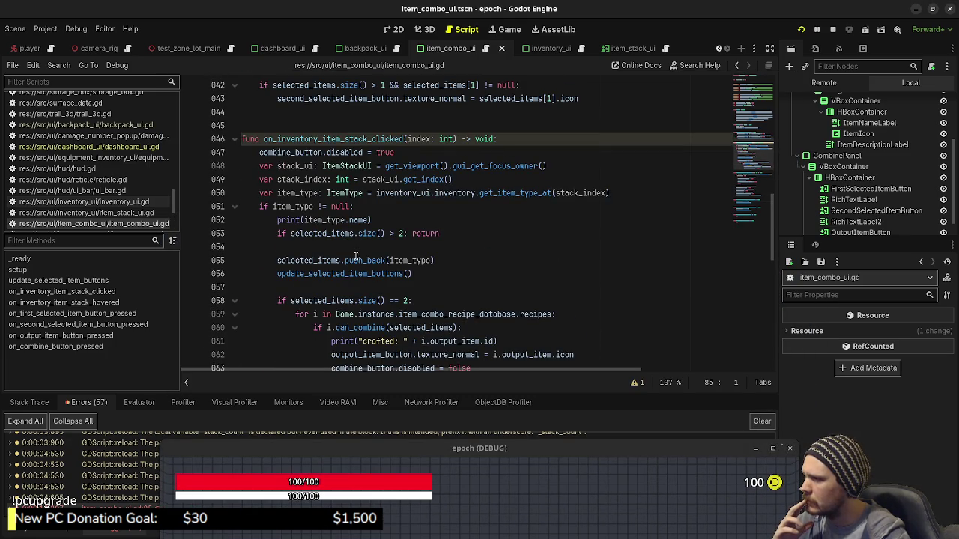
scroll(372, 260, down, 1)
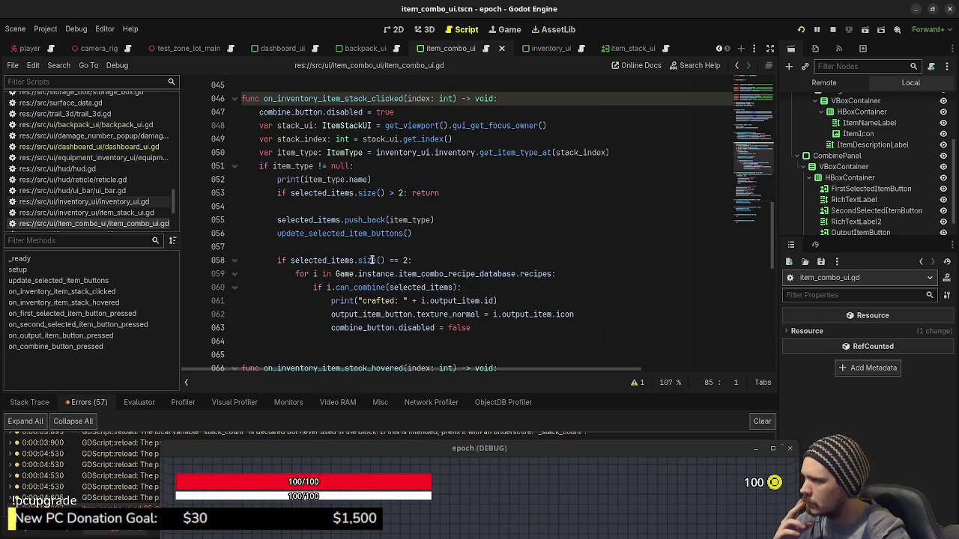
scroll(372, 260, down, 9)
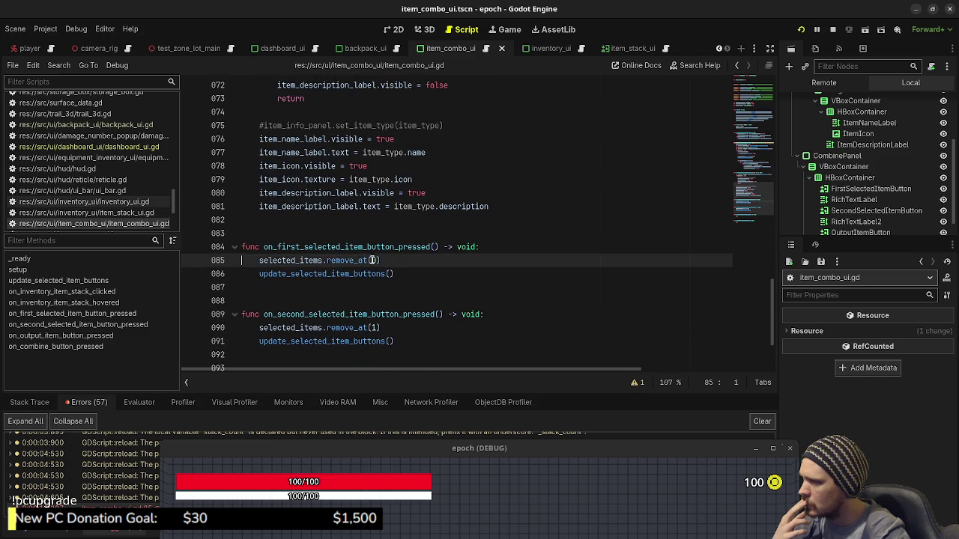
scroll(351, 258, up, 10)
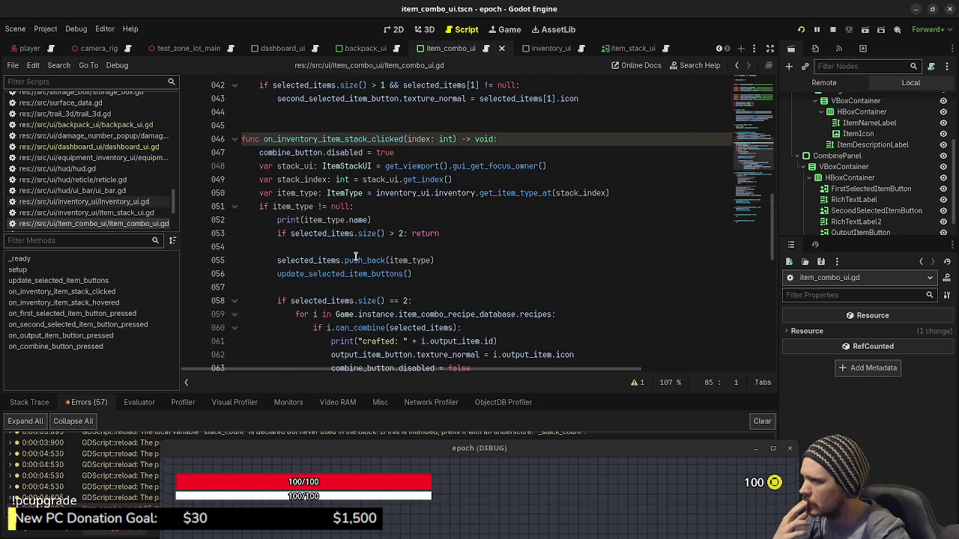
scroll(355, 257, down, 7)
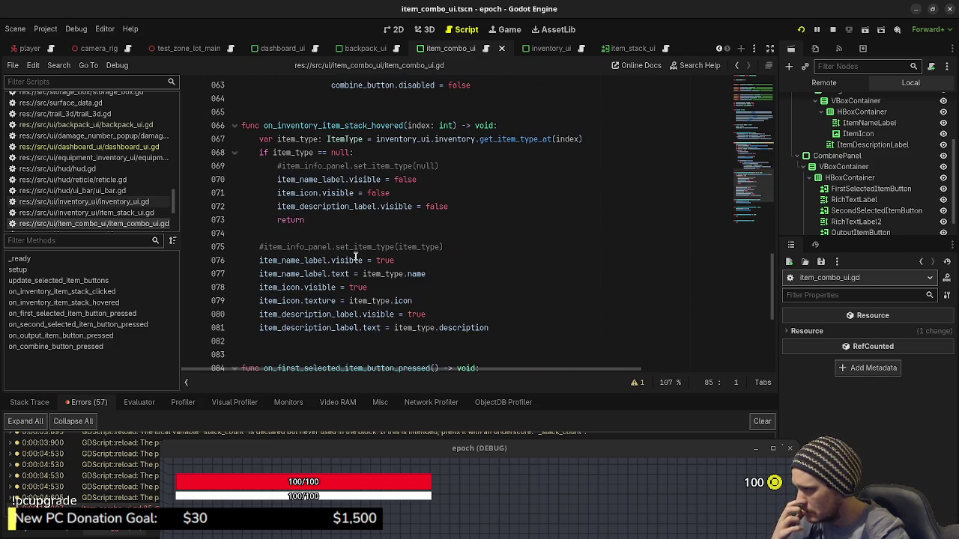
scroll(355, 257, down, 3)
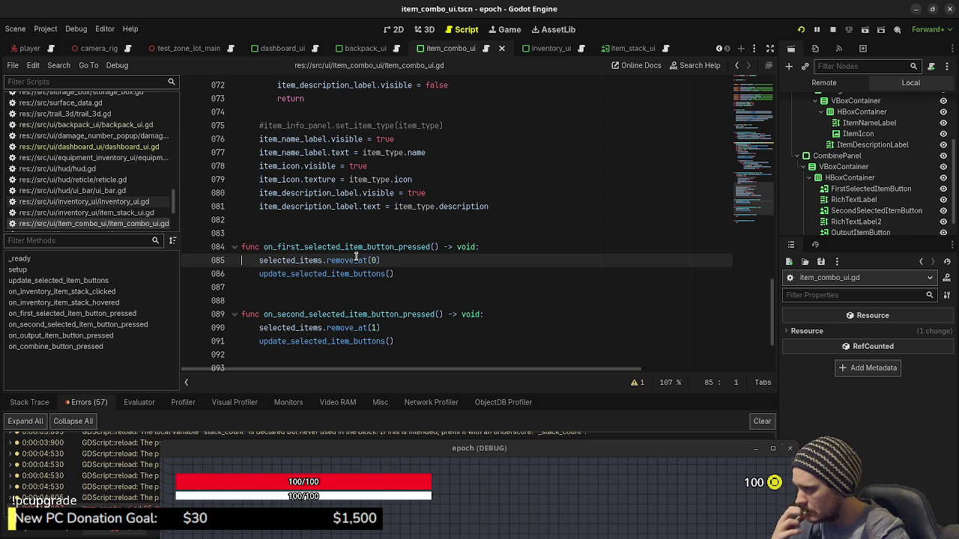
click(488, 247)
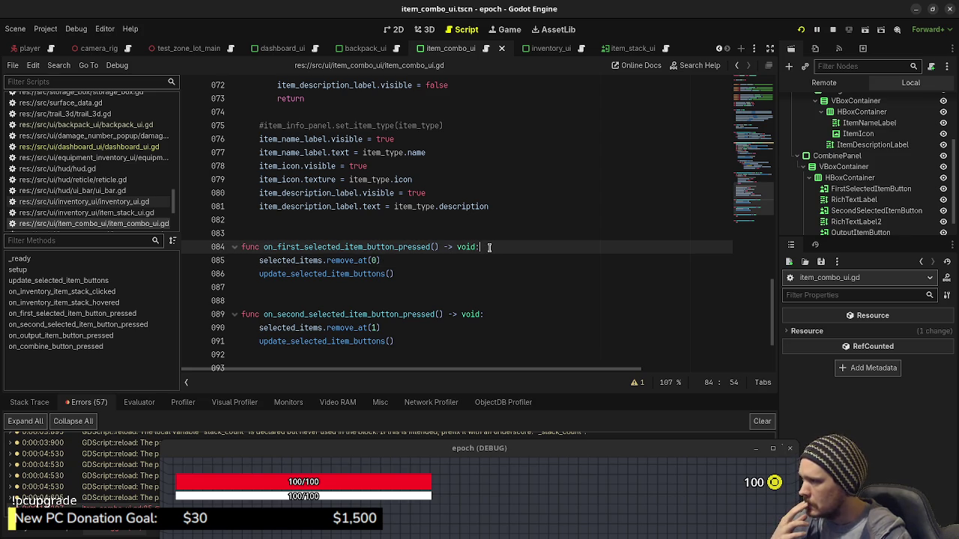
Lower the game window and follow error rows to line 85 and the storage_box.gd warning
drag(273, 452, 273, 525)
click(248, 508)
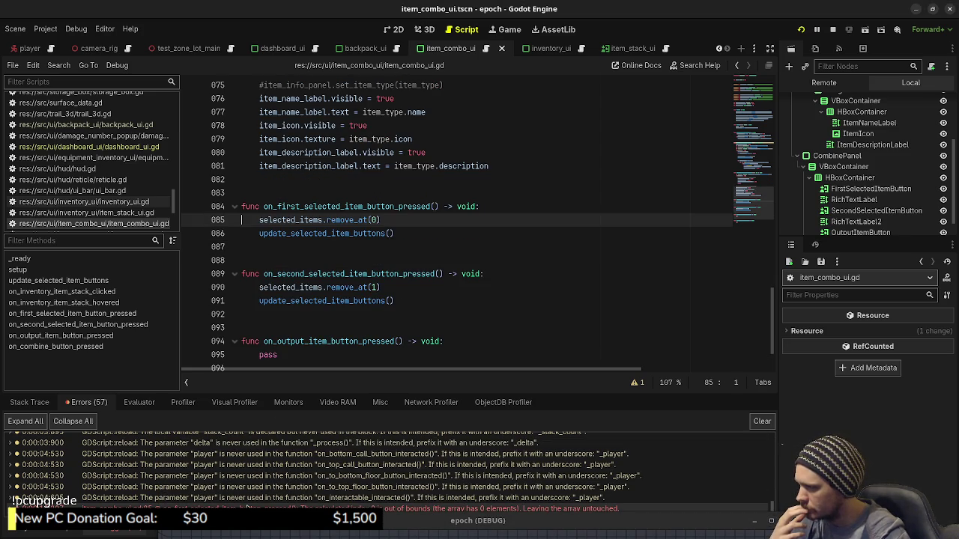
click(198, 508)
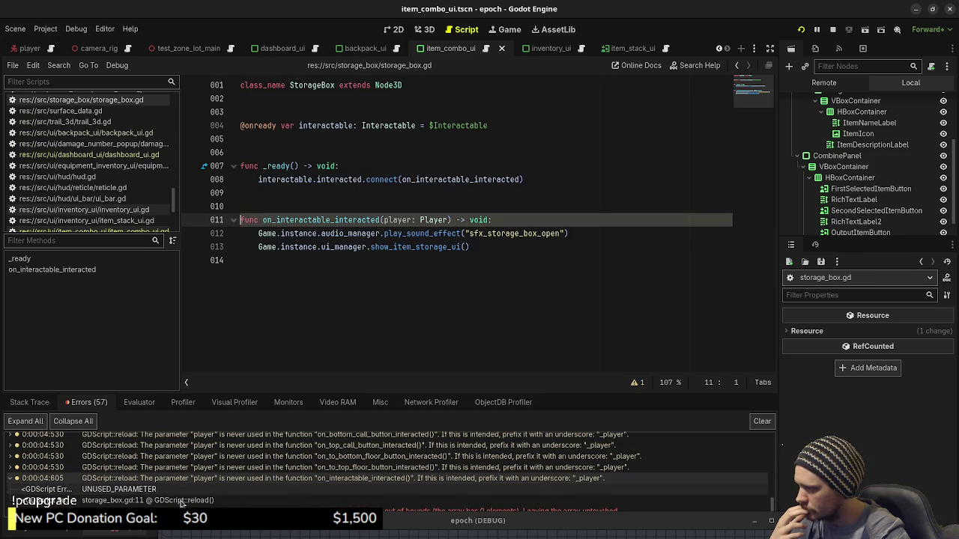
Return to the line 85 error, read the remove_at and push_back docs, then stop the game
click(140, 502)
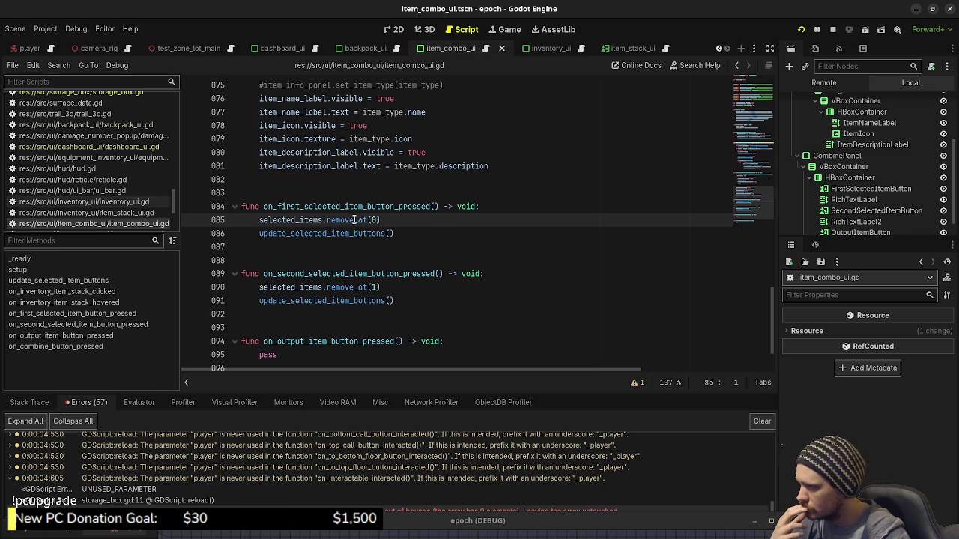
mouse_move(354, 220)
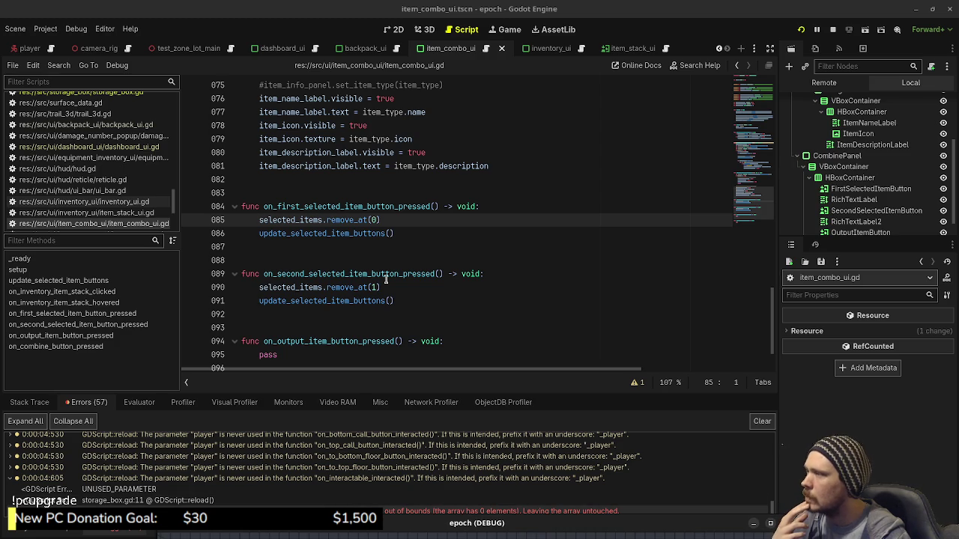
scroll(387, 278, up, 9)
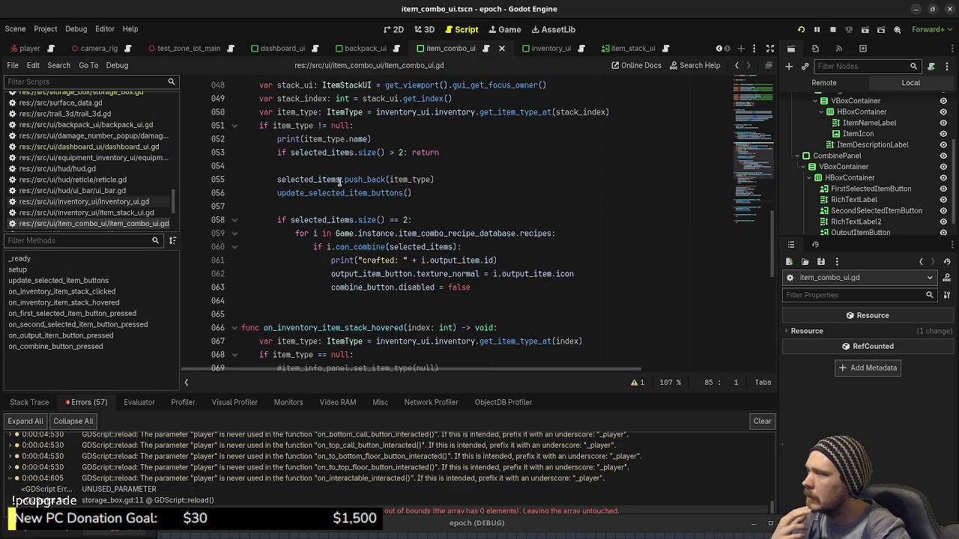
mouse_move(347, 177)
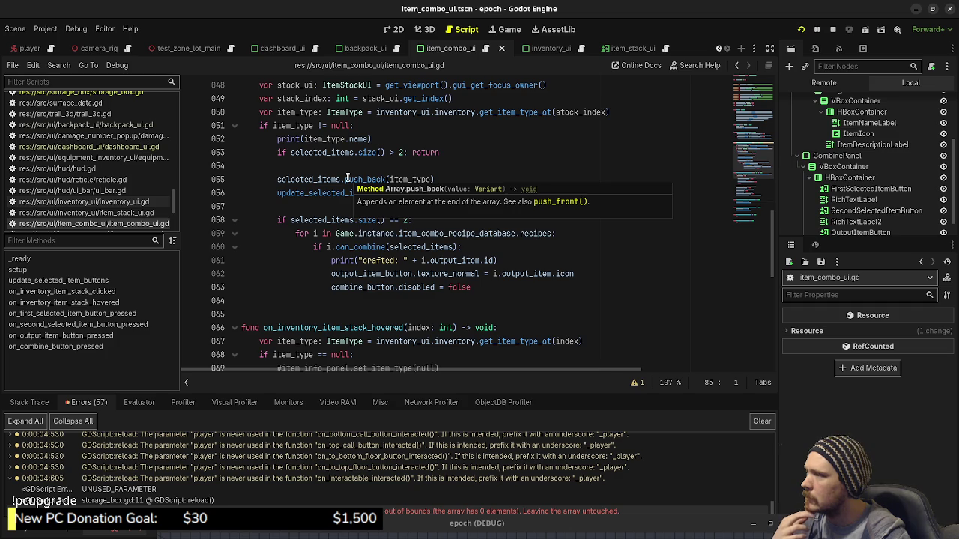
double_click(318, 180)
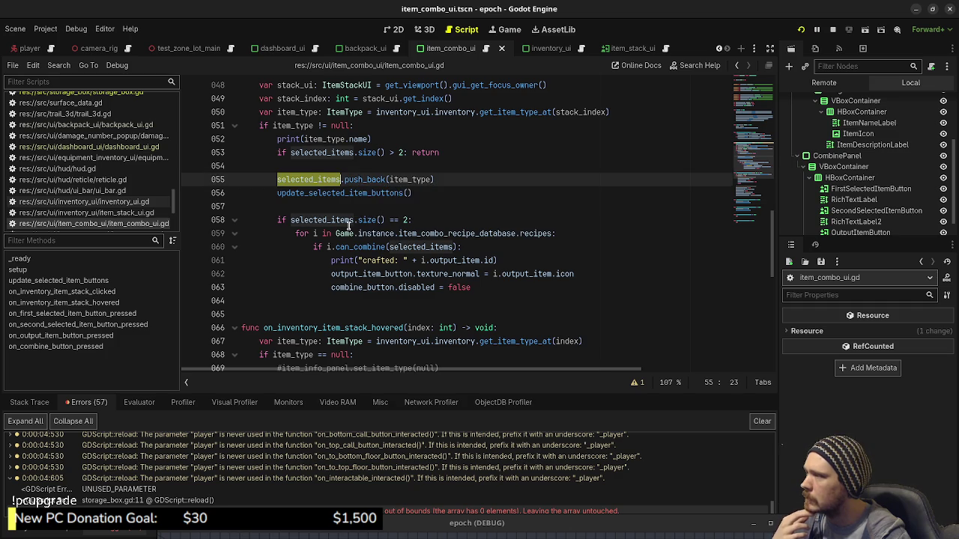
scroll(357, 234, down, 8)
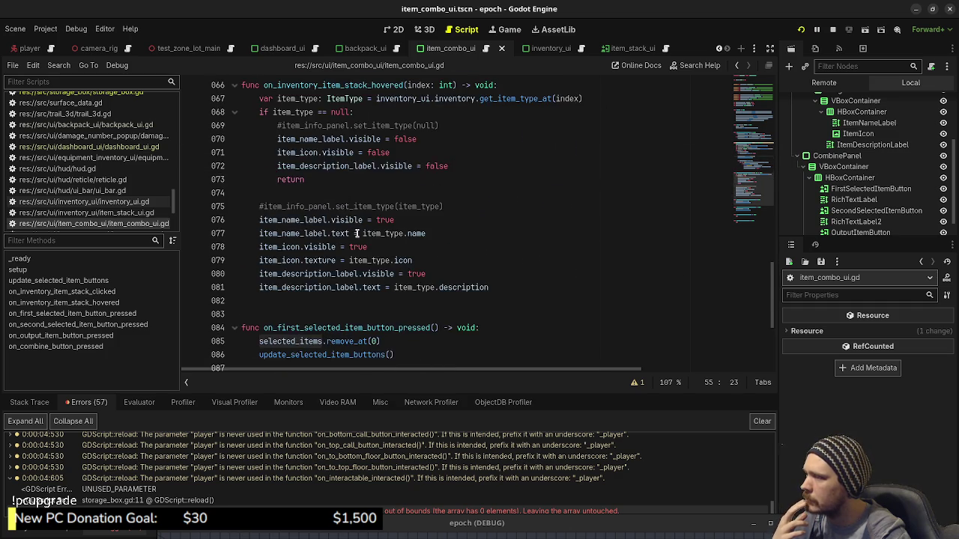
scroll(357, 233, down, 1)
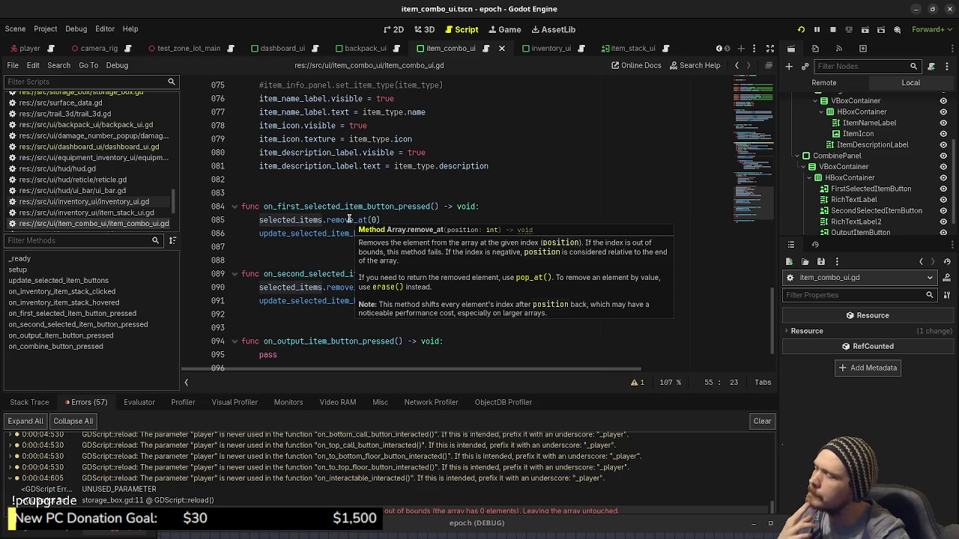
key(F8)
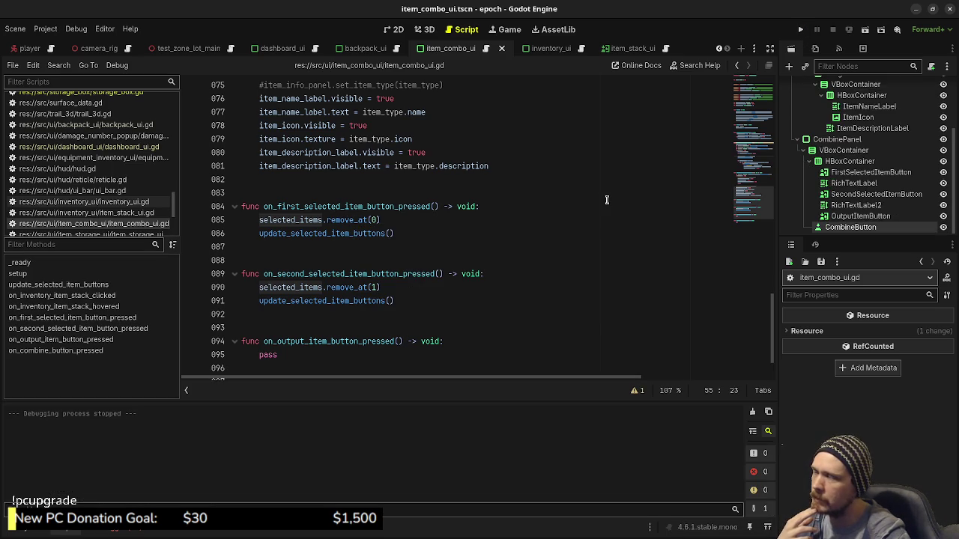
Run the game, add a Herb to the first combine slot, then stop the run
click(800, 29)
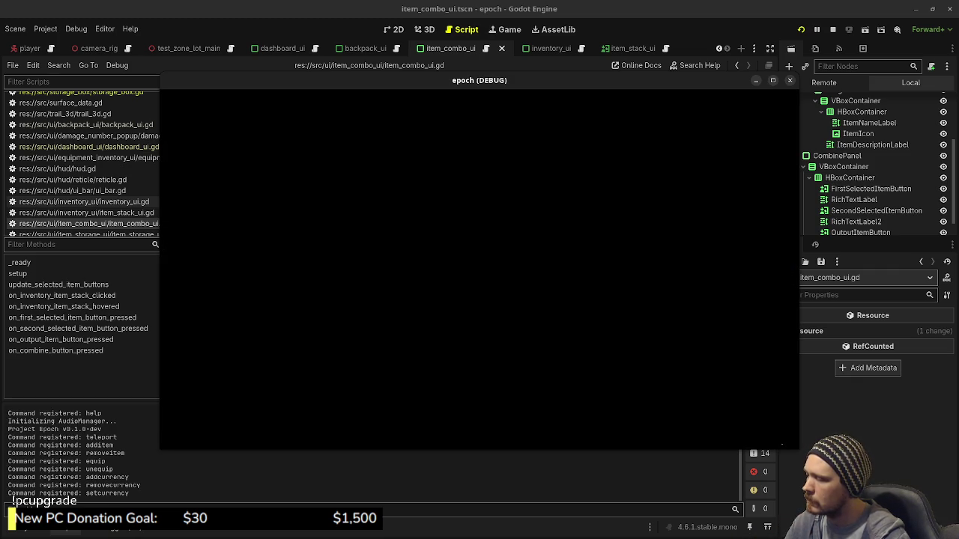
key(Tab)
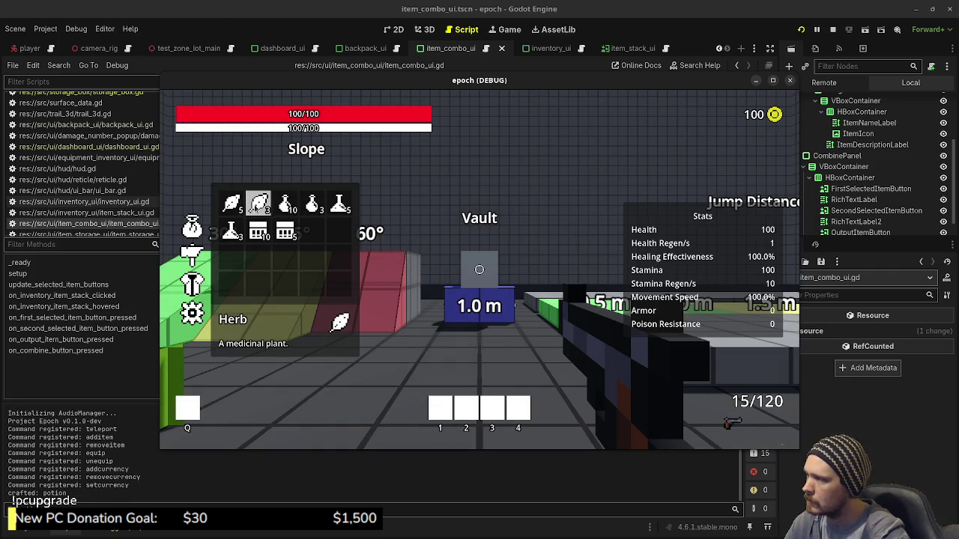
click(255, 208)
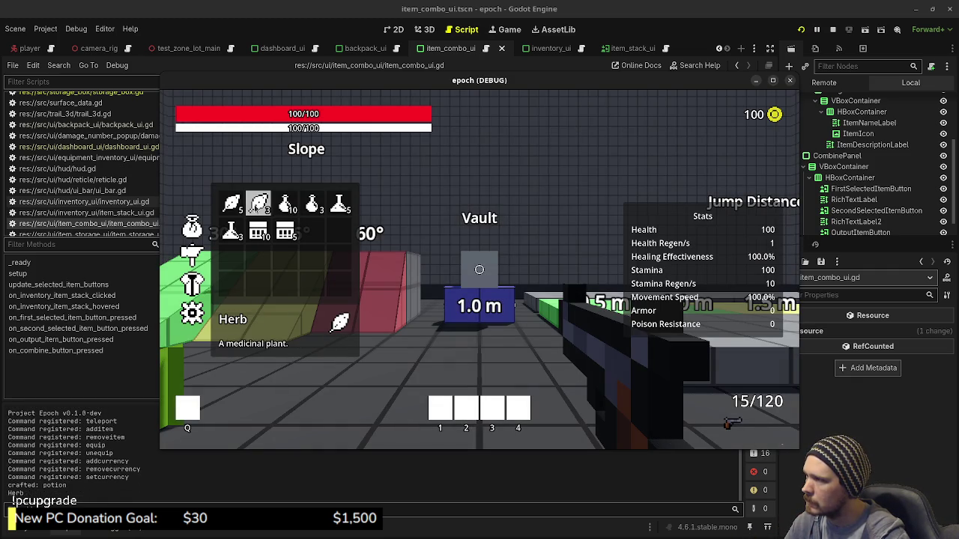
click(193, 256)
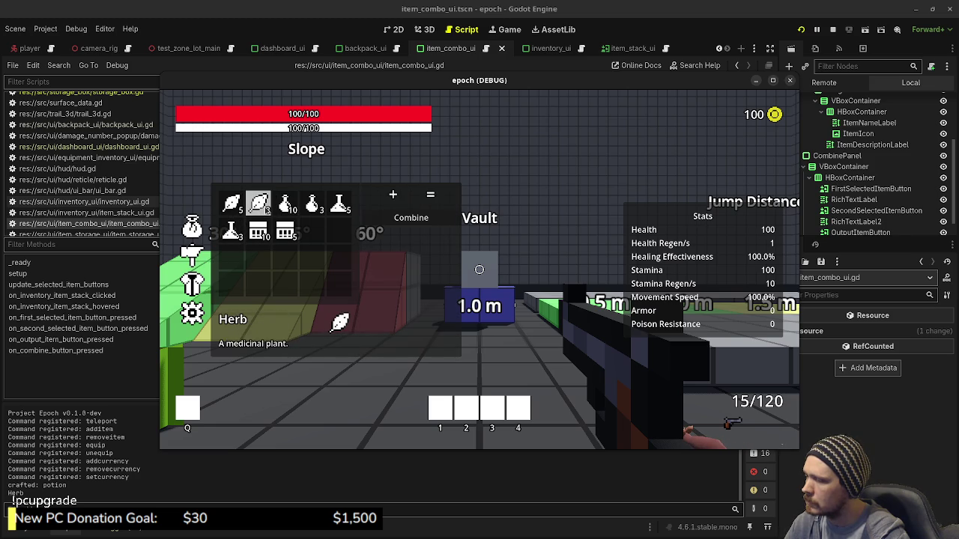
click(258, 204)
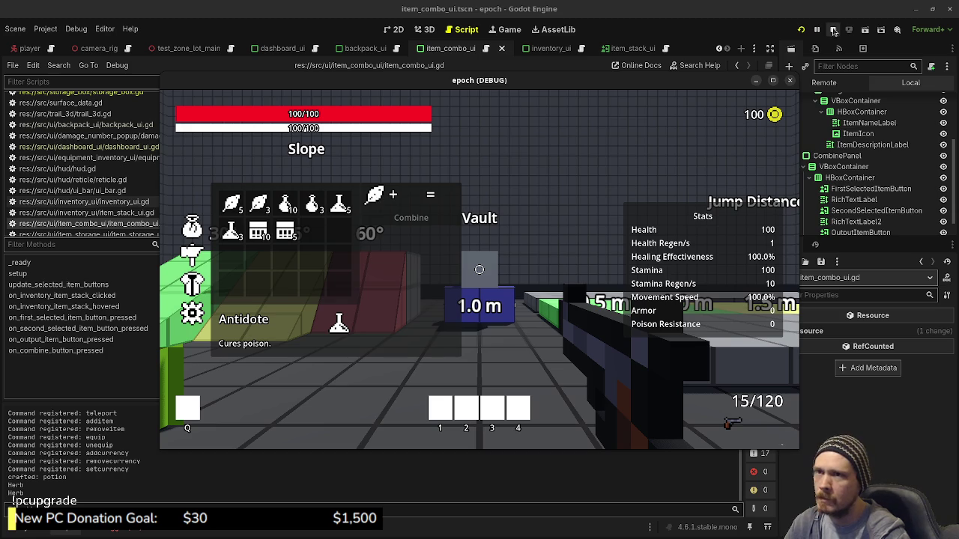
key(F8)
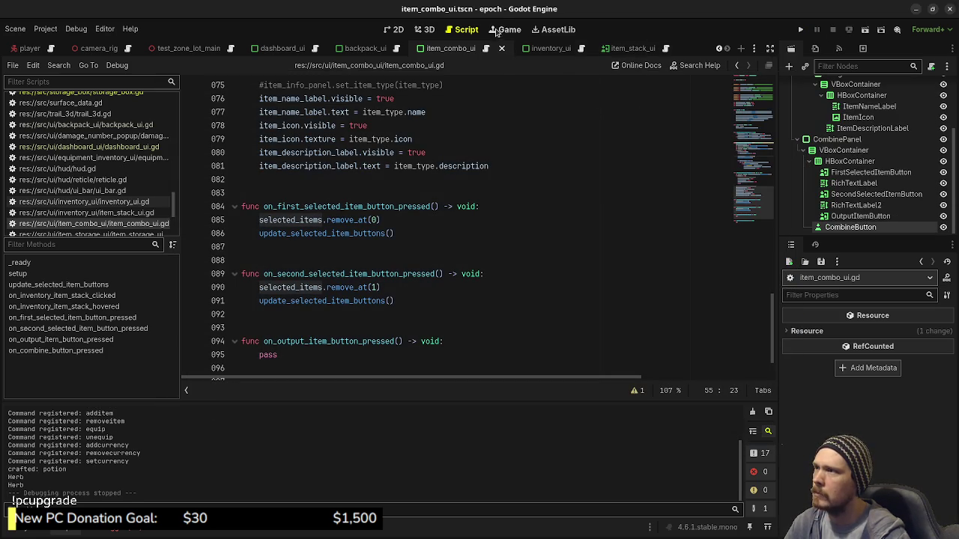
Inspect the selected item buttons and HBoxContainer in item_combo_ui.tscn, then list the 62 errors
click(397, 32)
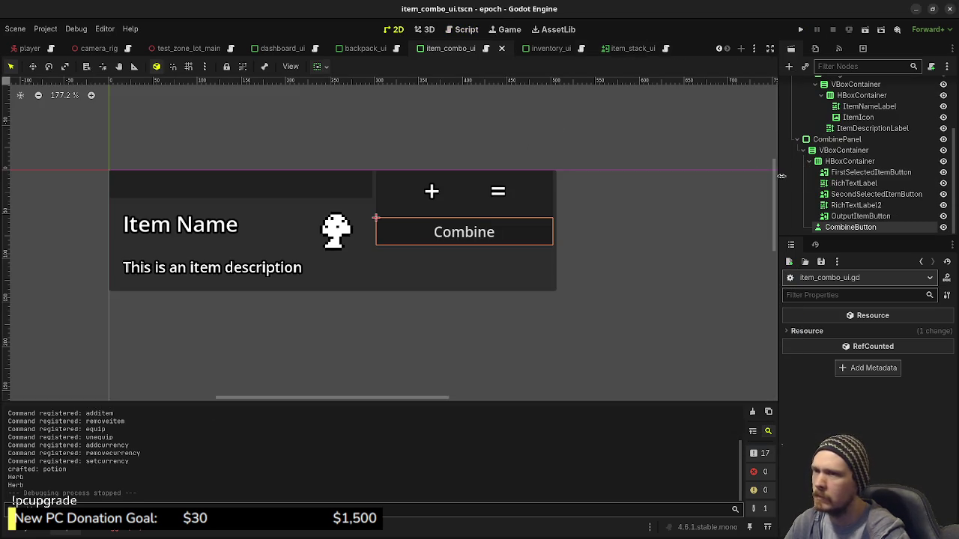
click(847, 174)
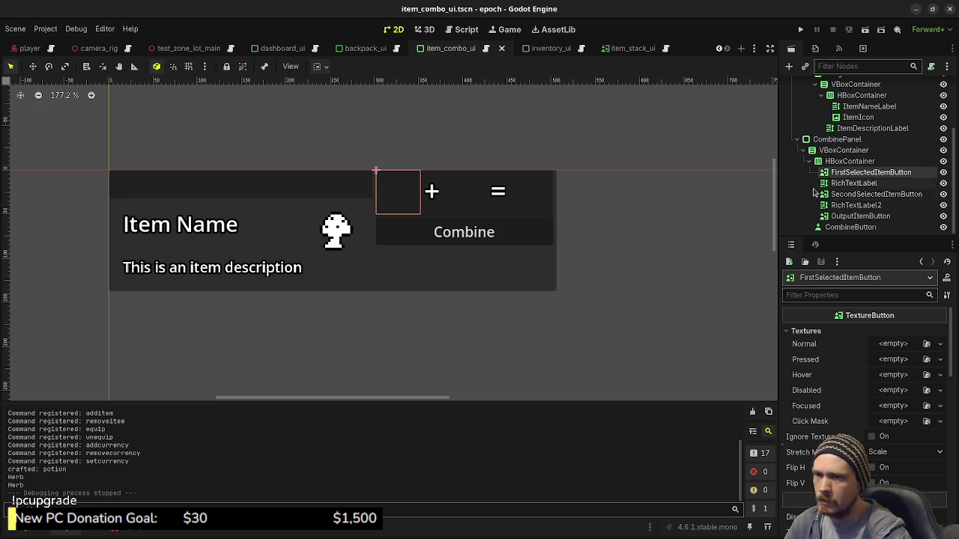
click(836, 195)
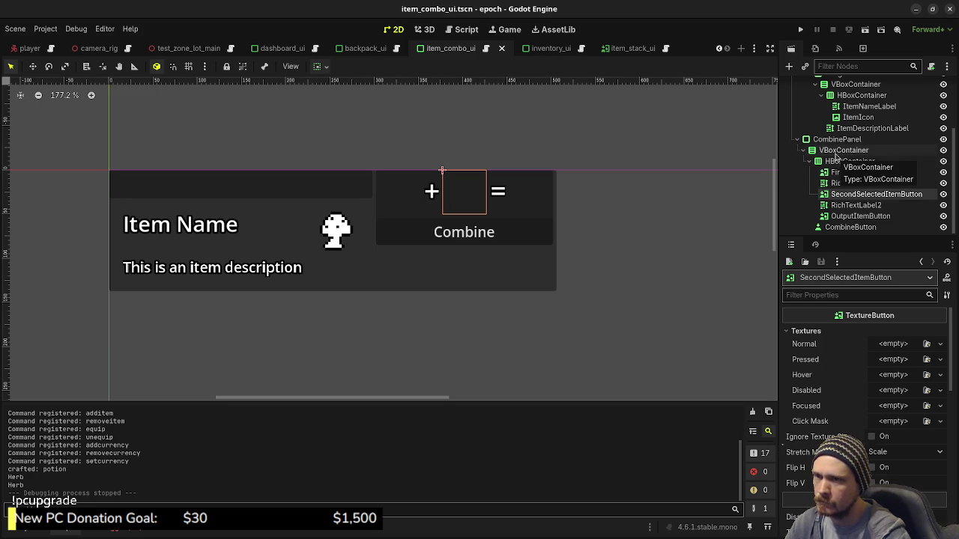
click(832, 163)
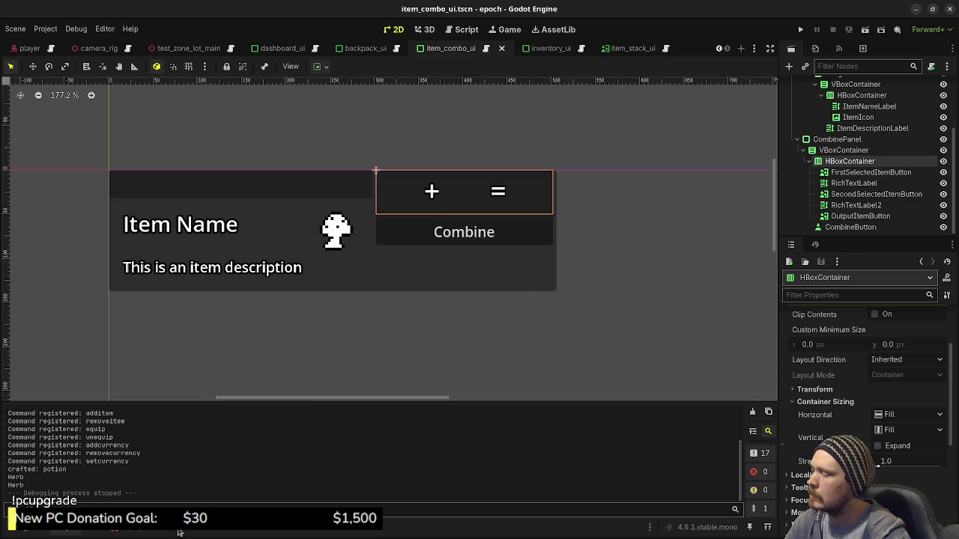
click(125, 531)
scroll(186, 472, down, 3)
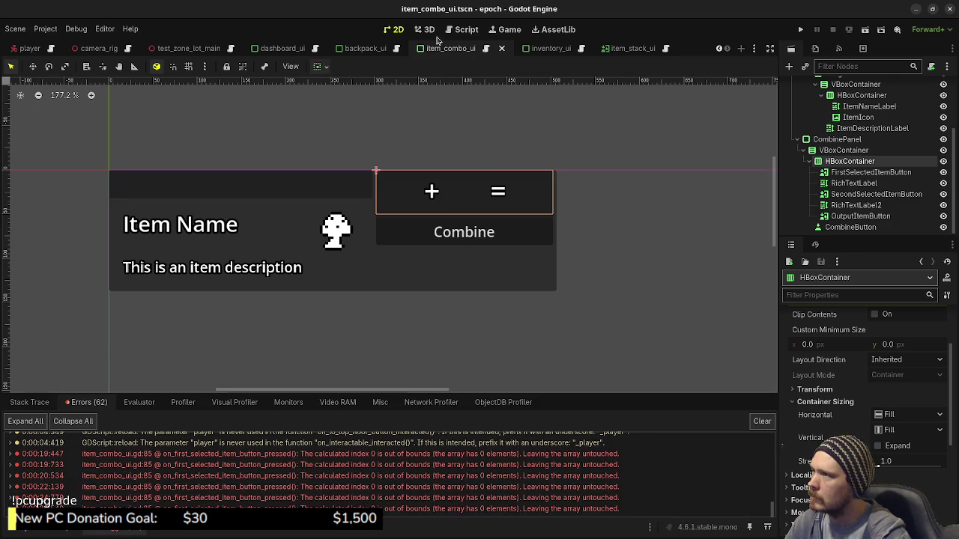
Open item_combo_ui.gd and review where update_selected_item_buttons is used
click(466, 29)
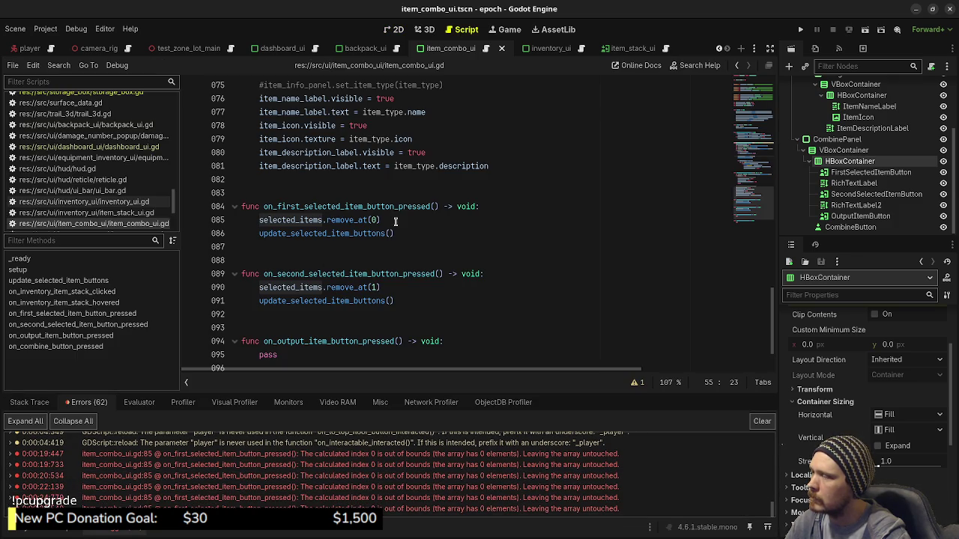
double_click(370, 233)
scroll(466, 203, up, 2)
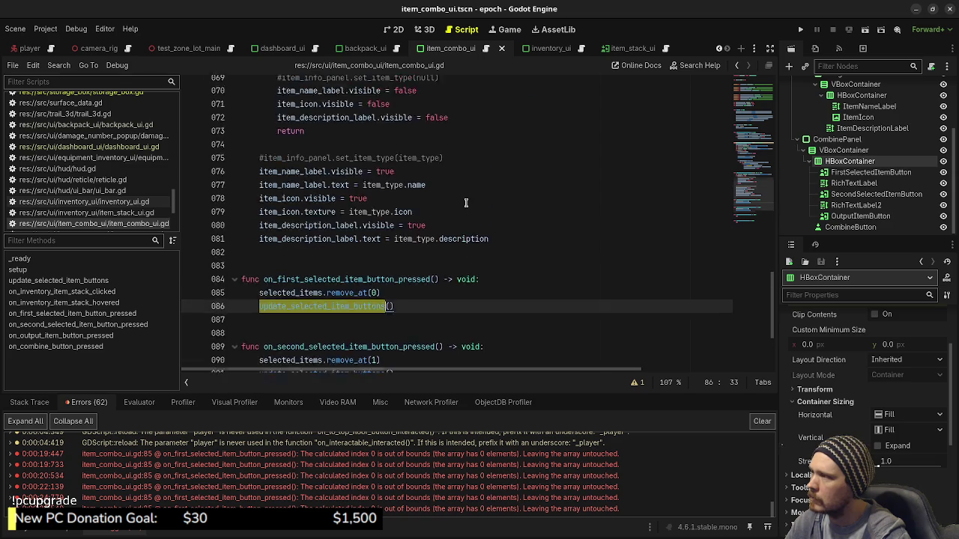
scroll(466, 203, up, 10)
scroll(465, 203, up, 4)
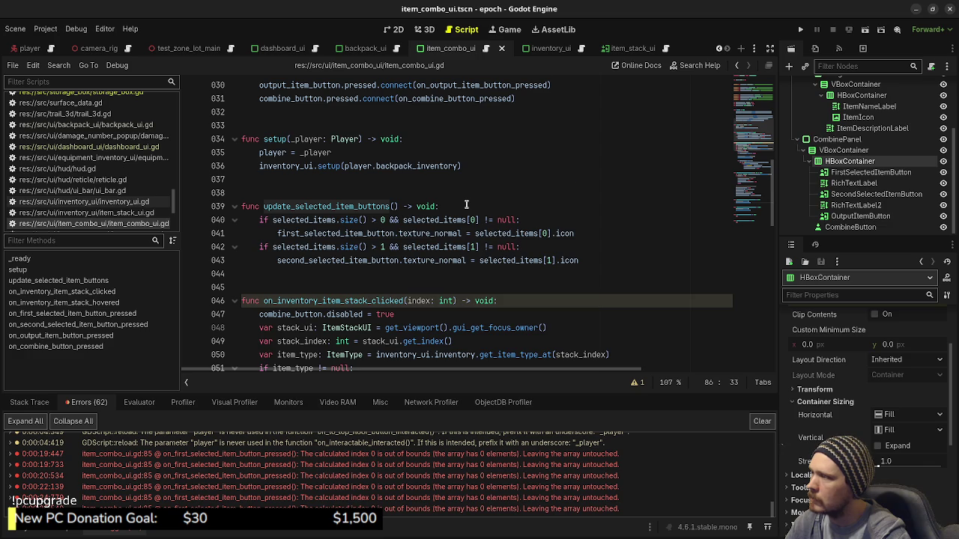
scroll(466, 203, down, 14)
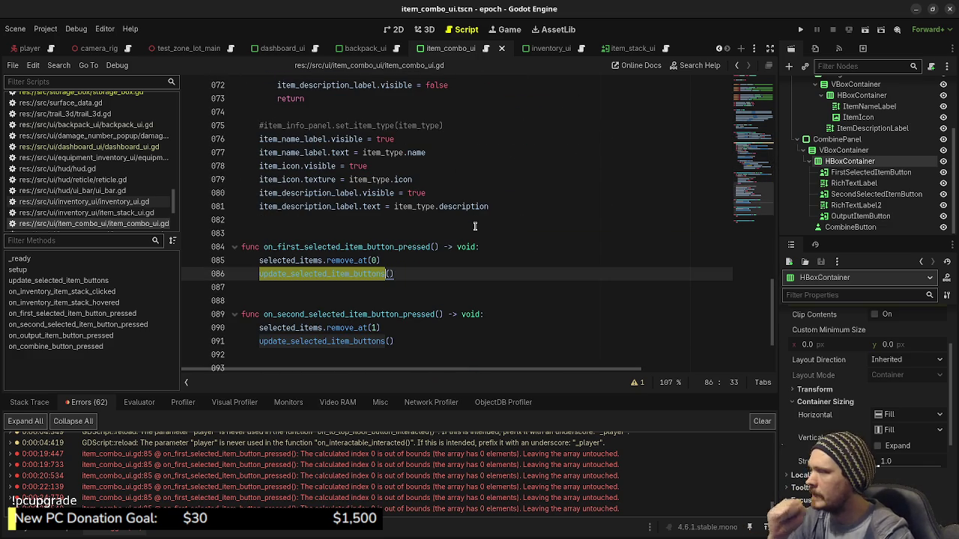
scroll(409, 284, down, 2)
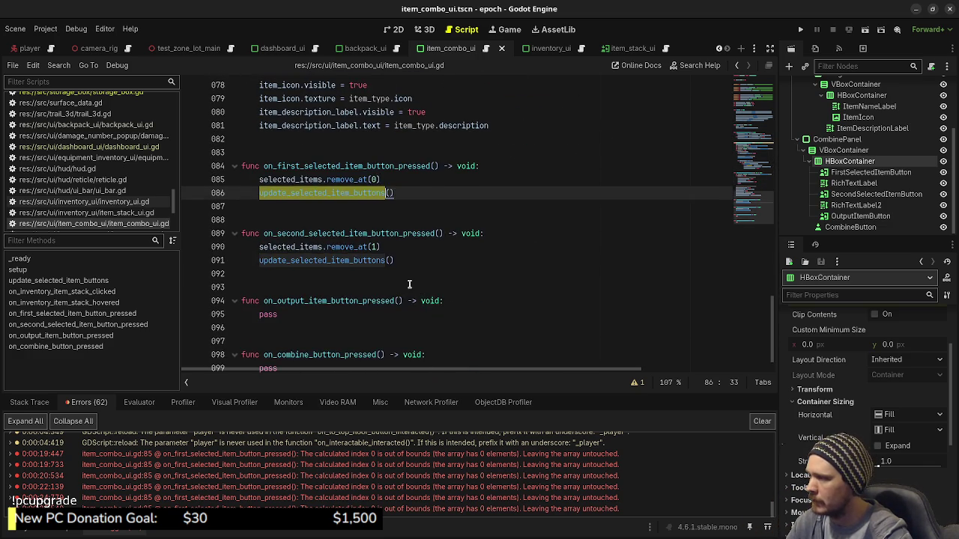
scroll(409, 284, up, 2)
Select the selected_items.remove_at(0) call on line 85 for replacement
click(347, 290)
click(291, 273)
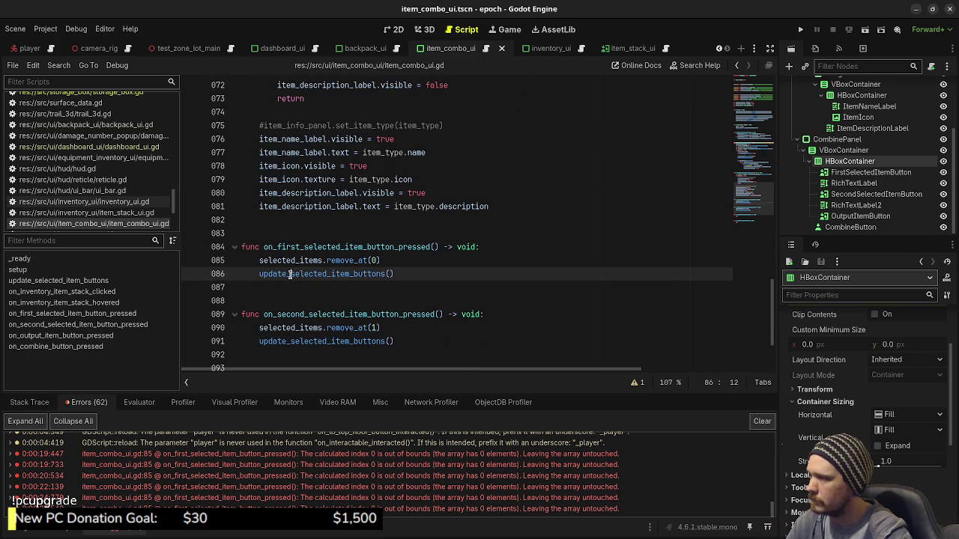
click(260, 274)
drag(382, 260, 322, 261)
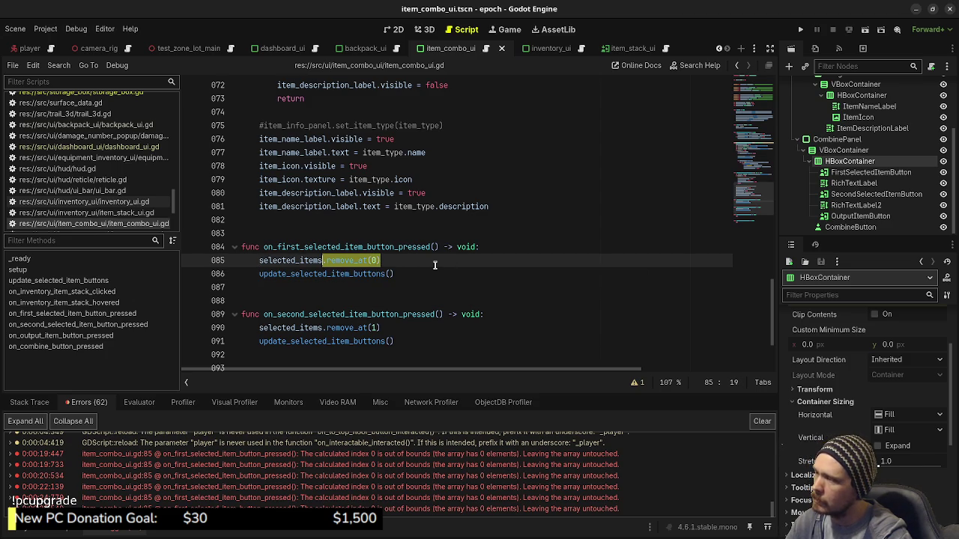
click(368, 261)
double_click(366, 260)
click(372, 260)
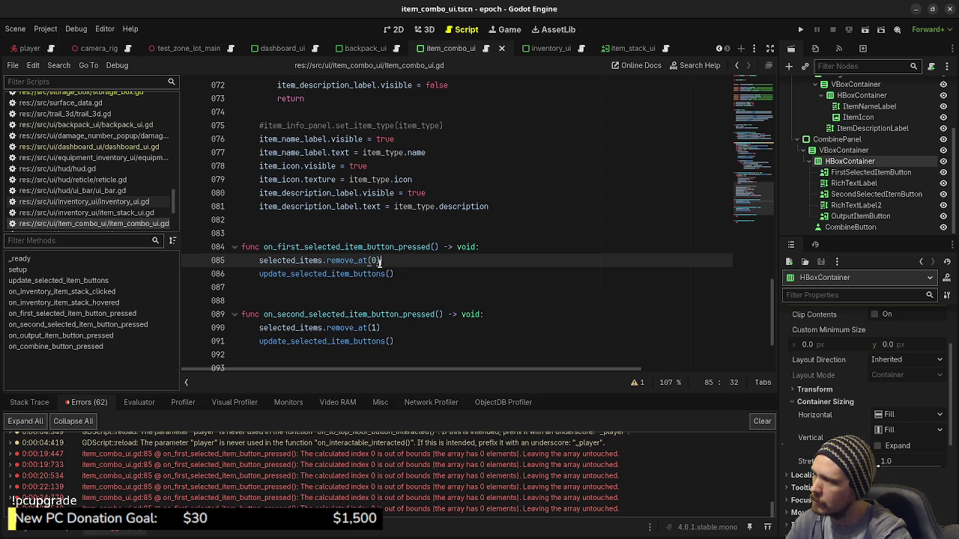
drag(384, 260, 263, 260)
key(shift+Home)
Replace remove_at(0) with var item: ItemType = selected_items[0] and selected_items.erase(item)
text(var )
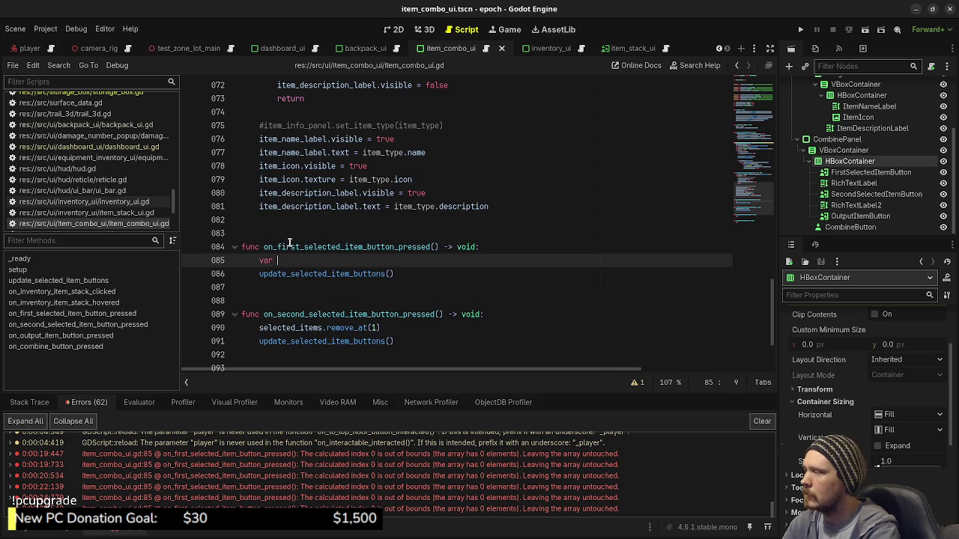
text(item: )
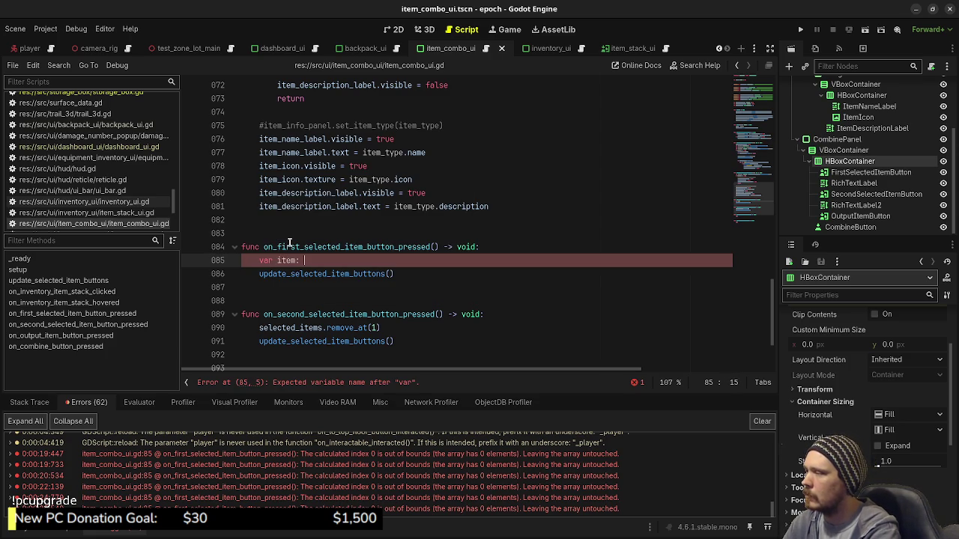
text(ItemType = )
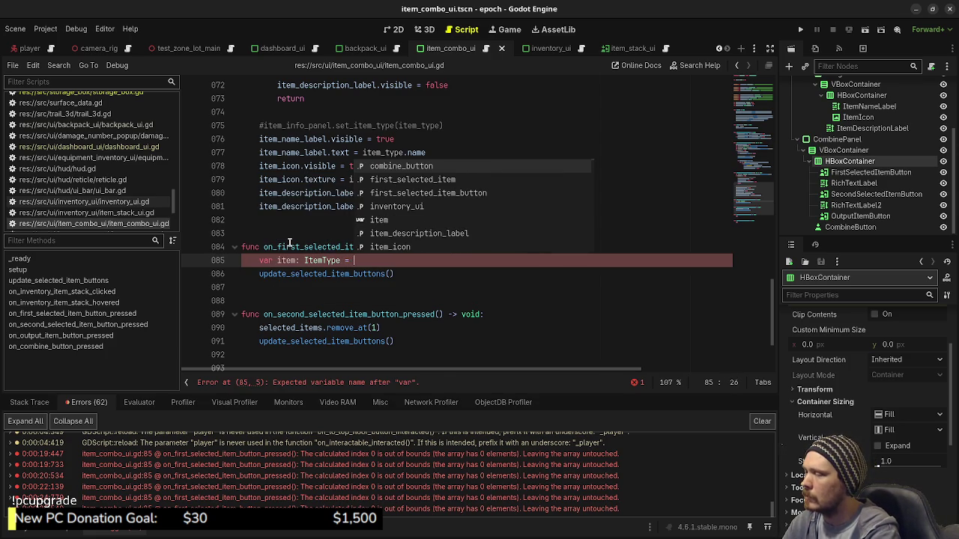
text(selected_items.)
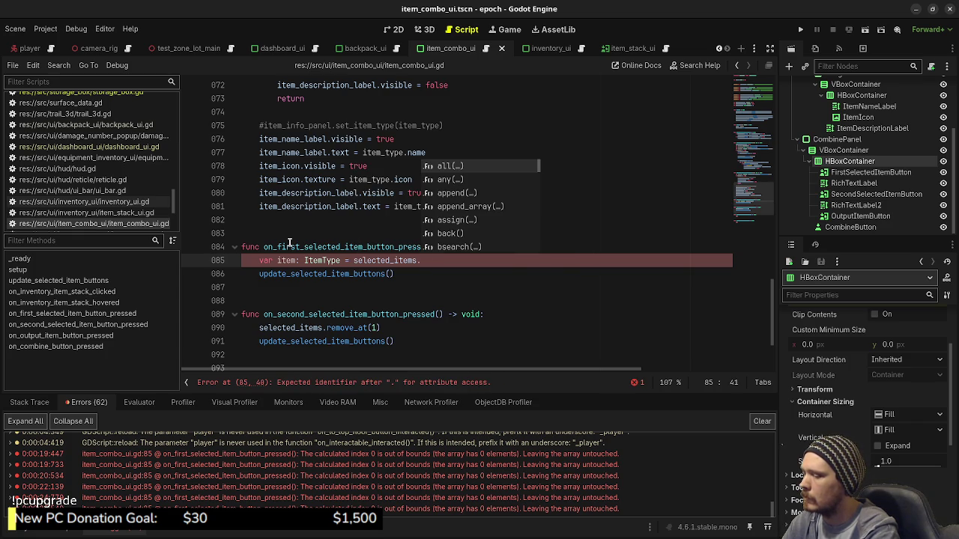
key(BackSpace)
text([0])
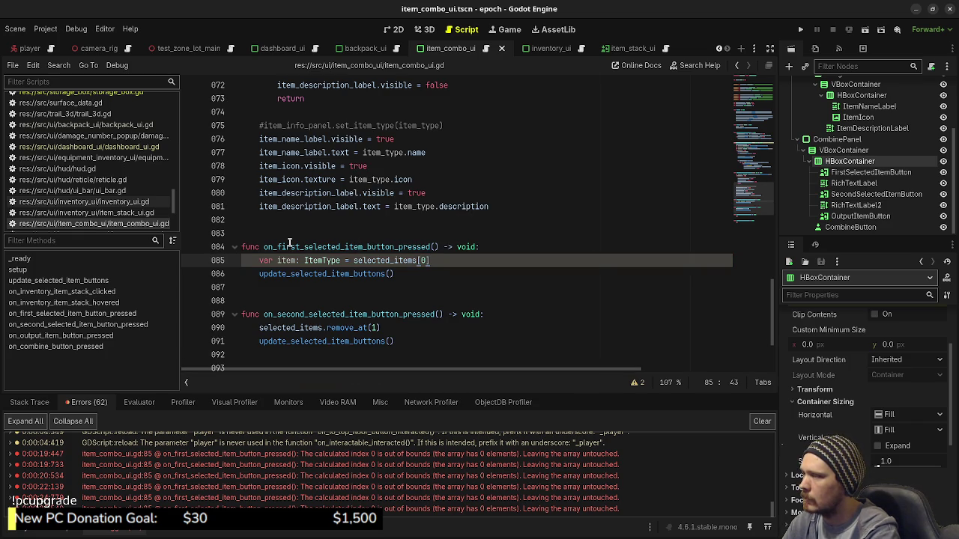
key(Return)
text(s)
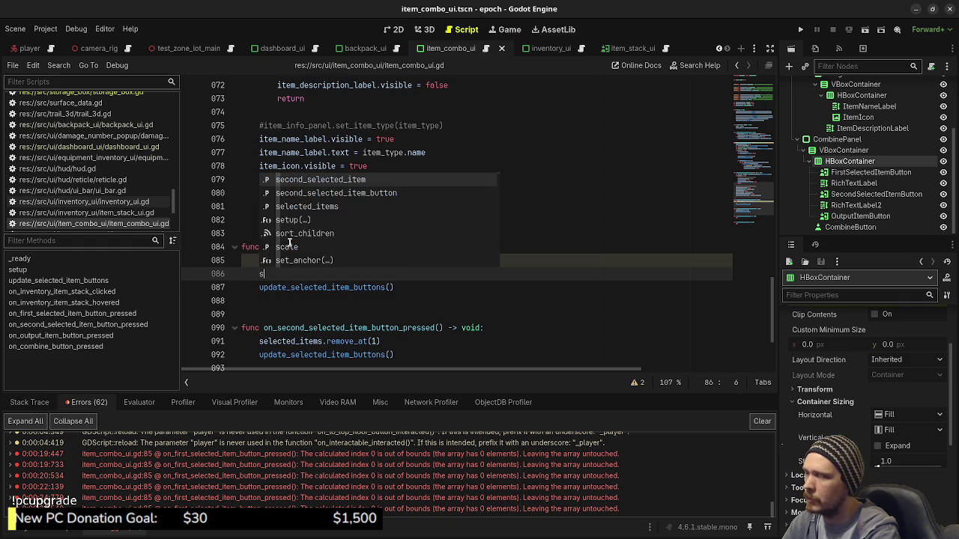
text(eleted_items.eree)
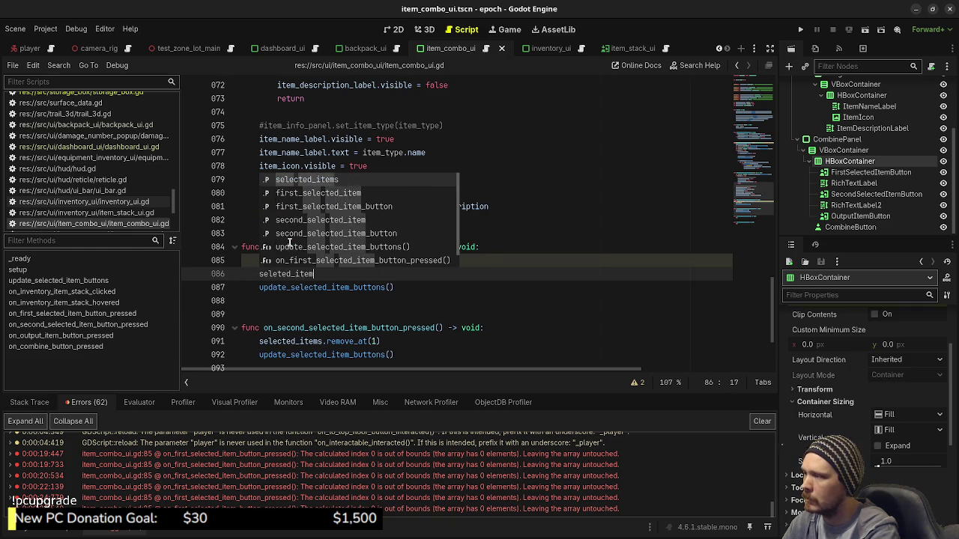
key(BackSpace)
key(BackSpace)
text(ase(i)
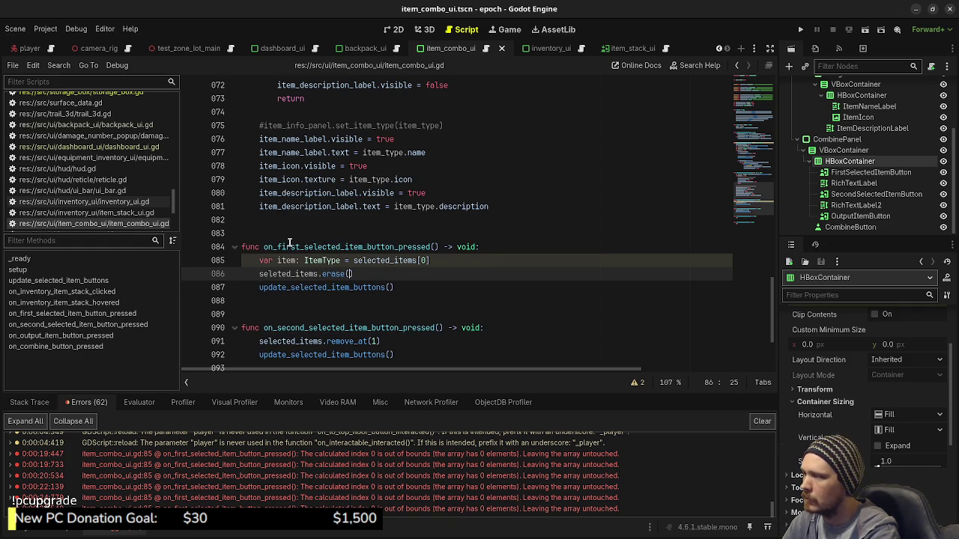
text(tem))
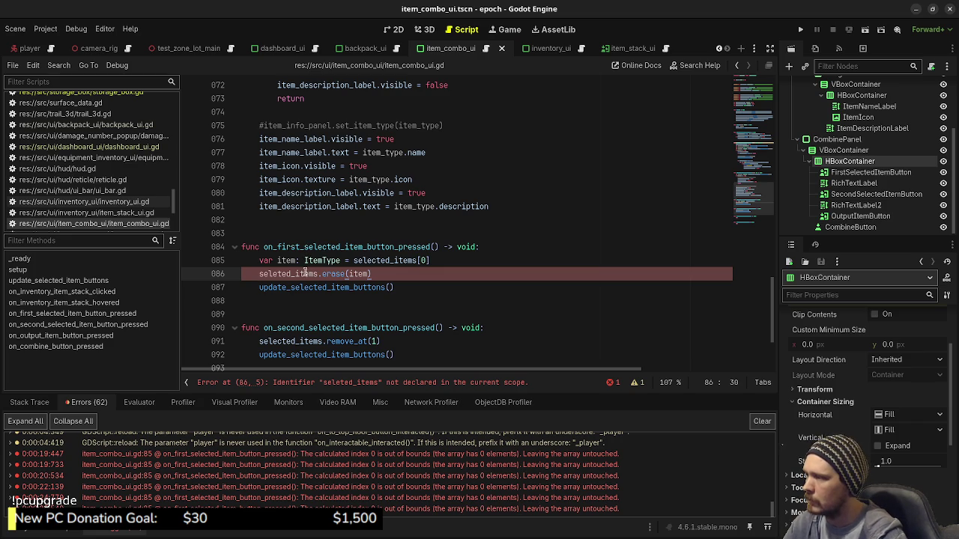
click(281, 274)
text(c)
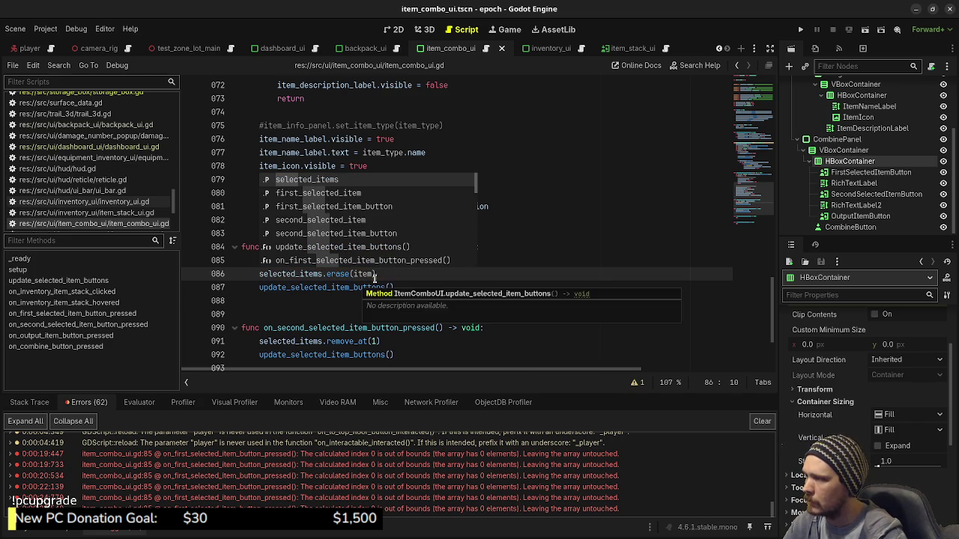
click(414, 274)
Wrap those lines in an if selected_items.size() > 0 guard, save, and run the game
click(501, 247)
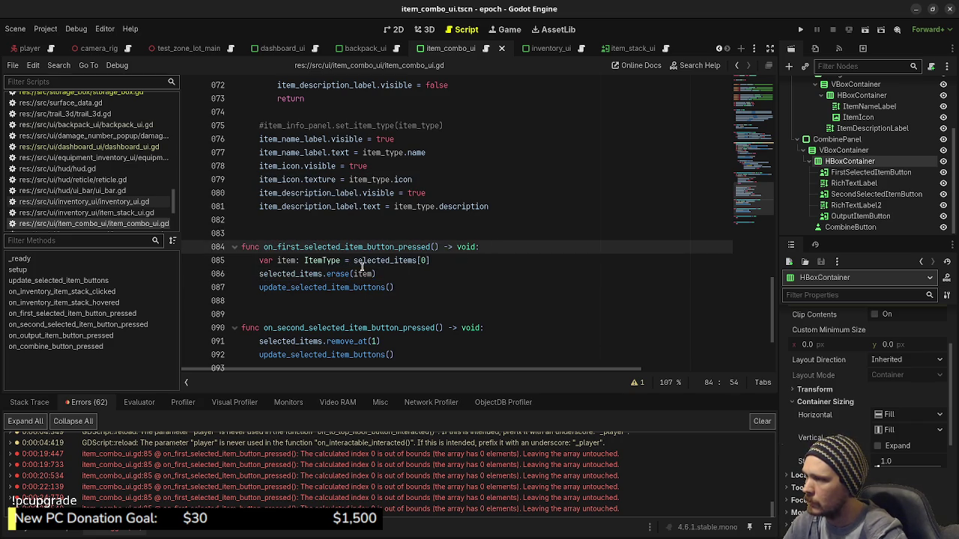
click(447, 262)
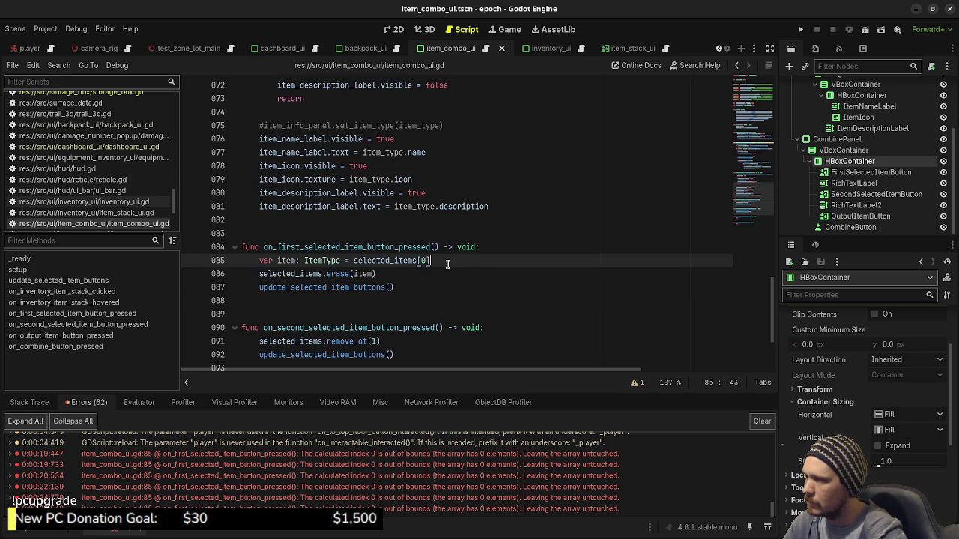
click(495, 249)
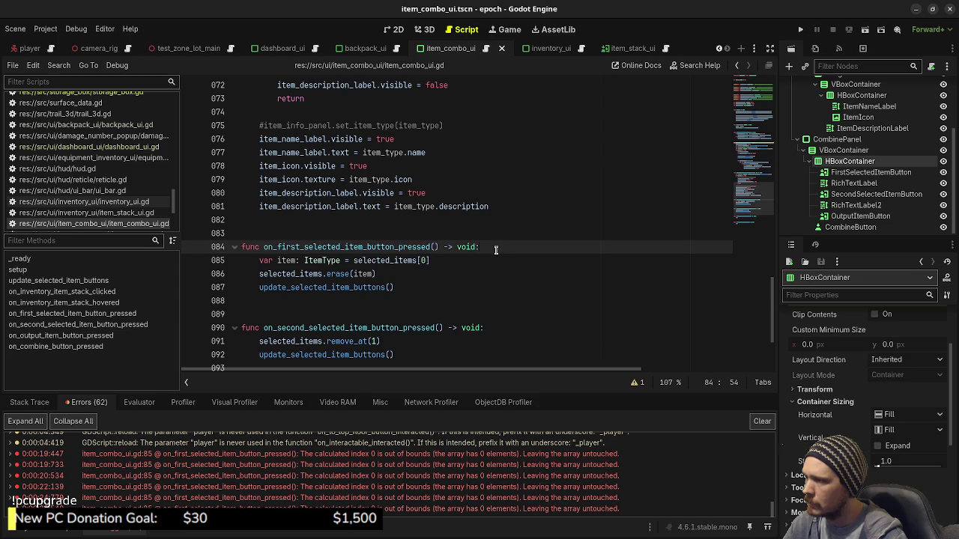
key(Return)
text(if selec)
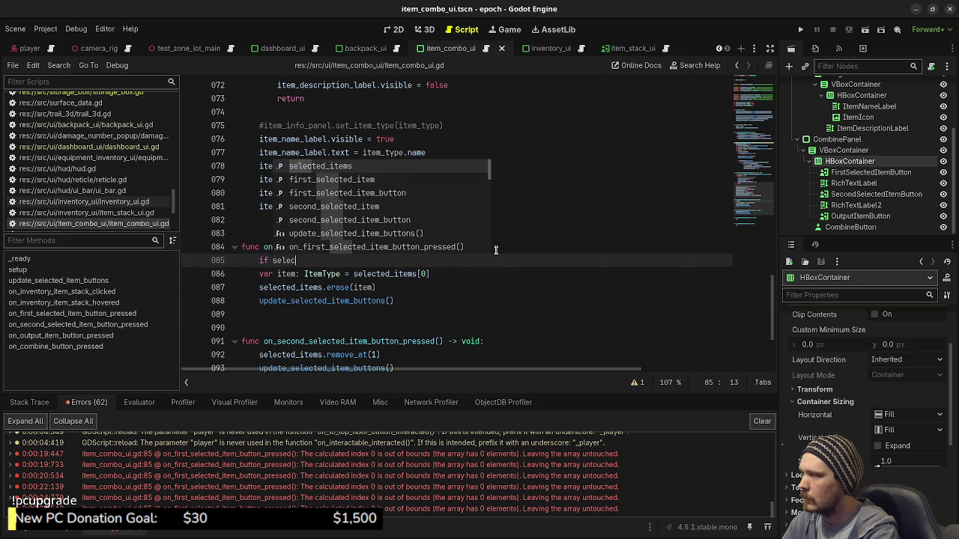
text(ted_items)
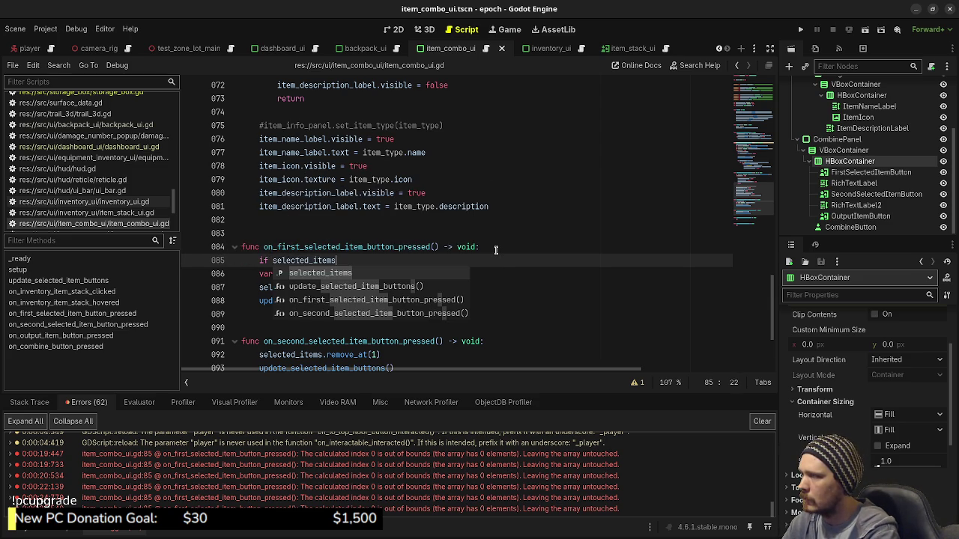
text(.si)
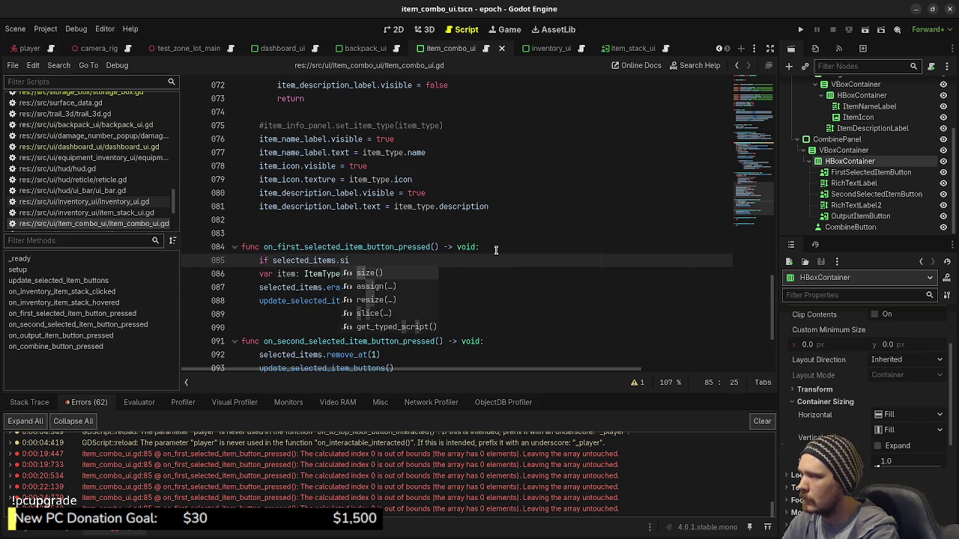
text(ze() > 0:)
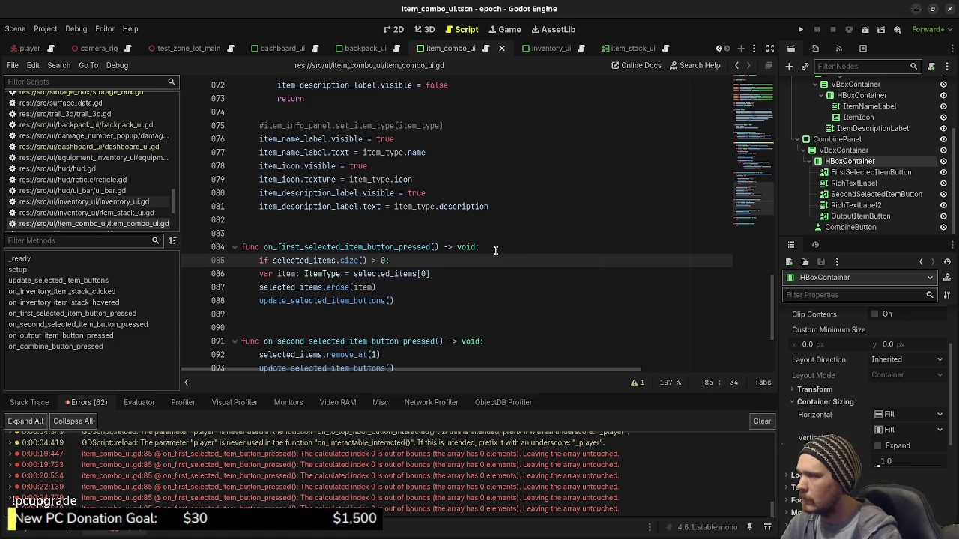
mouse_move(260, 274)
mouse_down()
mouse_move(275, 292)
mouse_move(314, 301)
mouse_up()
key(Tab)
click(450, 287)
key(ctrl+s)
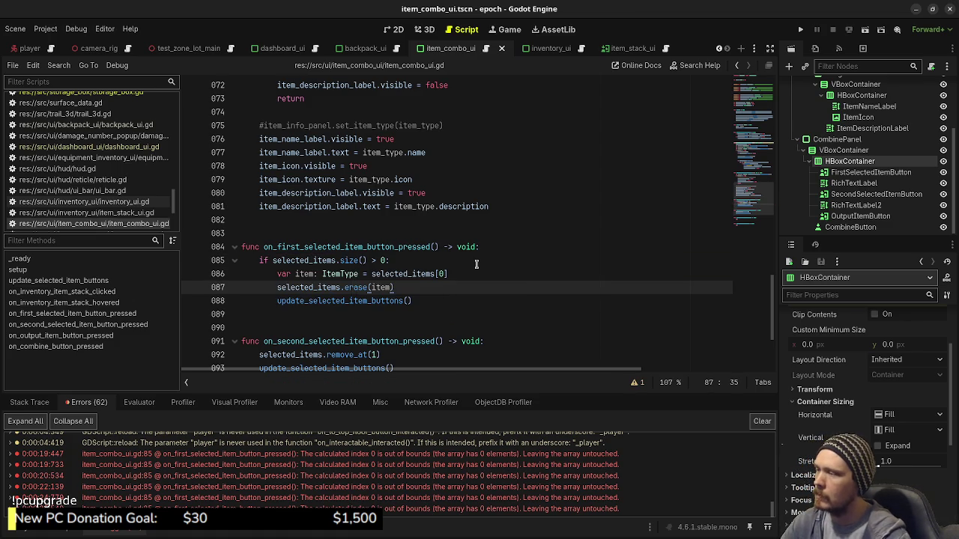
key(F5)
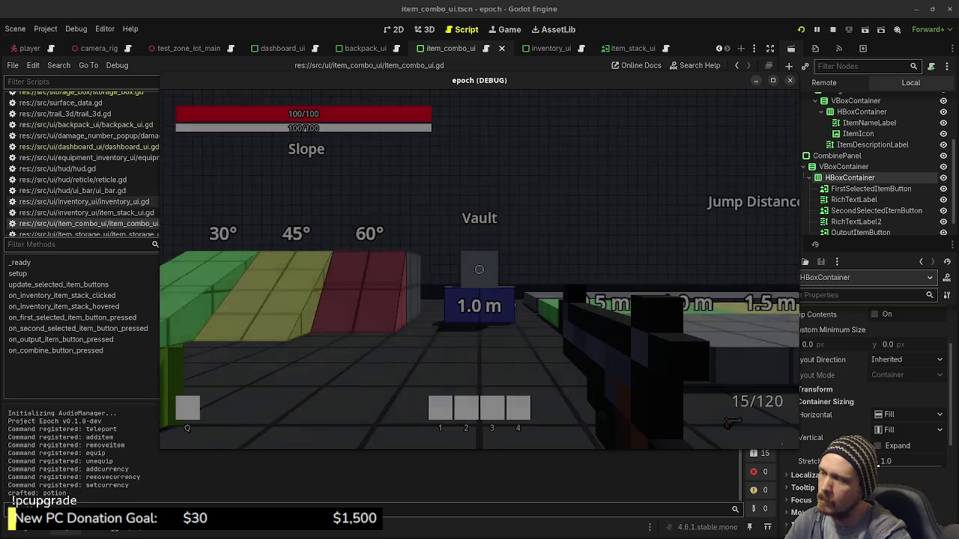
Open the inventory in-game, put the Herb in the first combine slot, then stop the game
key(Tab)
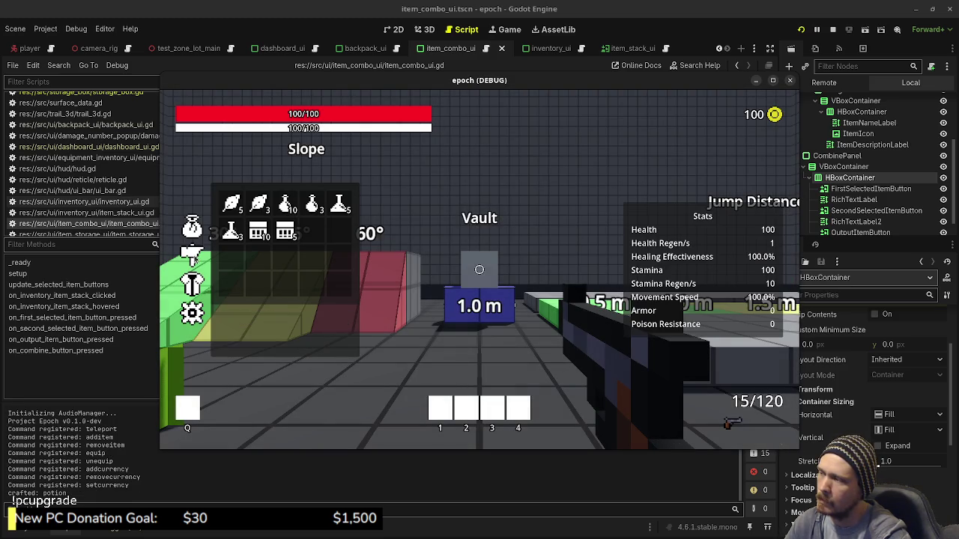
click(258, 204)
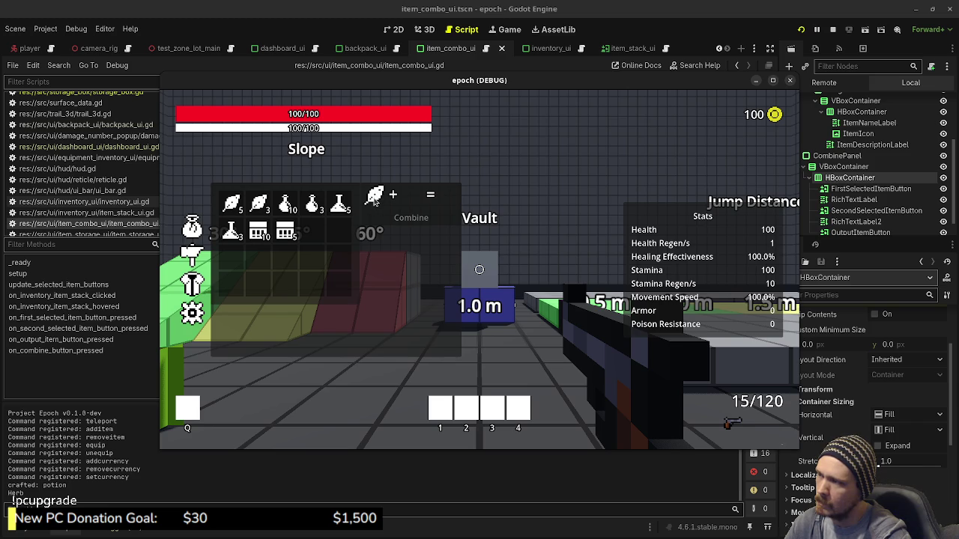
click(832, 29)
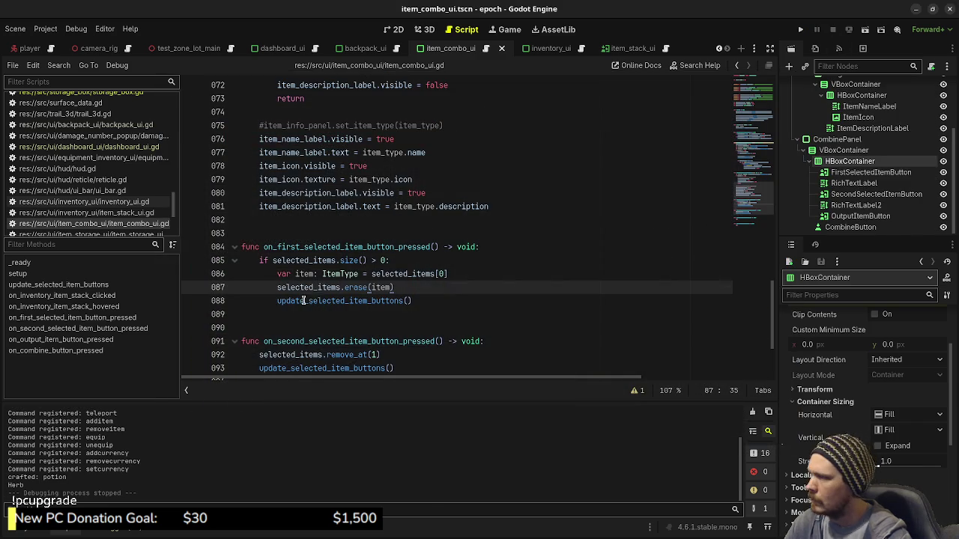
Add print(selected_items) at the top of the first-slot handler and test removing the Herb
click(500, 247)
key(Return)
text(p)
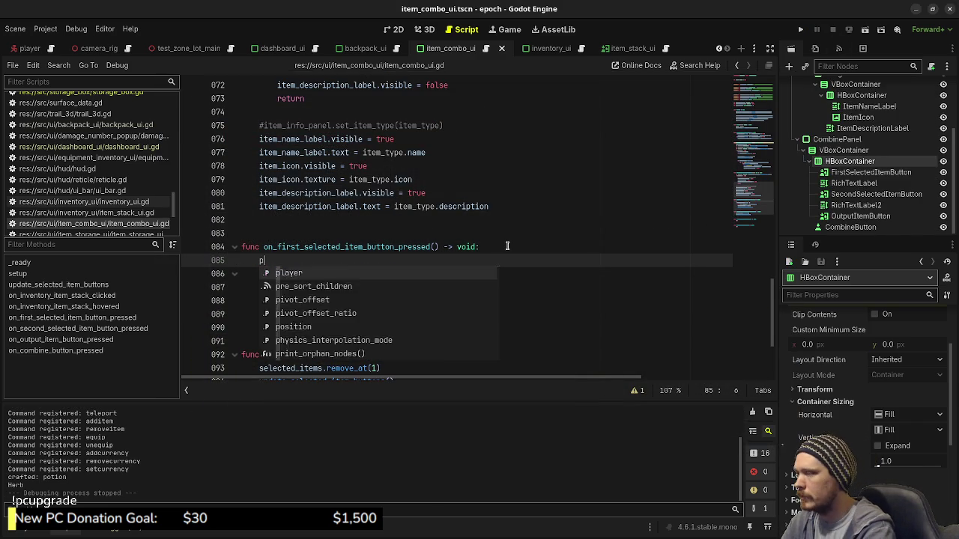
text(rint(selected_items)
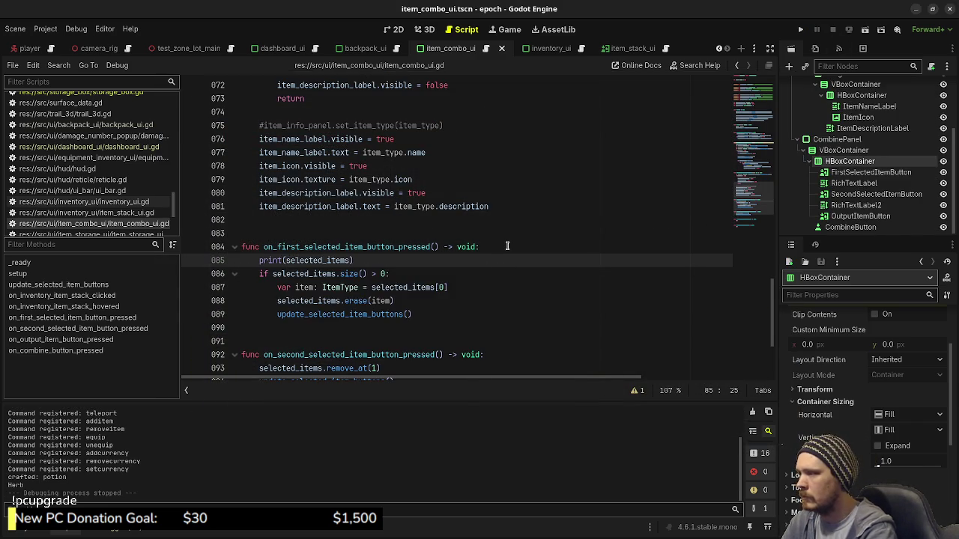
key(ctrl+s)
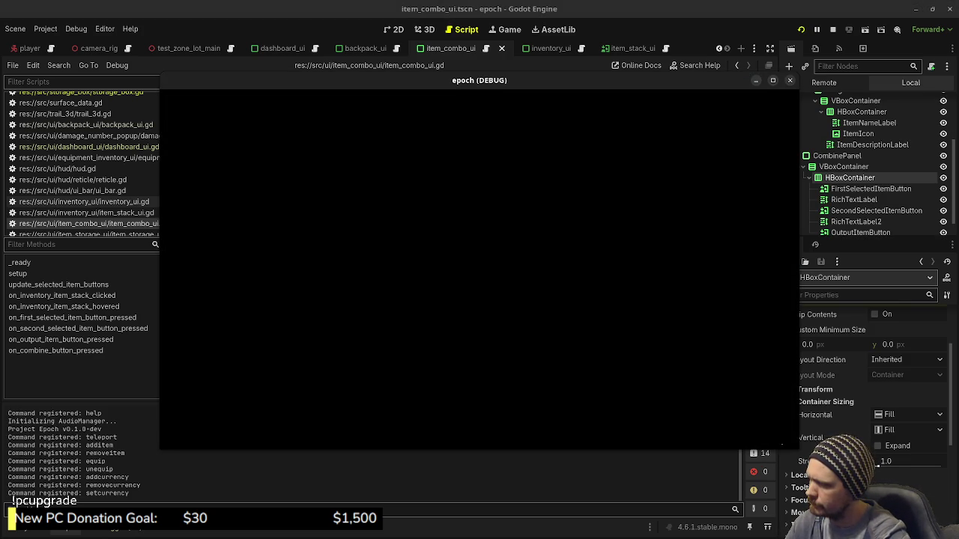
key(Tab)
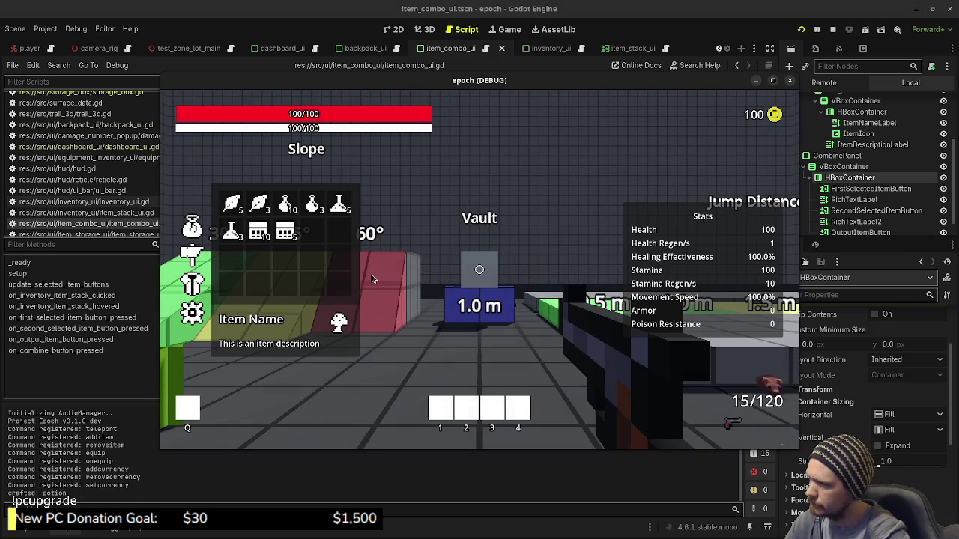
click(265, 210)
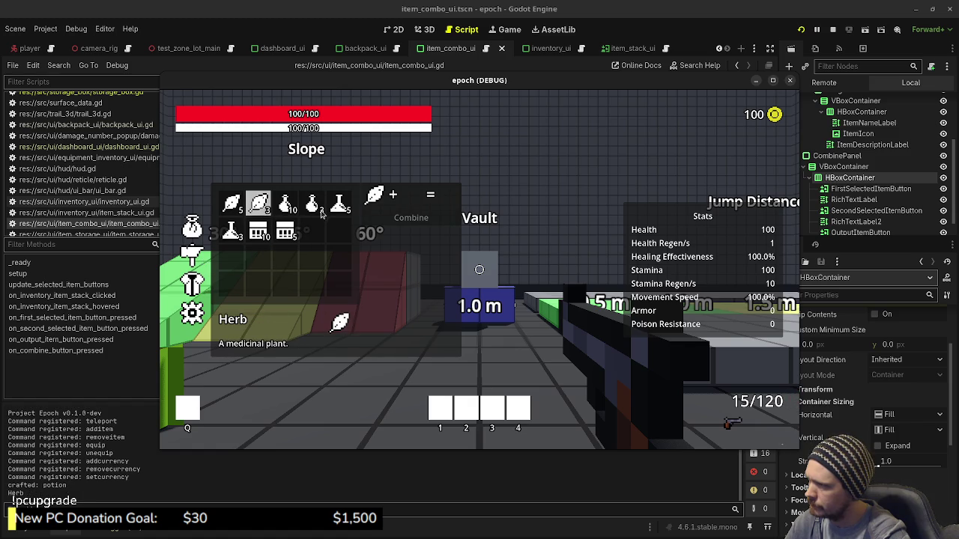
click(376, 198)
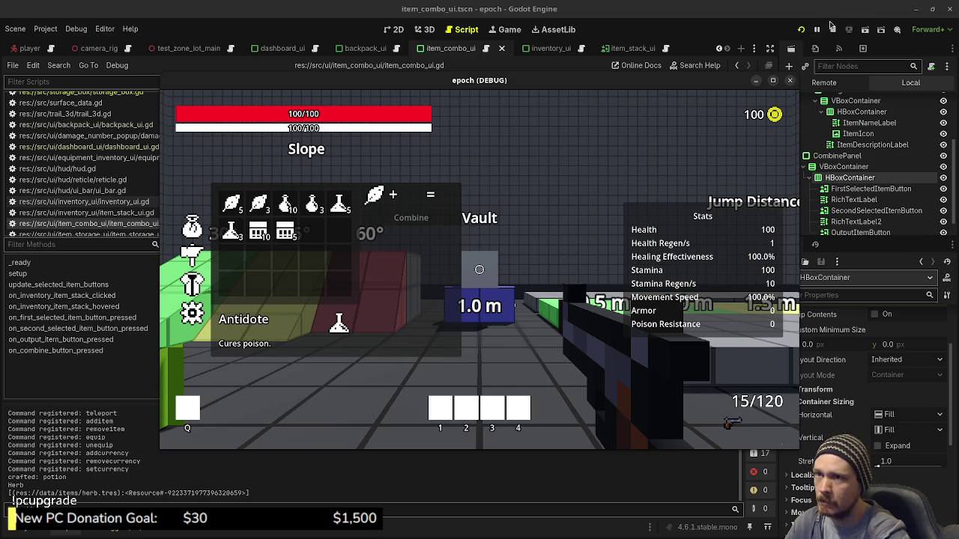
click(832, 29)
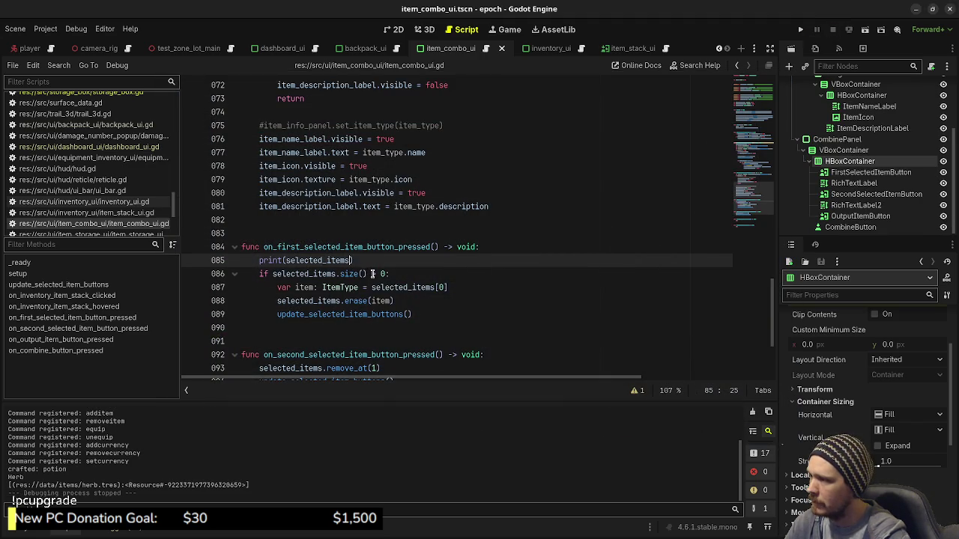
Change the print to selected_items.size() and retest clearing the first slot
click(381, 273)
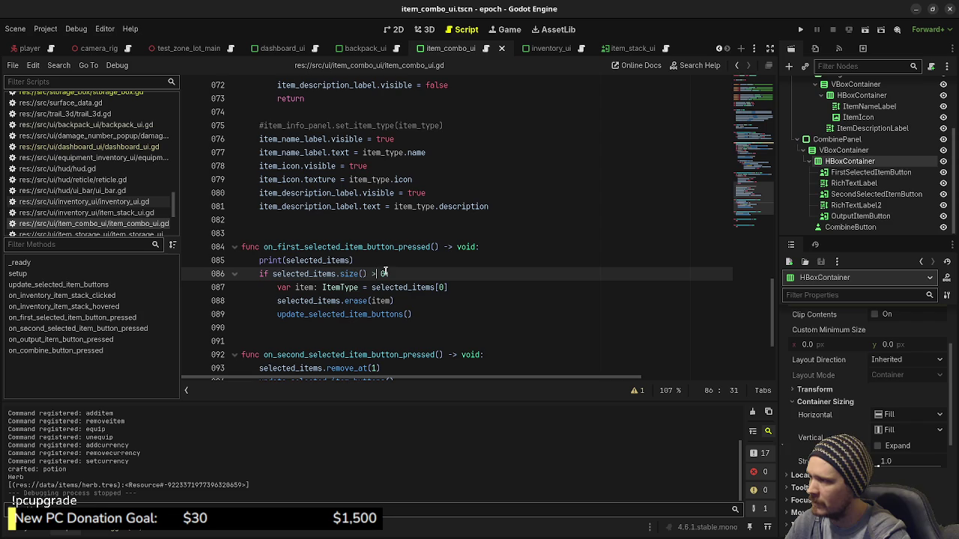
click(350, 260)
text(.size())
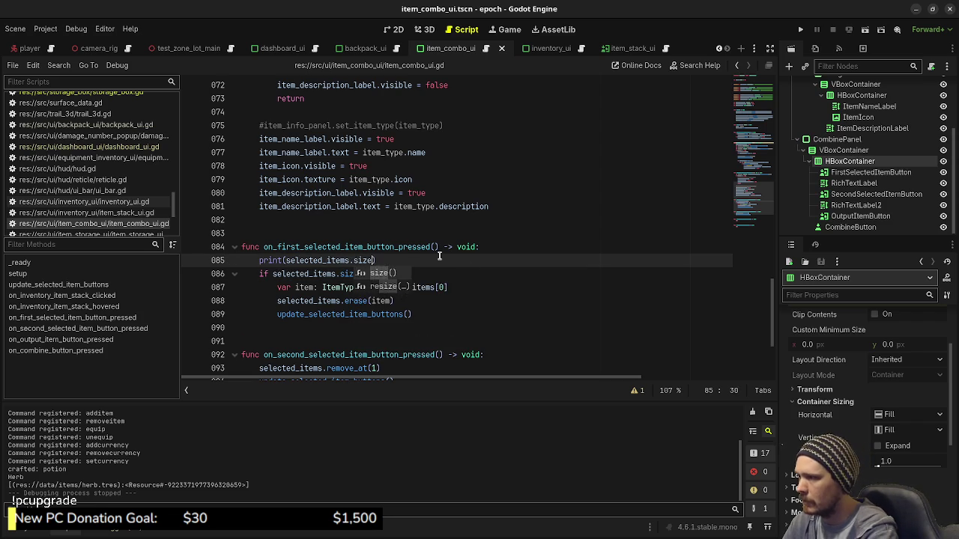
key(F5)
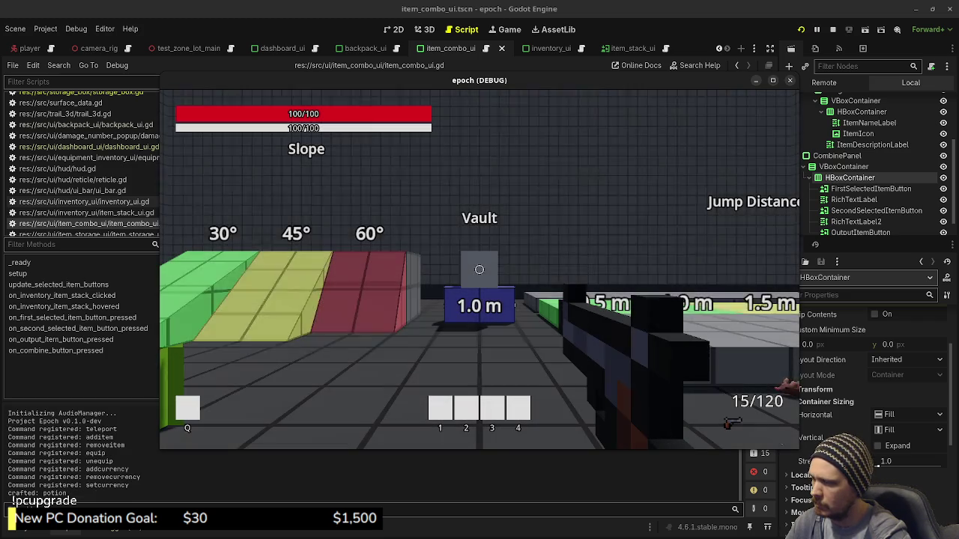
key(Tab)
click(258, 207)
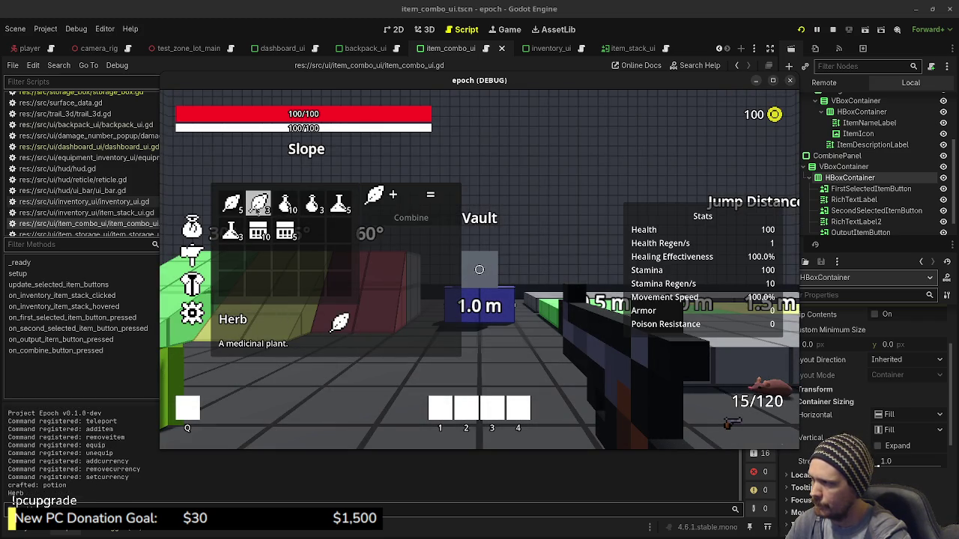
click(377, 198)
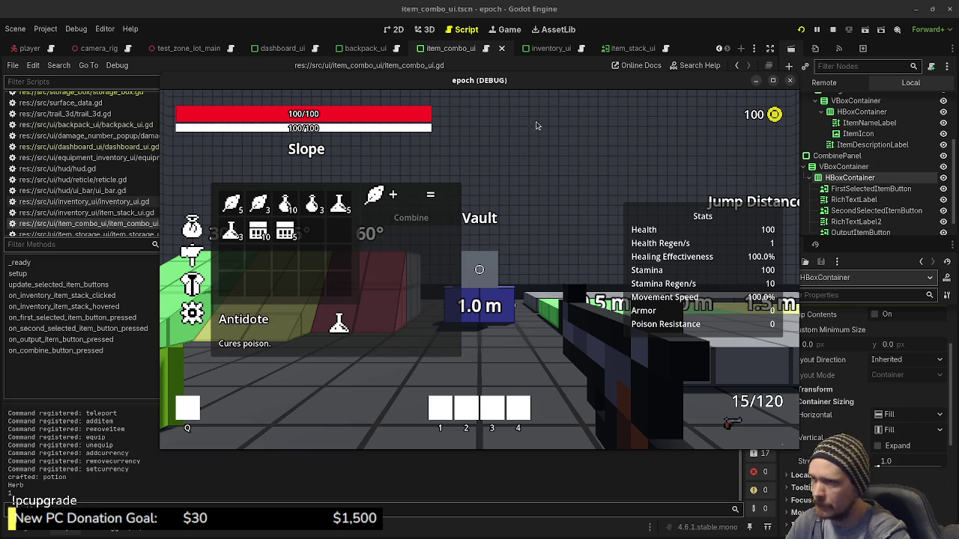
click(832, 29)
Add a print("wtf") line inside the if block and retest the Herb slot
click(440, 274)
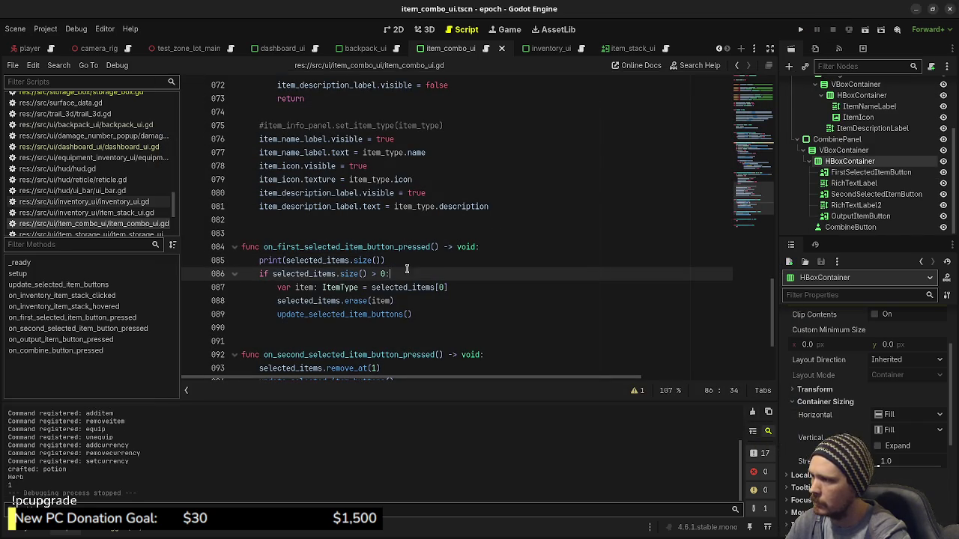
key(Return)
text(print("wtf)
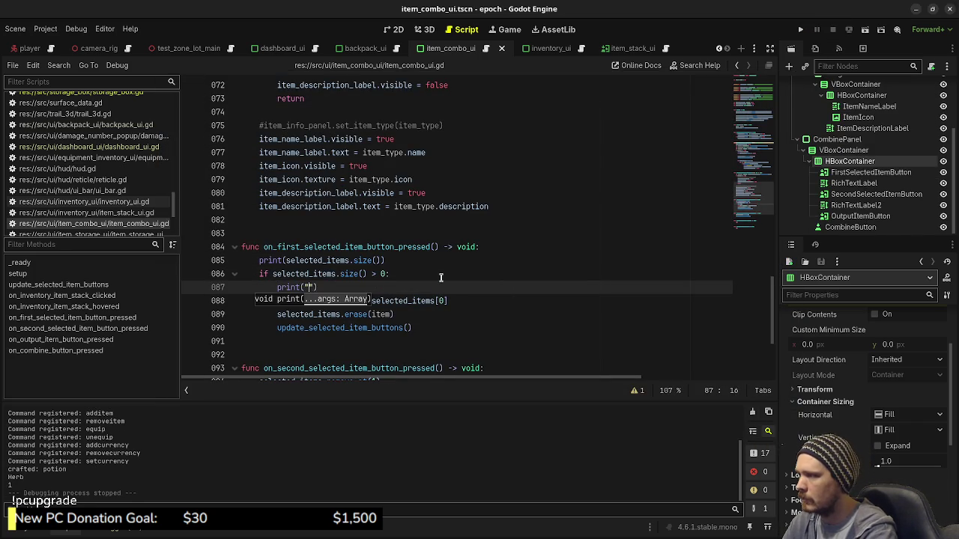
key(F5)
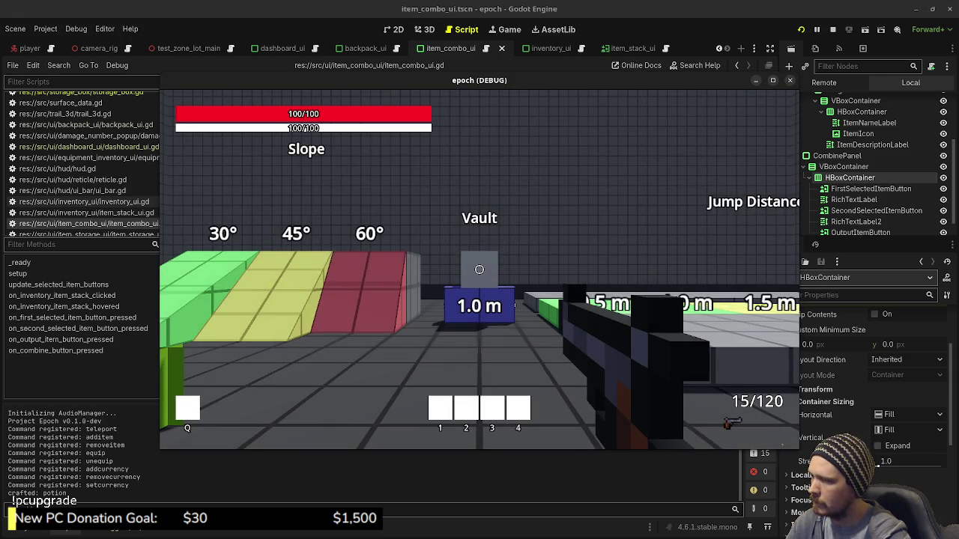
key(Tab)
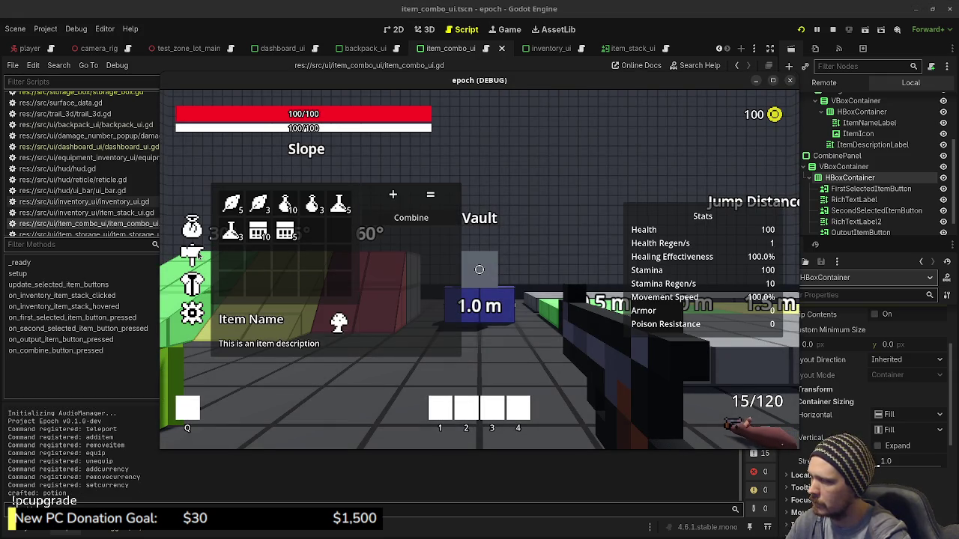
click(259, 202)
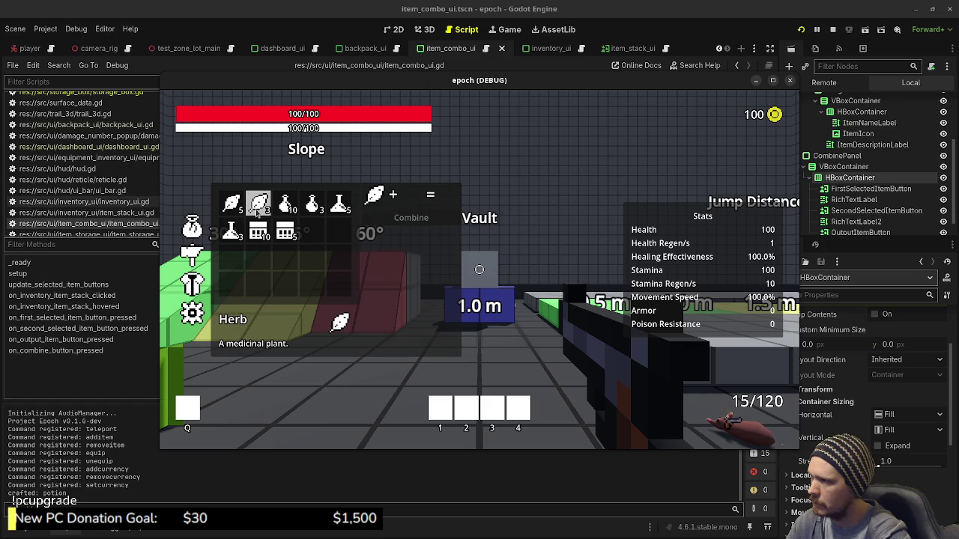
click(372, 197)
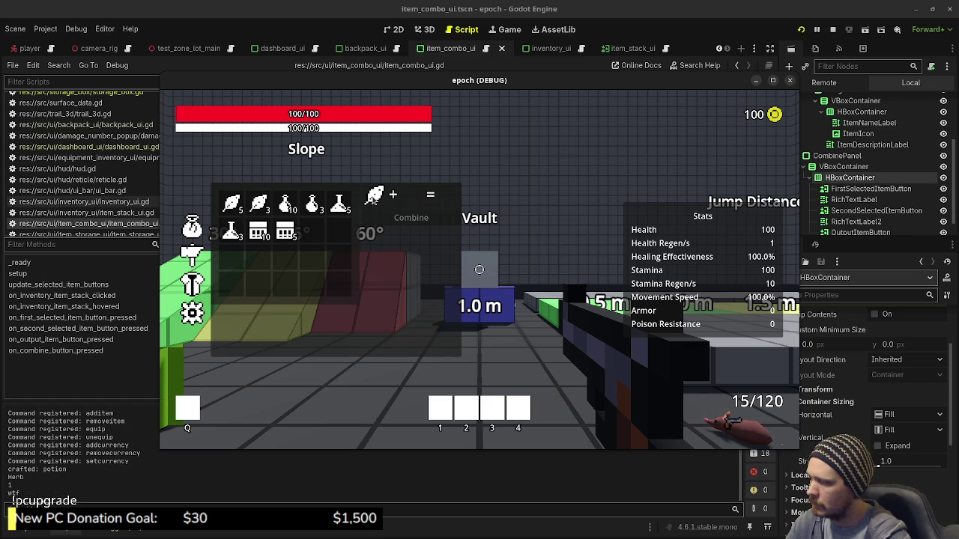
key(F8)
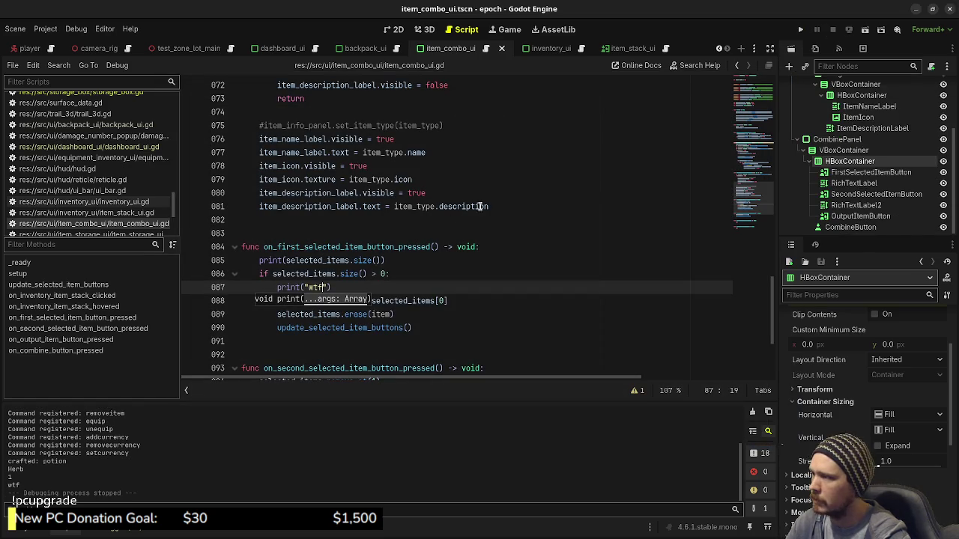
Copy the size print below the erase call, save, and retest with the Herb
click(438, 300)
mouse_move(386, 260)
mouse_down()
mouse_move(258, 259)
mouse_move(267, 258)
mouse_up()
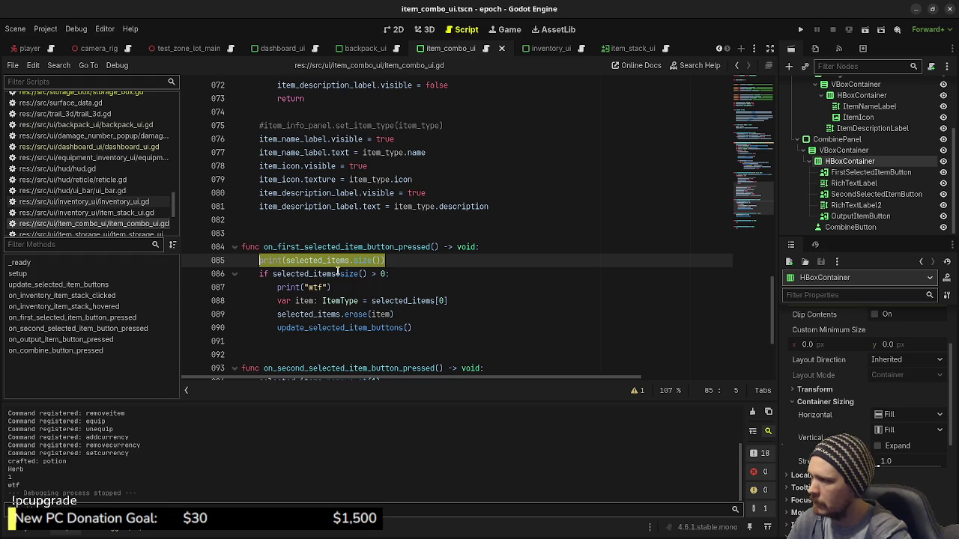
key(ctrl+c)
click(418, 315)
key(Return)
key(ctrl+v)
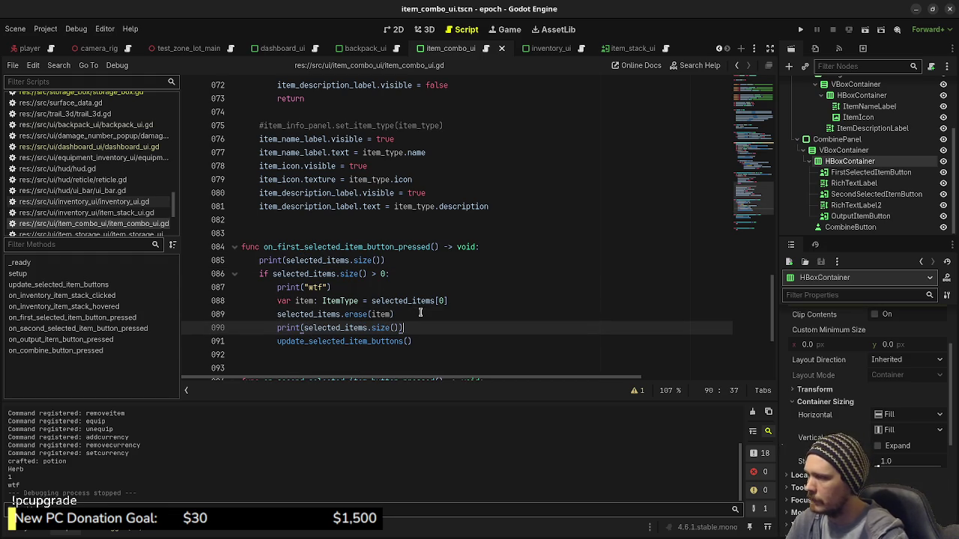
key(ctrl+s)
key(F5)
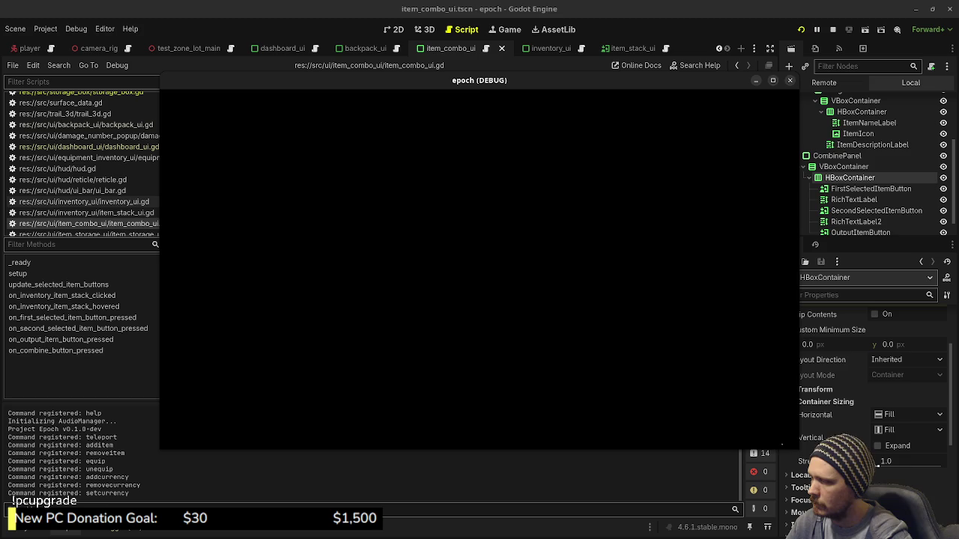
key(Tab)
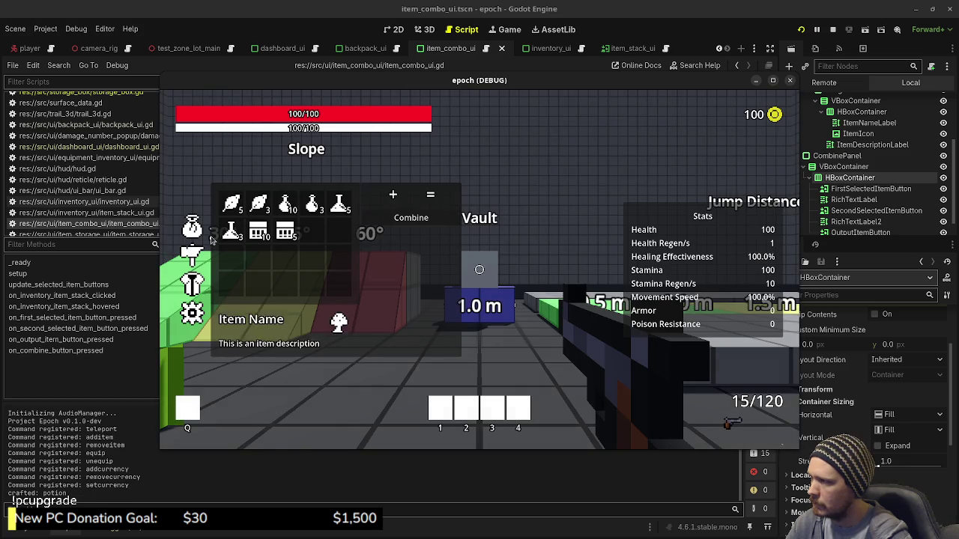
click(258, 210)
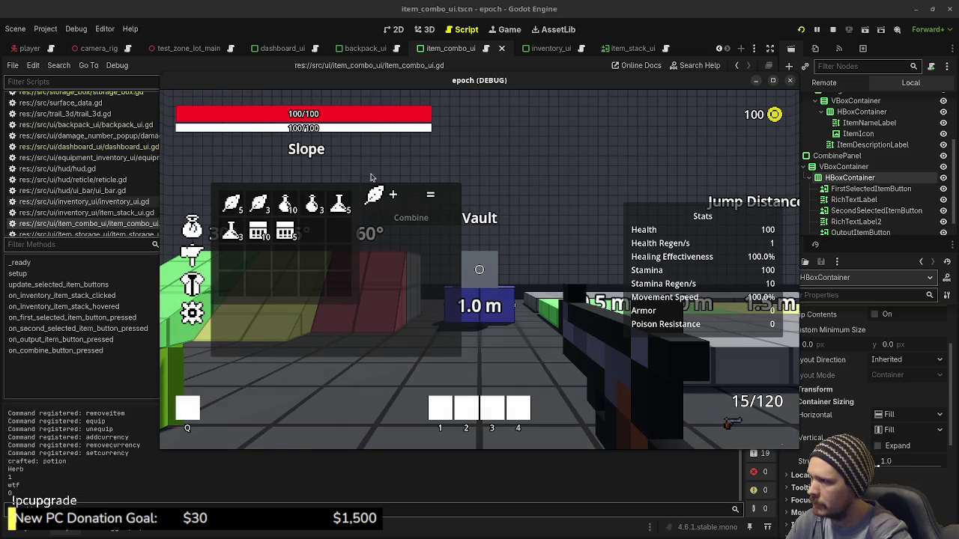
mouse_move(339, 204)
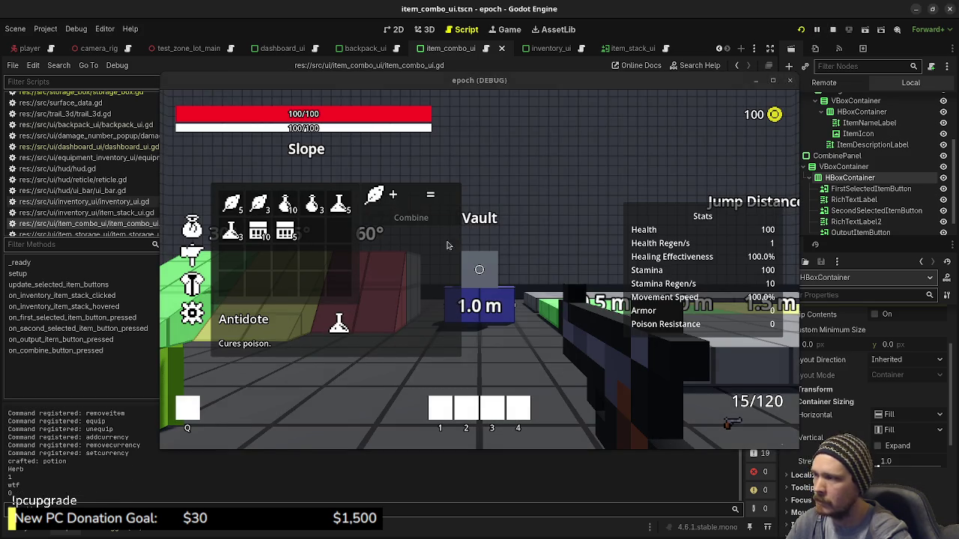
key(F8)
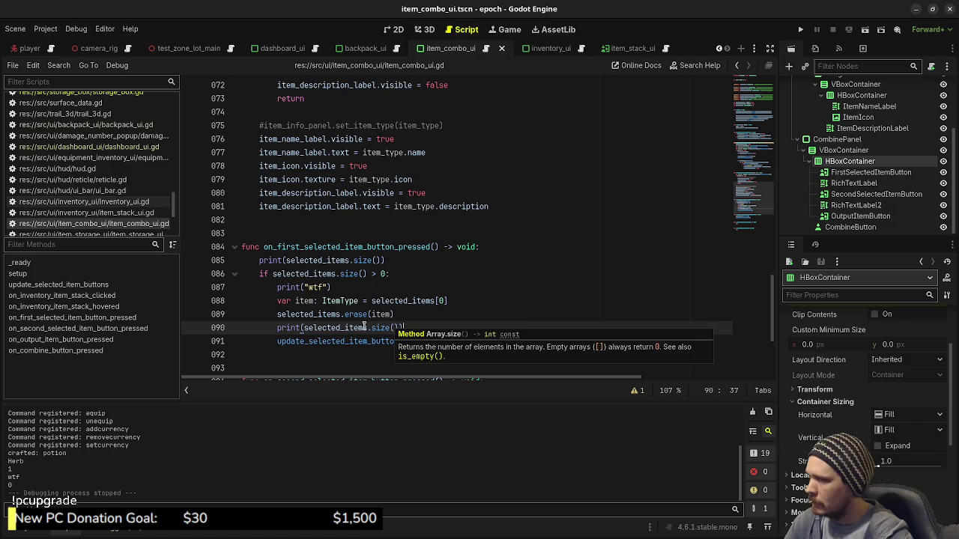
Add an 'if selected_items.size() == 0:' check at the top of update_selected_item_buttons
mouse_move(364, 324)
scroll(365, 325, up, 15)
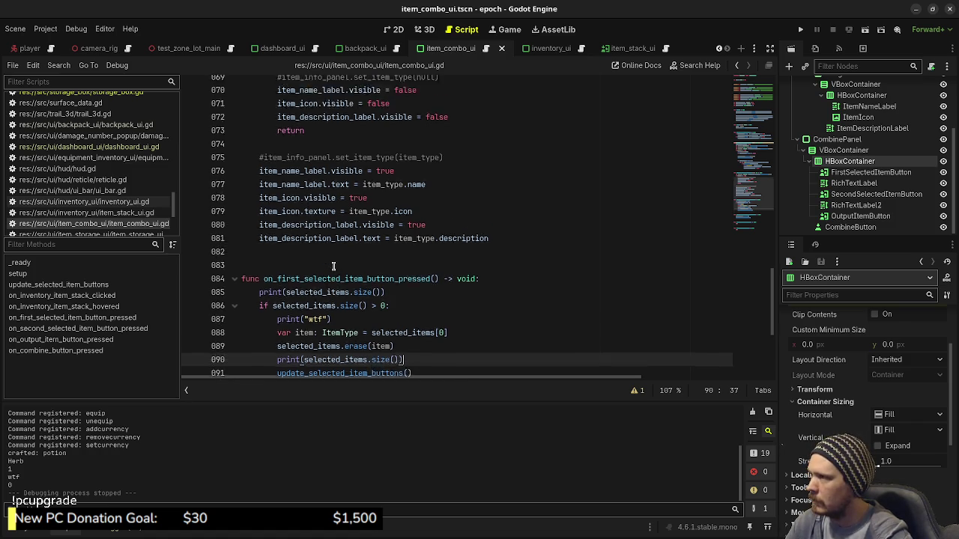
scroll(333, 265, up, 3)
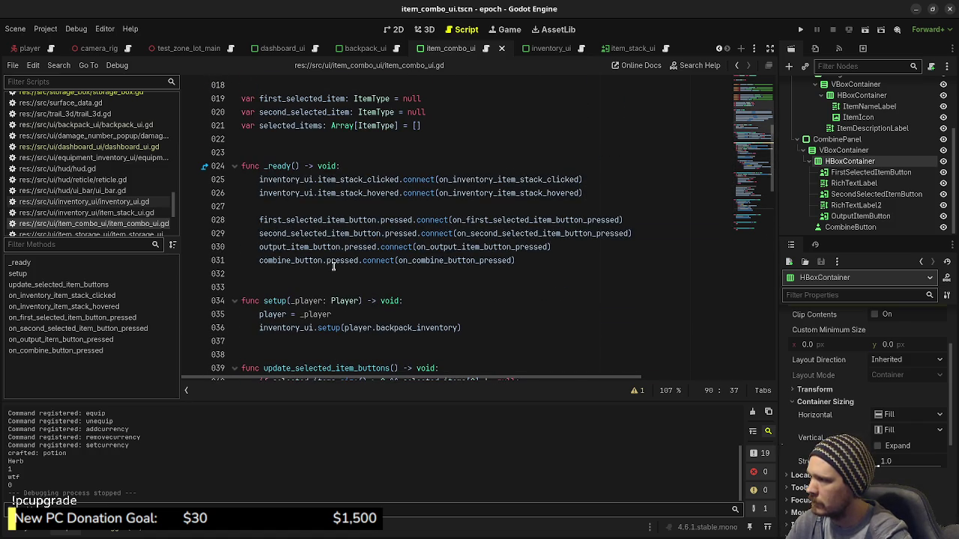
scroll(334, 265, down, 3)
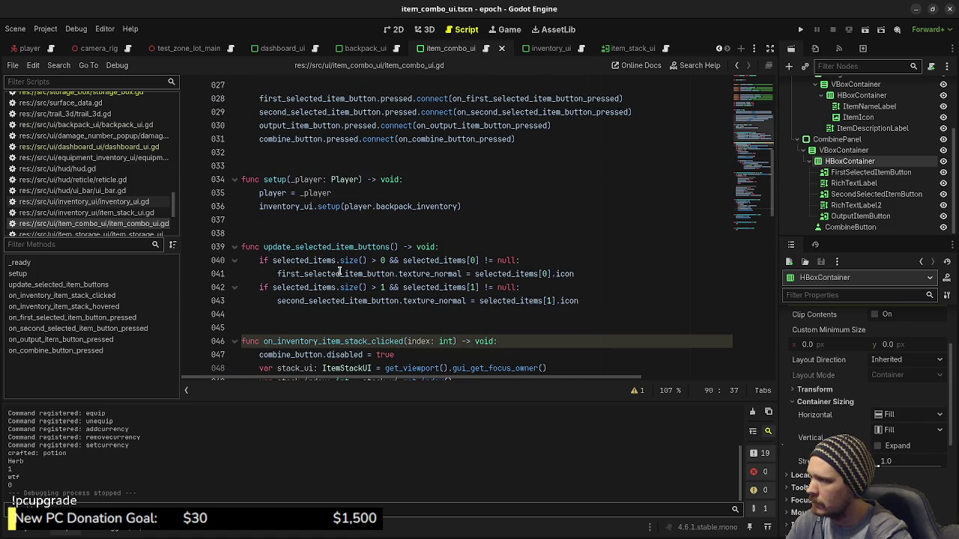
click(458, 246)
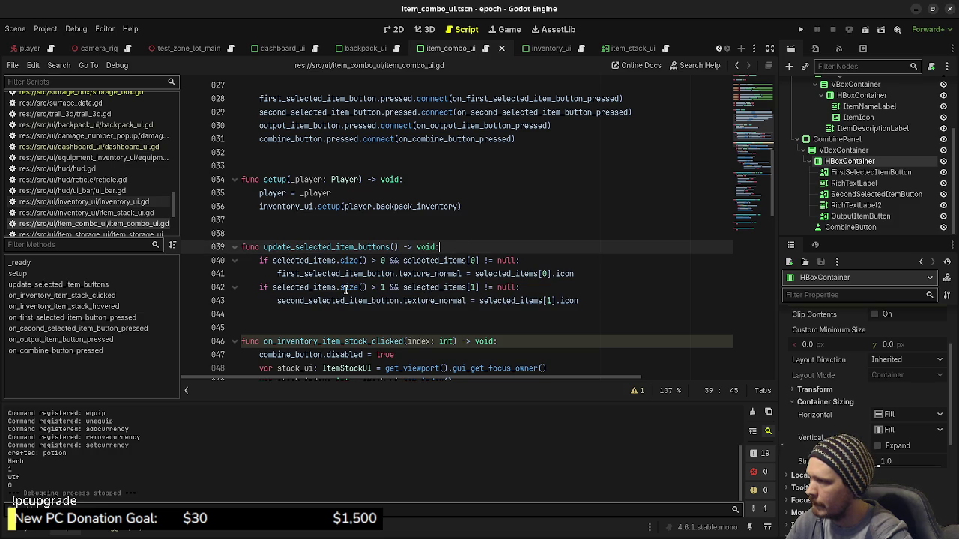
key(Return)
text(if selected)
key(Return)
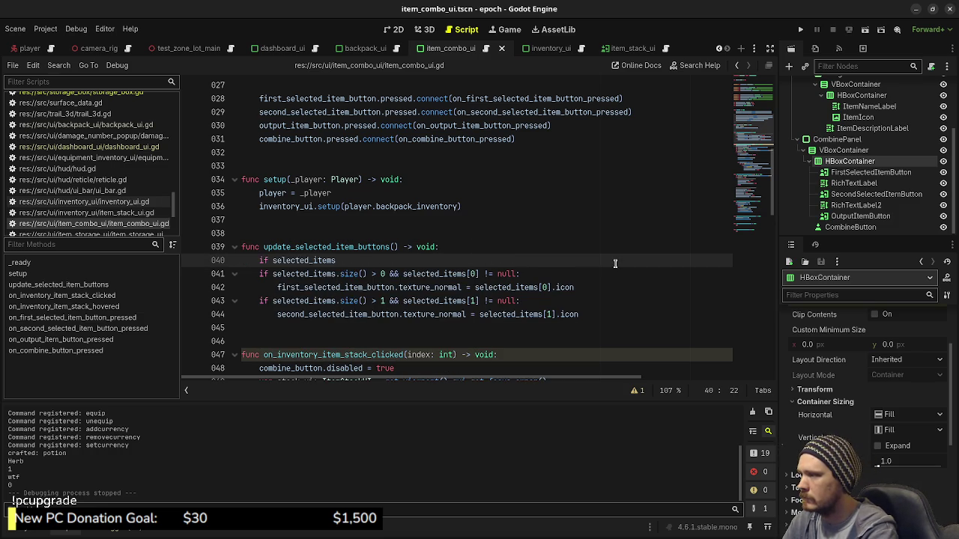
text(.size() =)
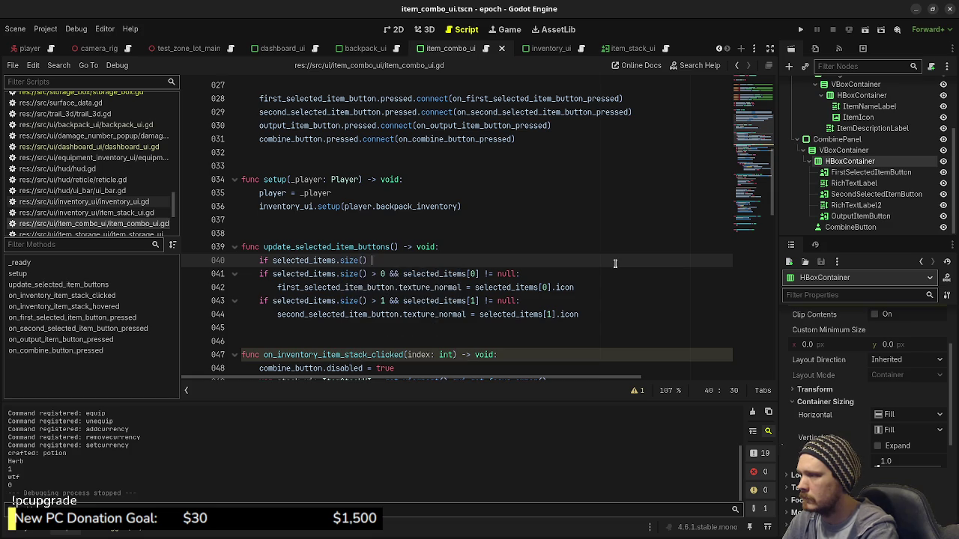
text(= 0:)
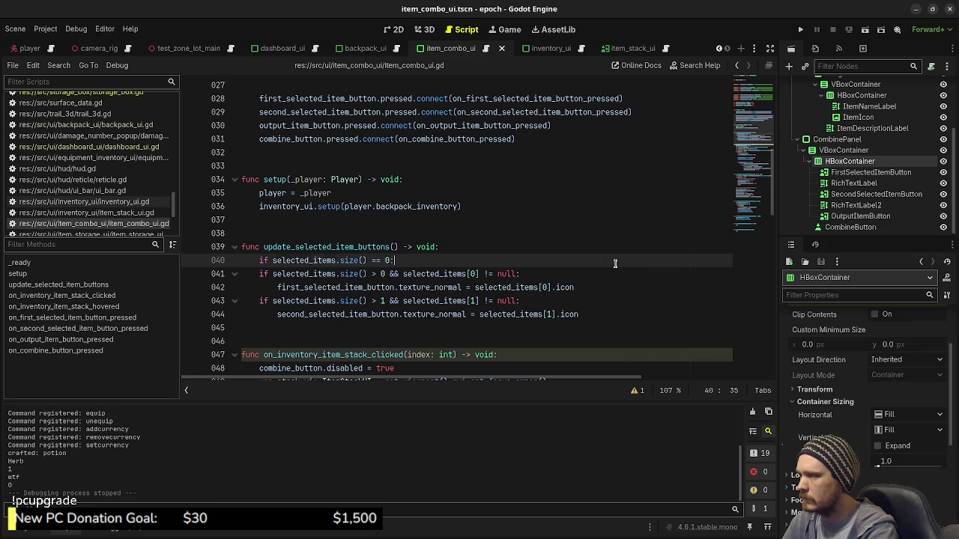
key(Return)
Inside the check, set both slot buttons' texture_normal to null
drag(573, 300, 271, 302)
key(ctrl+c)
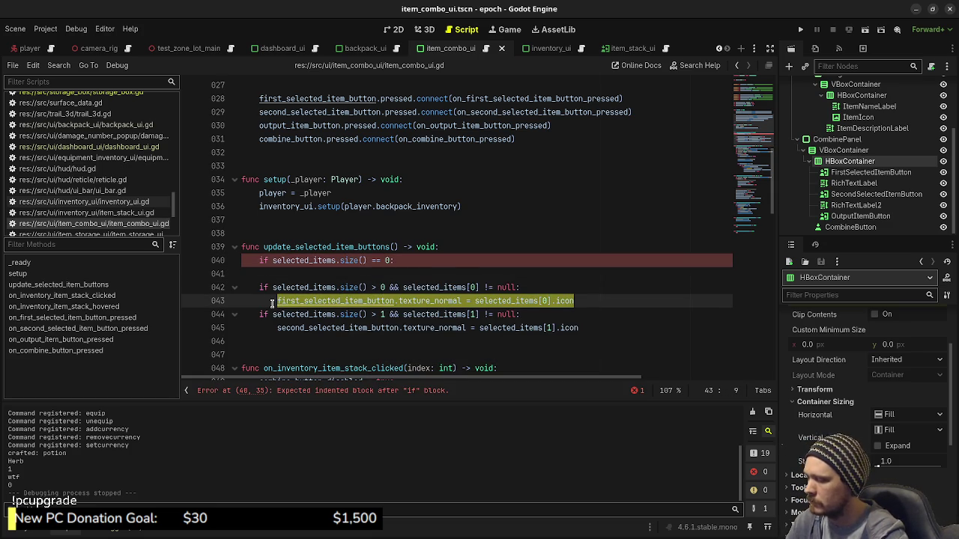
click(330, 273)
key(ctrl+v)
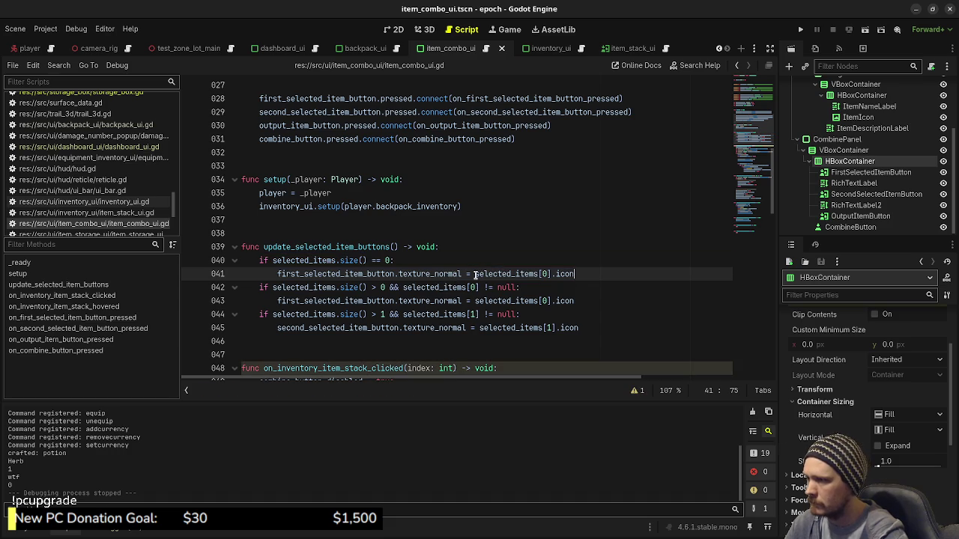
drag(474, 274, 598, 276)
text(null)
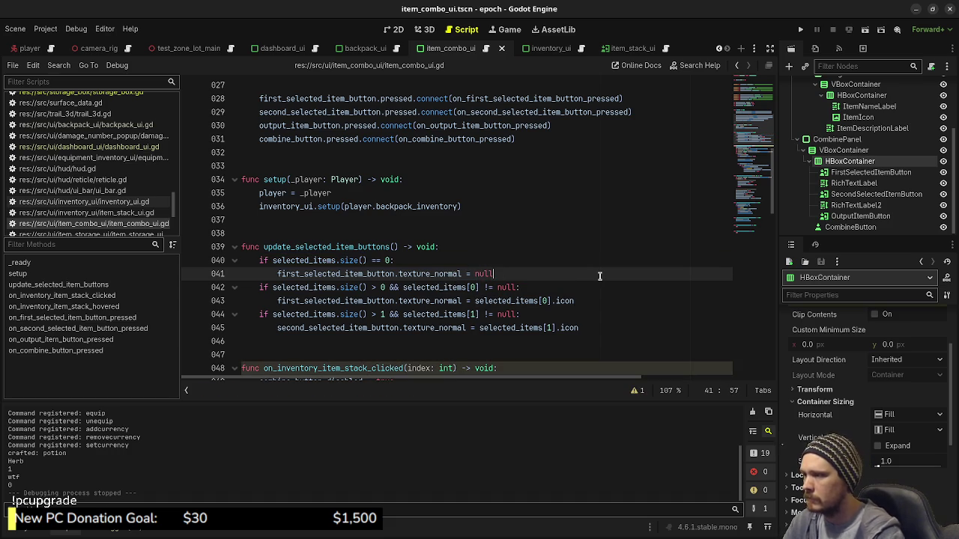
drag(478, 328, 277, 329)
click(531, 273)
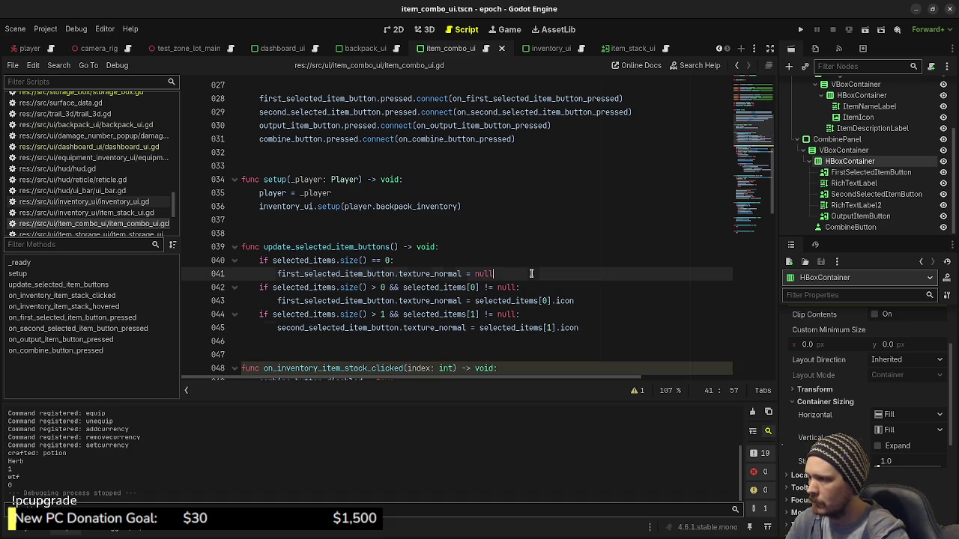
key(Return)
key(Tab)
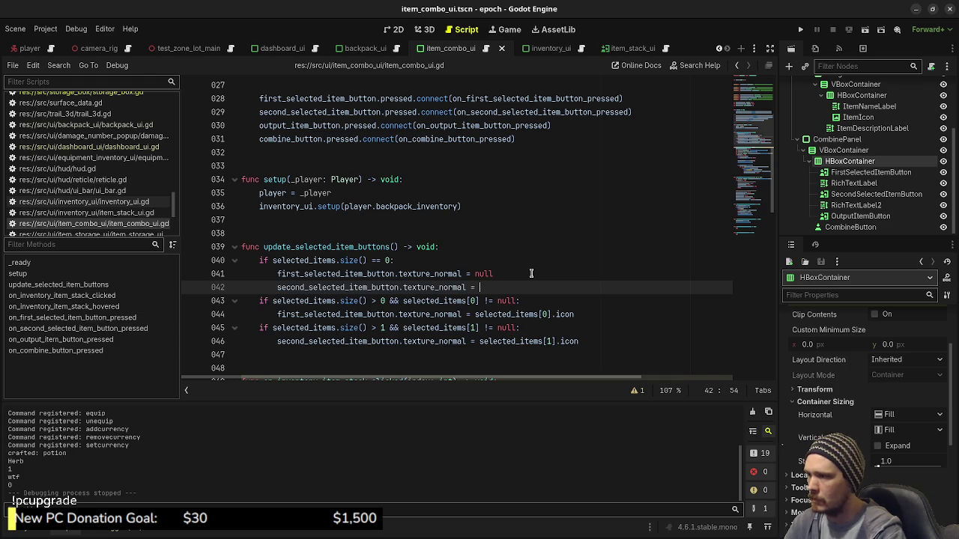
text(null)
Add the early return, save the script, and run the project with F5
key(Return)
text(return)
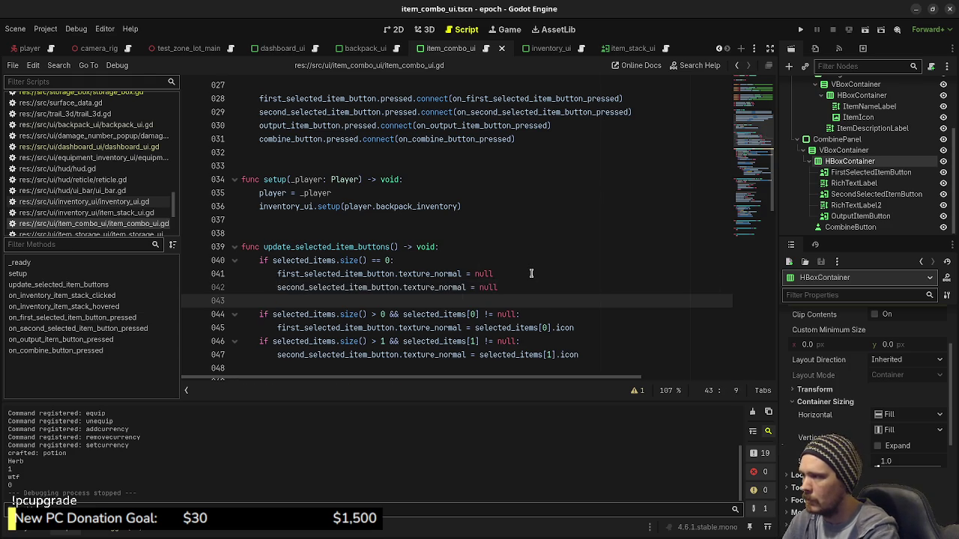
key(ctrl+s)
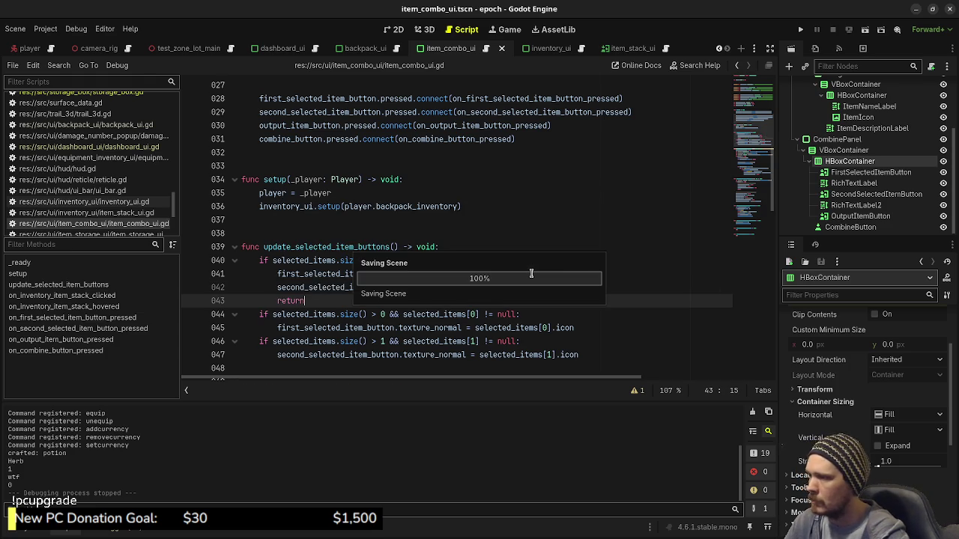
key(F5)
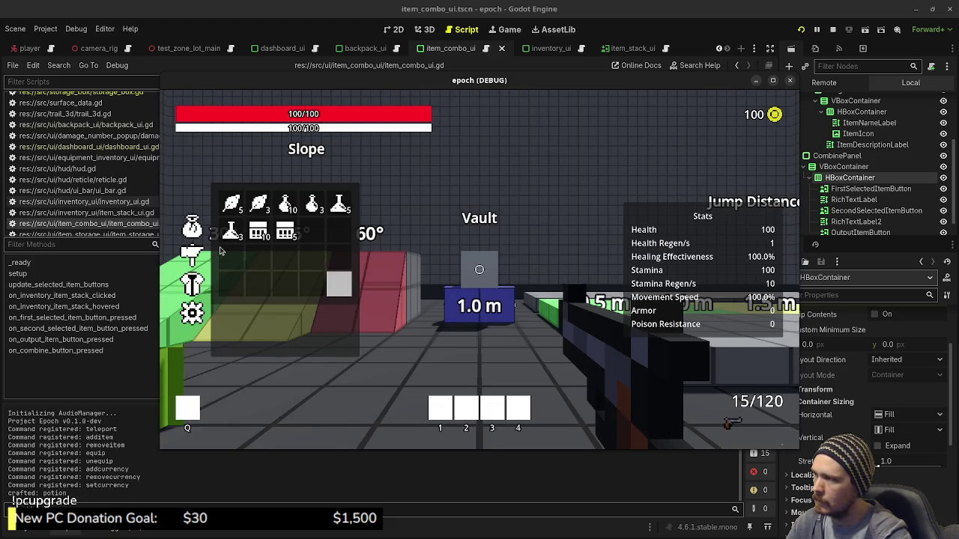
Add and remove Herbs in the combine slots, confirming removed selections clear their icons
click(258, 202)
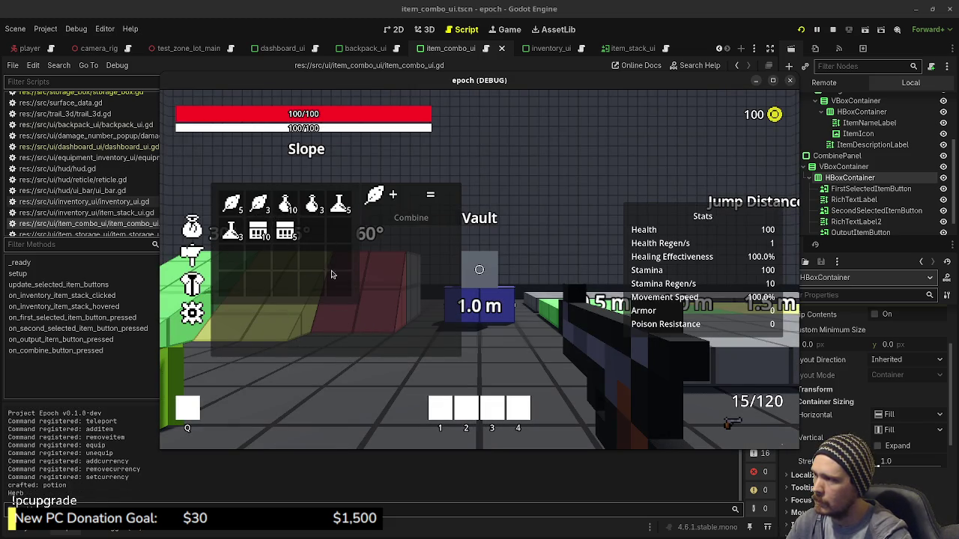
click(259, 202)
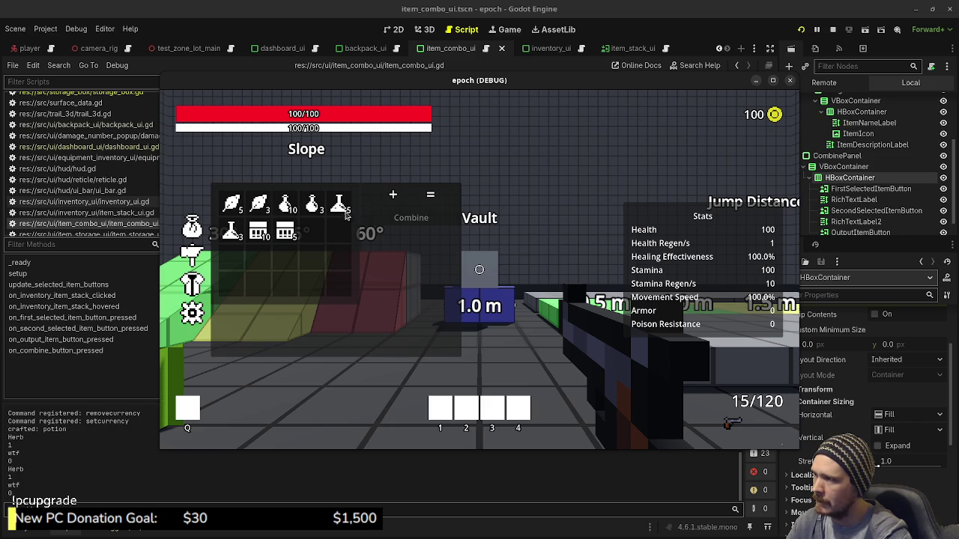
click(285, 203)
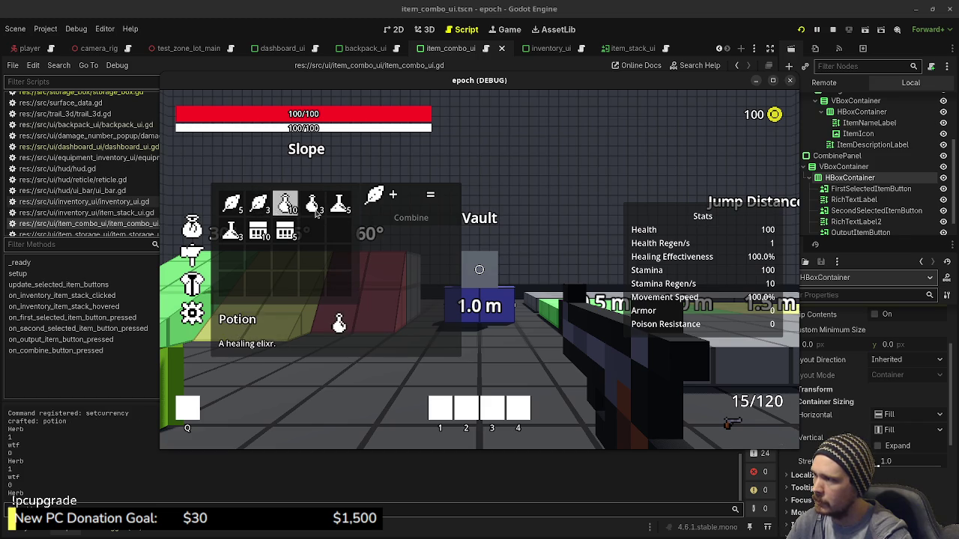
click(258, 203)
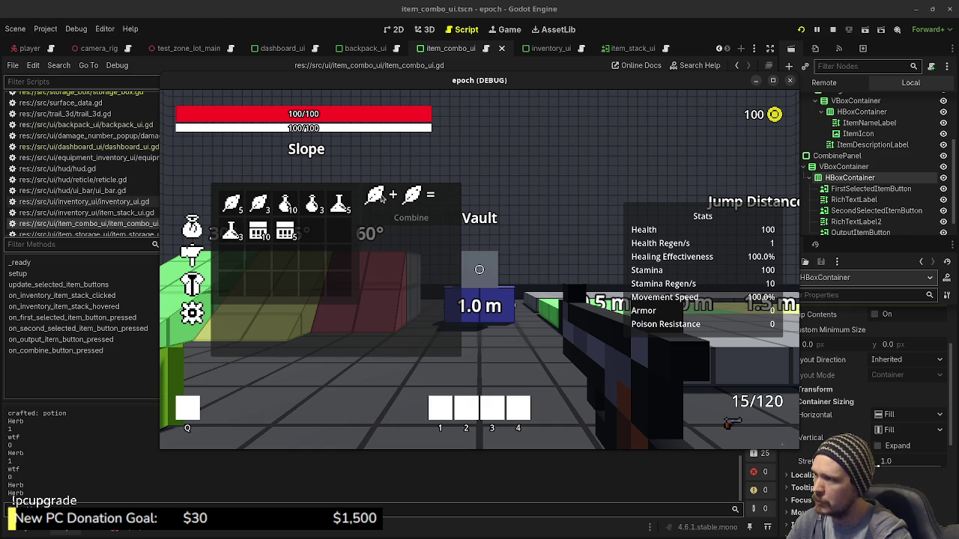
click(375, 199)
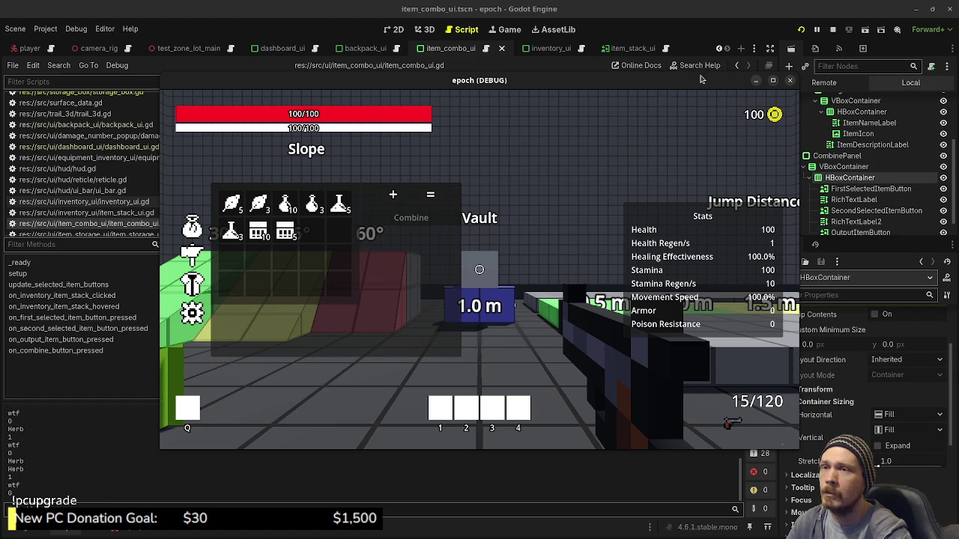
Stop the running game and scroll back through the script
click(833, 30)
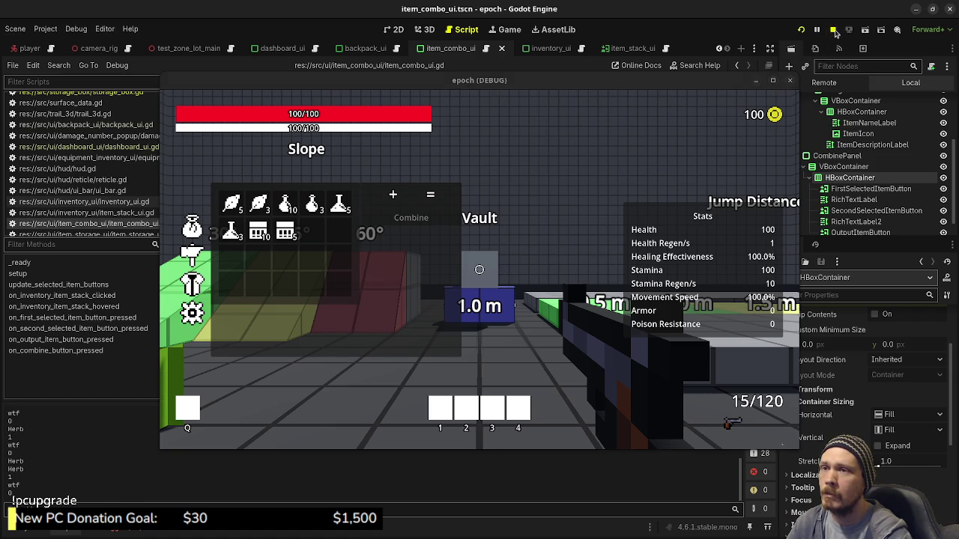
scroll(405, 303, down, 13)
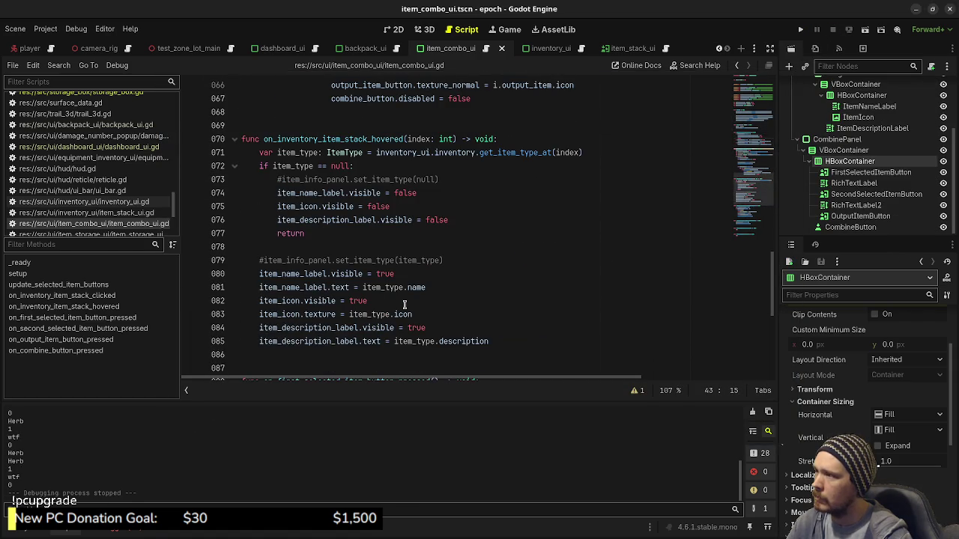
scroll(405, 304, down, 6)
scroll(405, 305, up, 1)
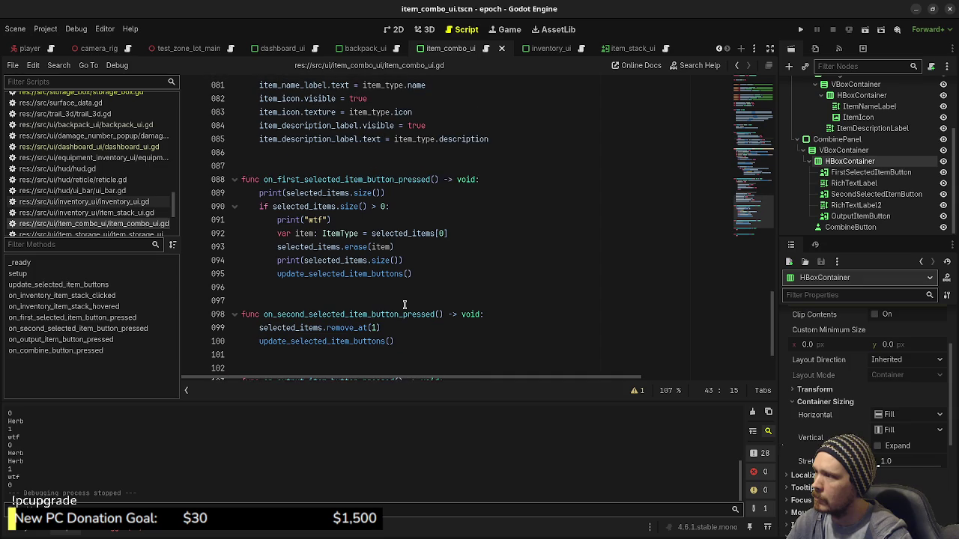
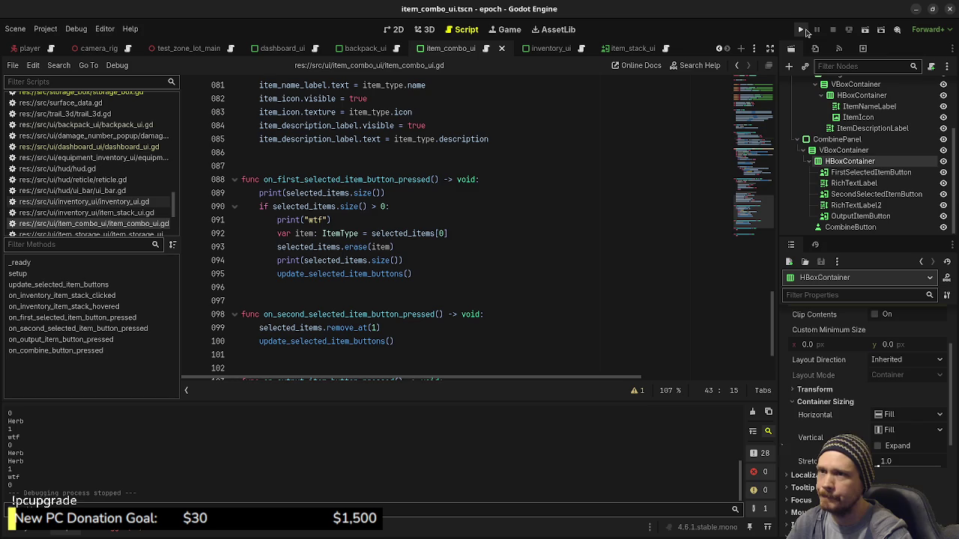
Scroll up to on_inventory_item_stack_clicked and run the project to test item selection
scroll(482, 250, up, 10)
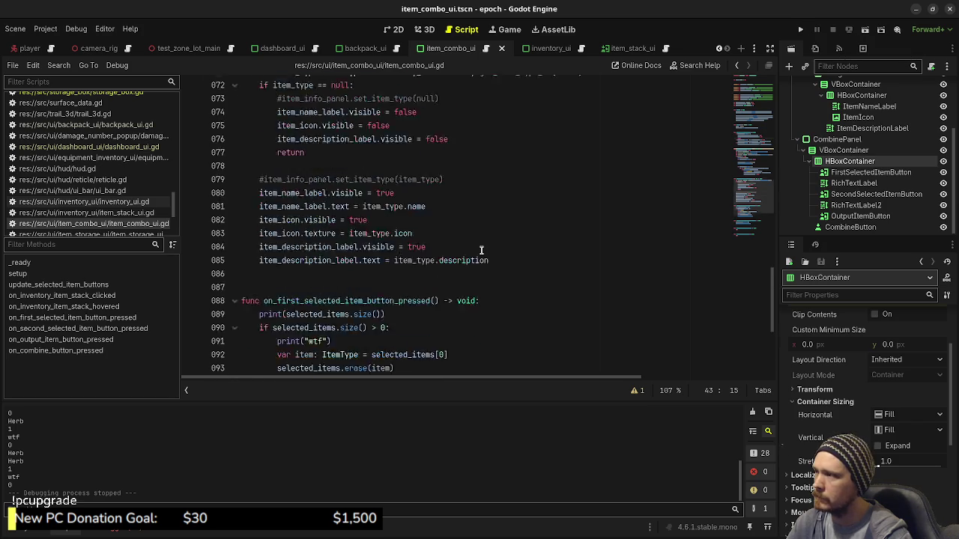
scroll(481, 249, up, 1)
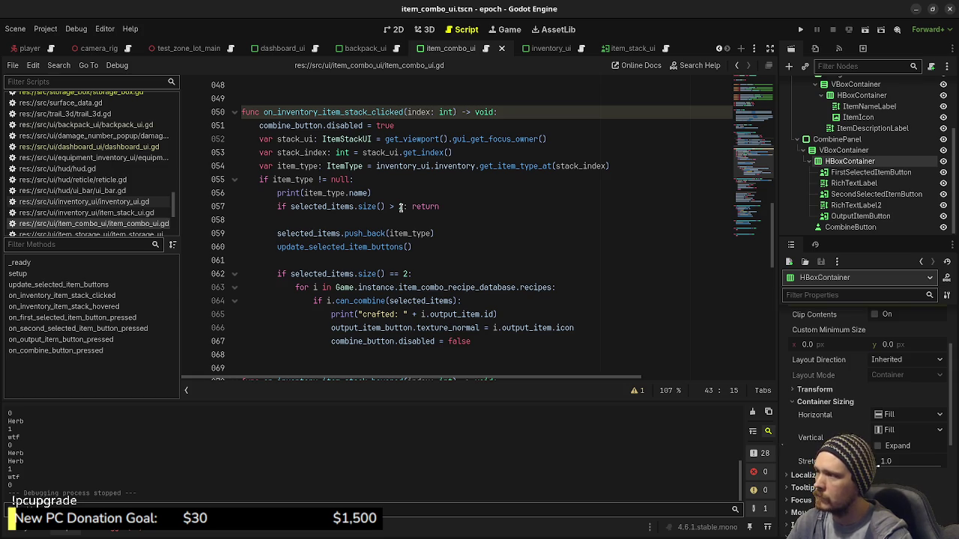
click(800, 29)
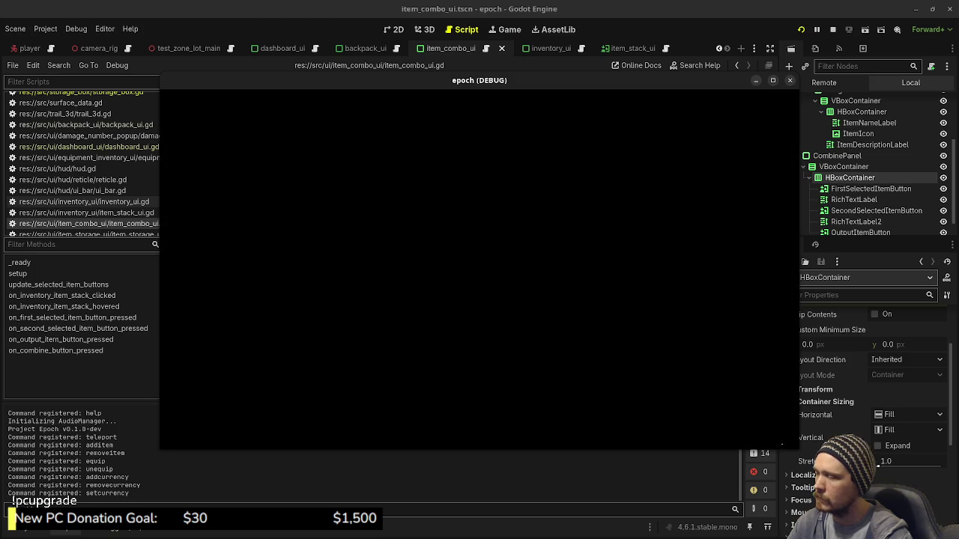
In-game, put two herbs into the combine slots, remove one, then stop the game
key(Tab)
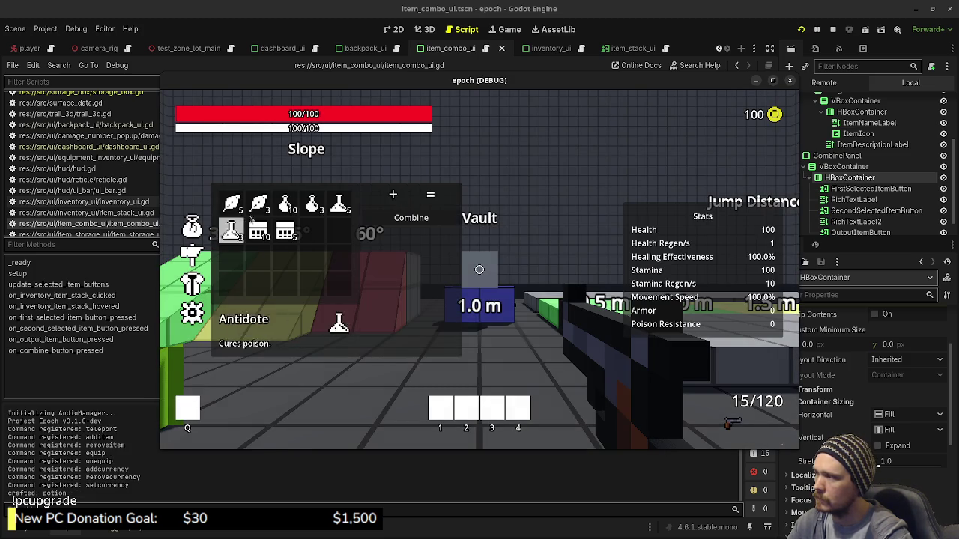
click(264, 209)
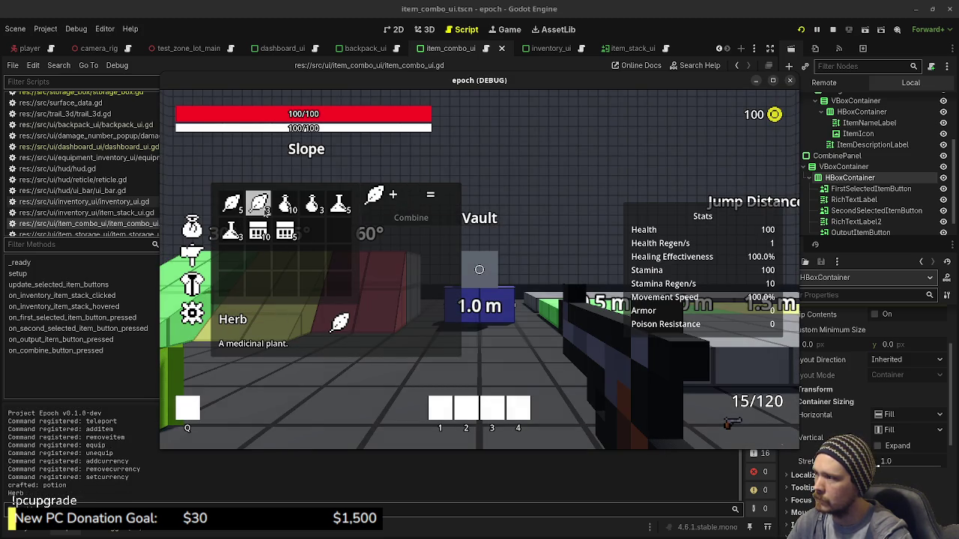
click(375, 197)
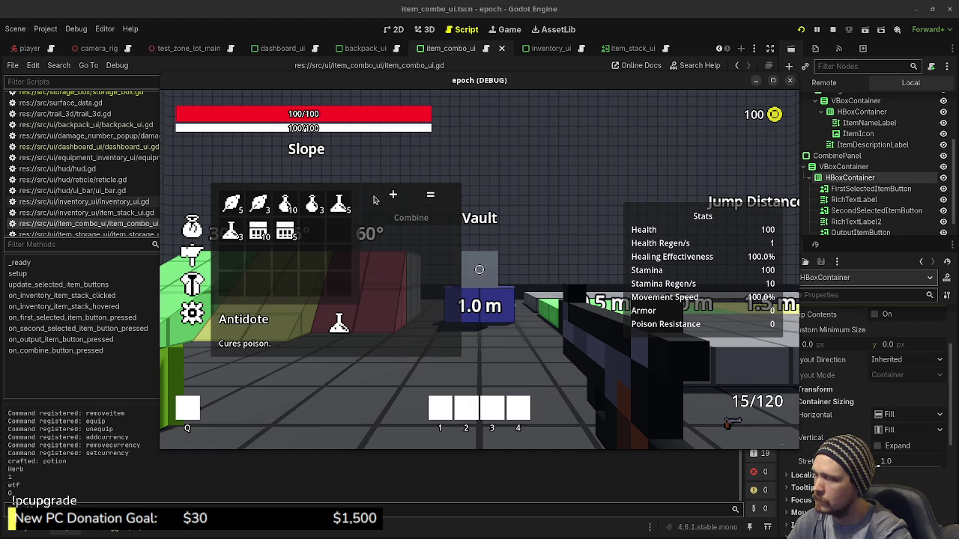
click(259, 204)
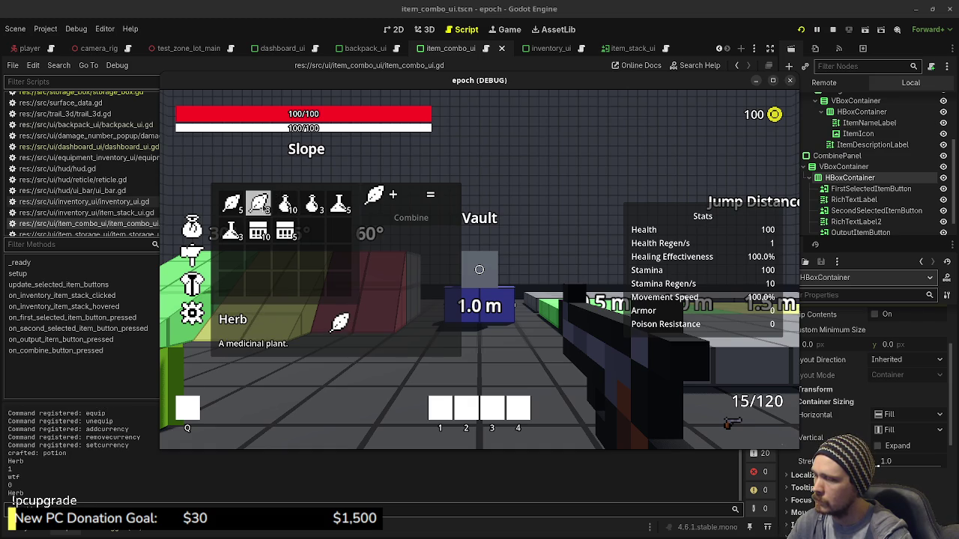
click(258, 204)
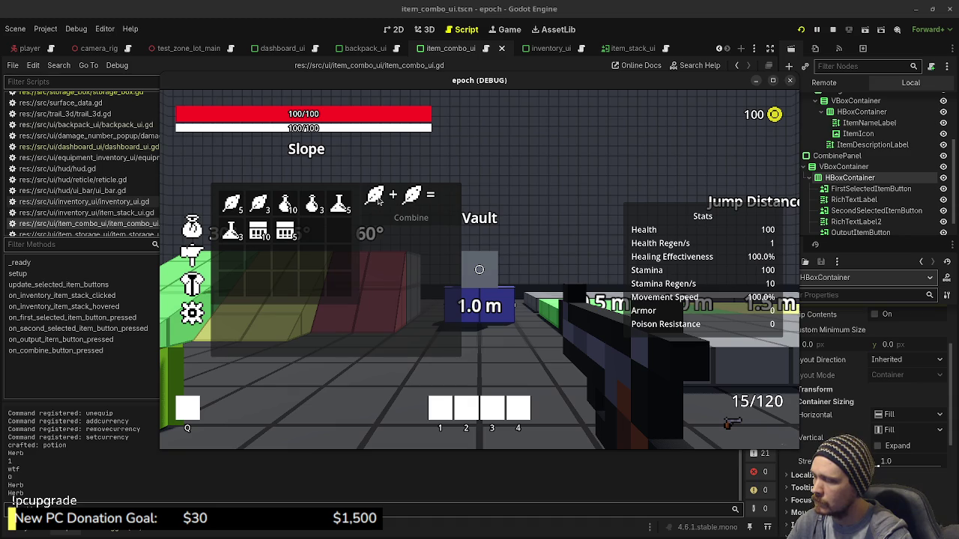
click(378, 201)
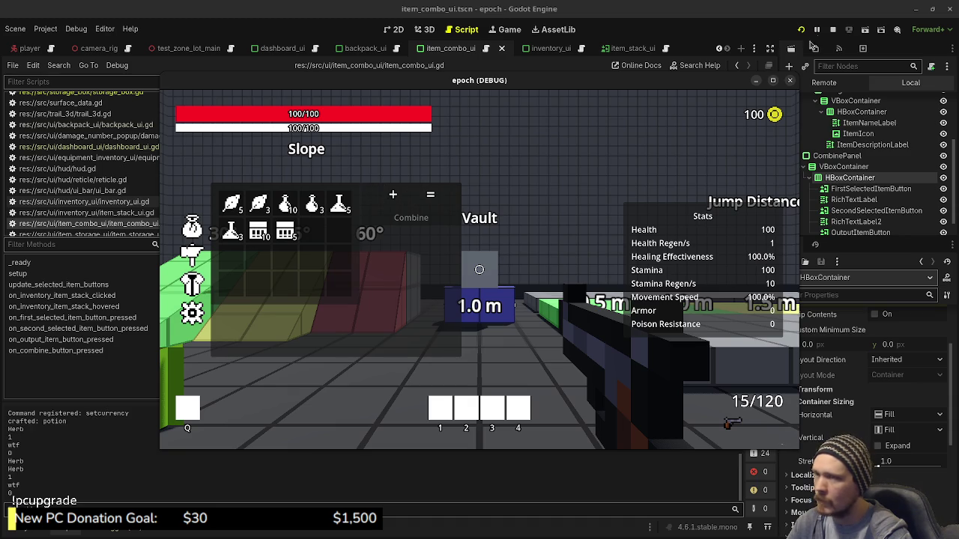
click(832, 31)
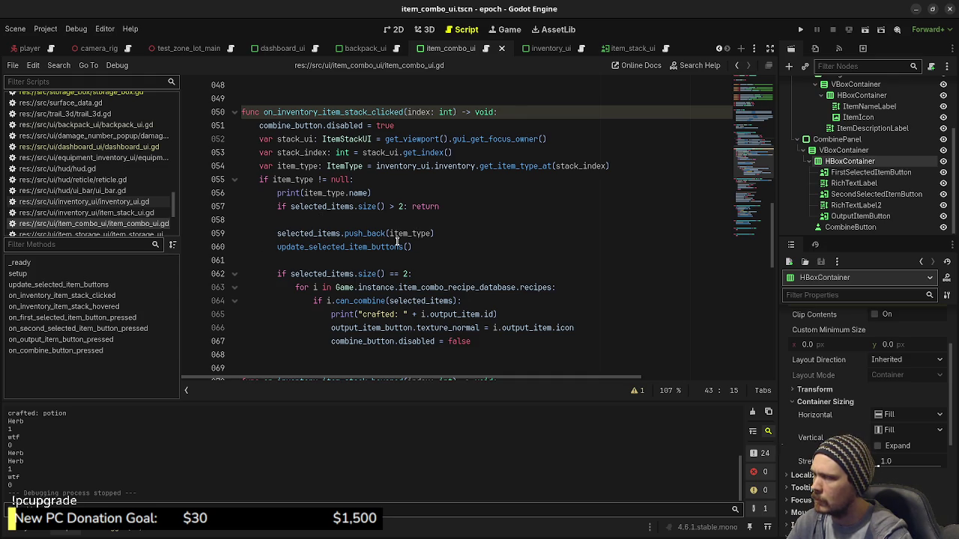
Add print(selected_items.size()) on a new line after the push_back call and save
click(462, 236)
key(Return)
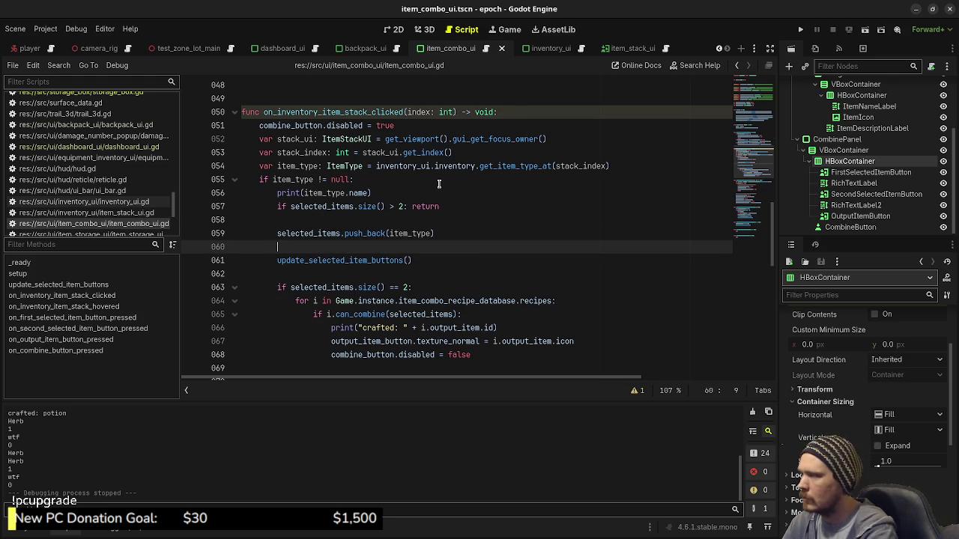
text(print(se)
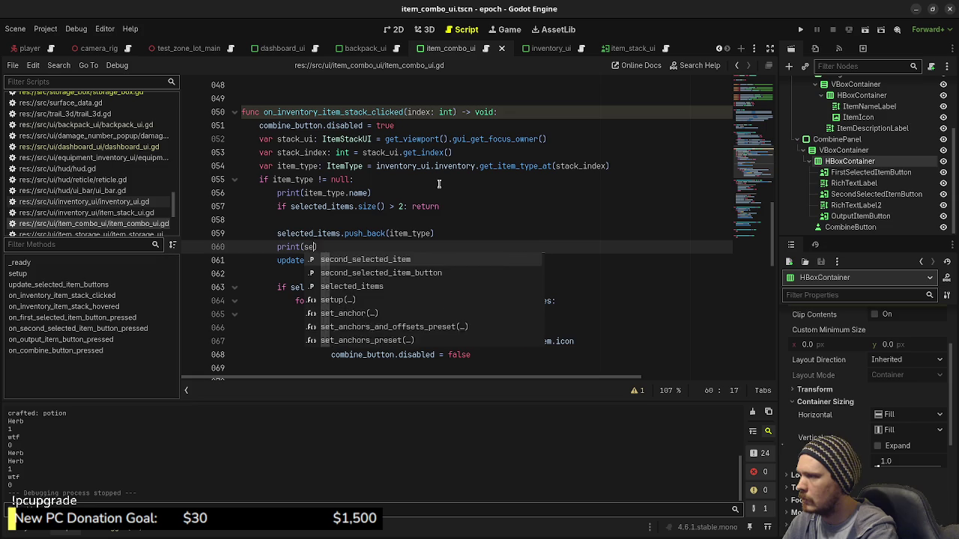
text(lected_items.size())
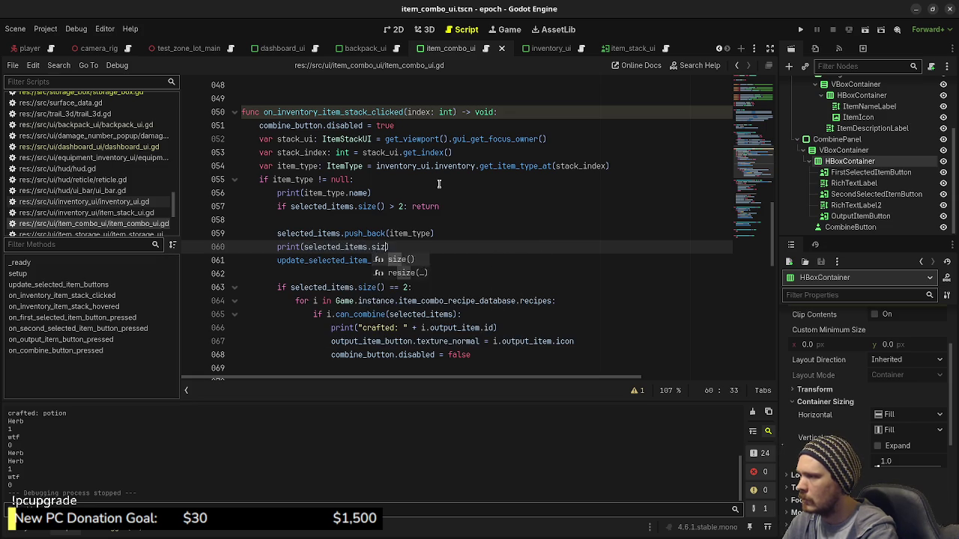
key(ctrl+s)
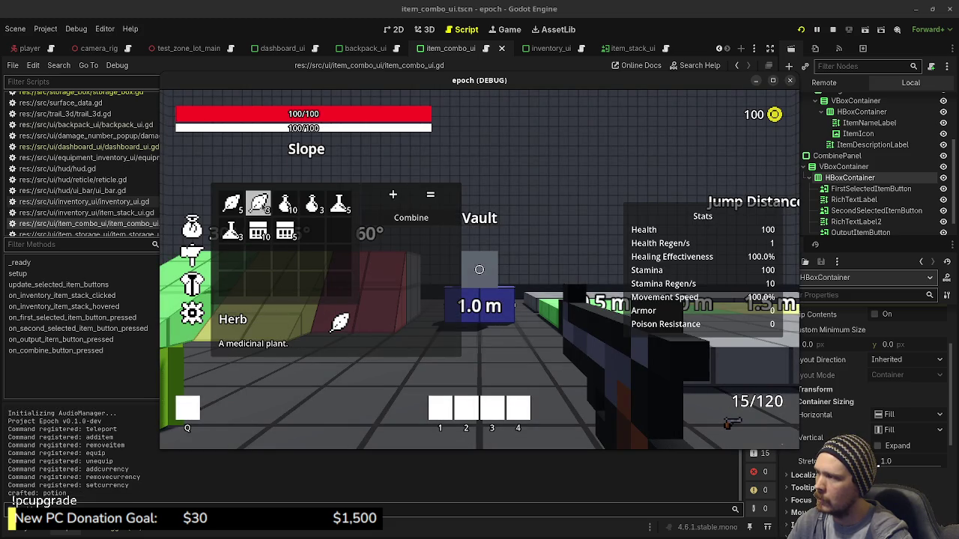
Add two herbs, remove one from the first slot, check the logged sizes 1 and 2, and stop
click(257, 203)
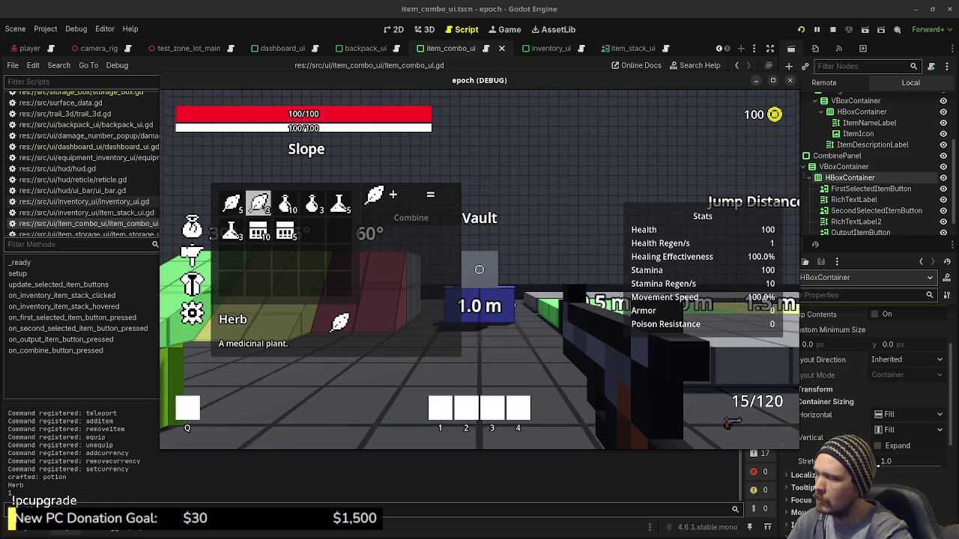
click(257, 203)
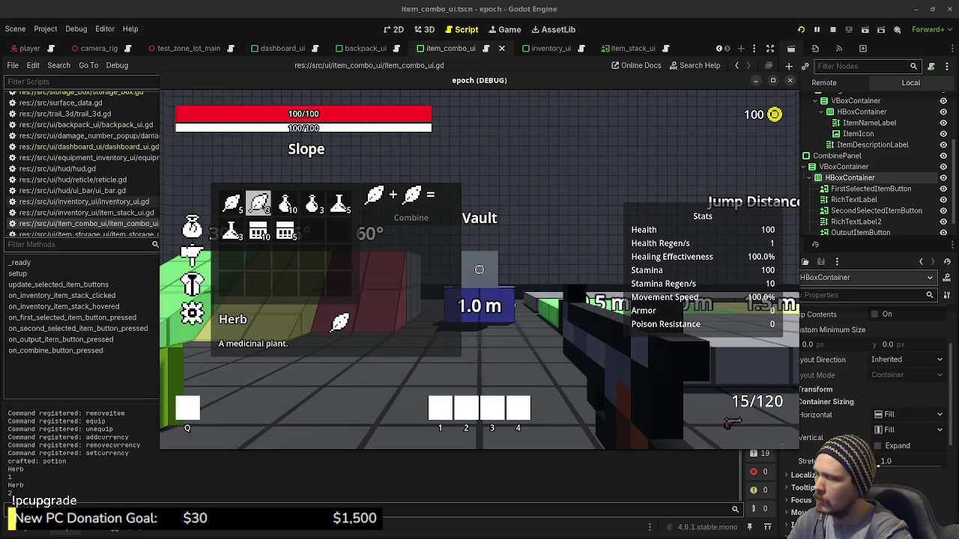
click(378, 200)
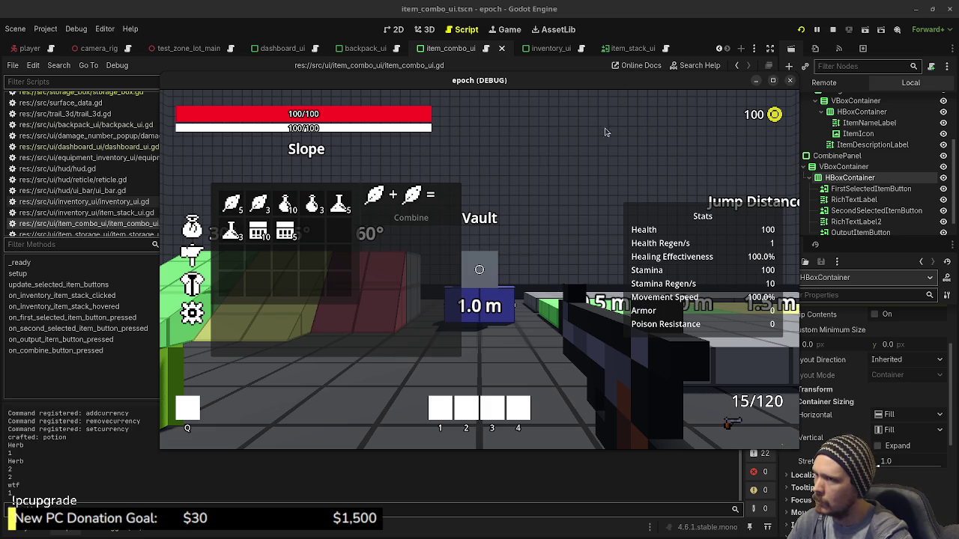
click(832, 30)
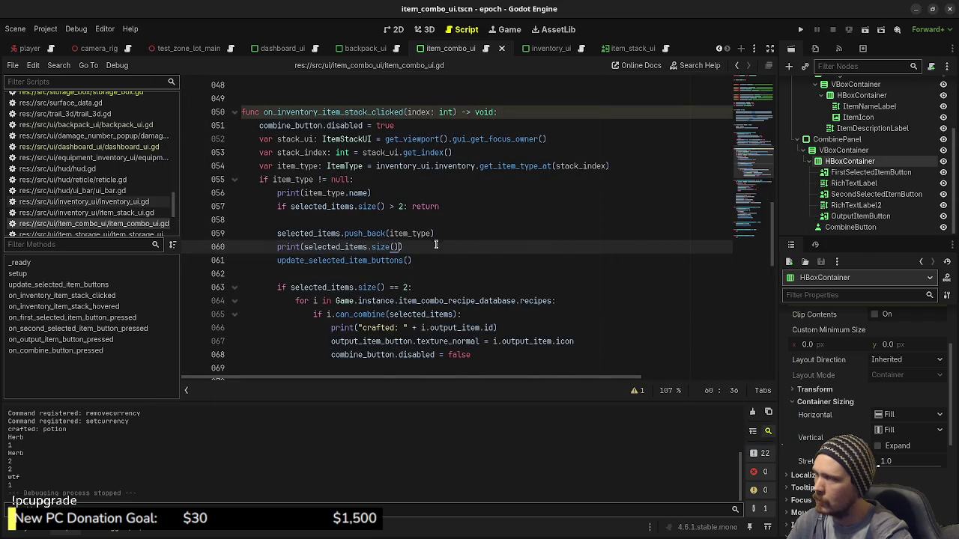
Delete the early return and unindent the two texture-reset lines in update_selected_item_buttons
scroll(435, 245, up, 3)
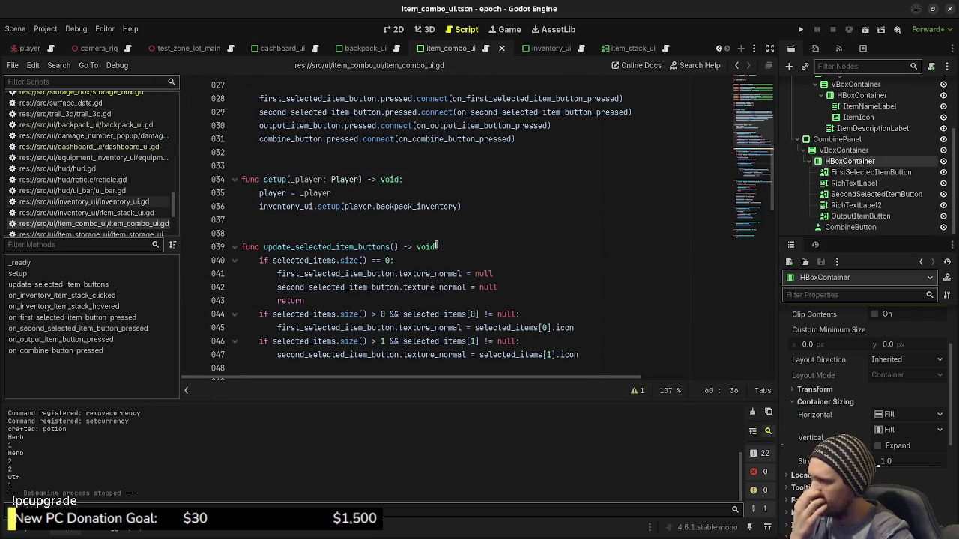
click(327, 301)
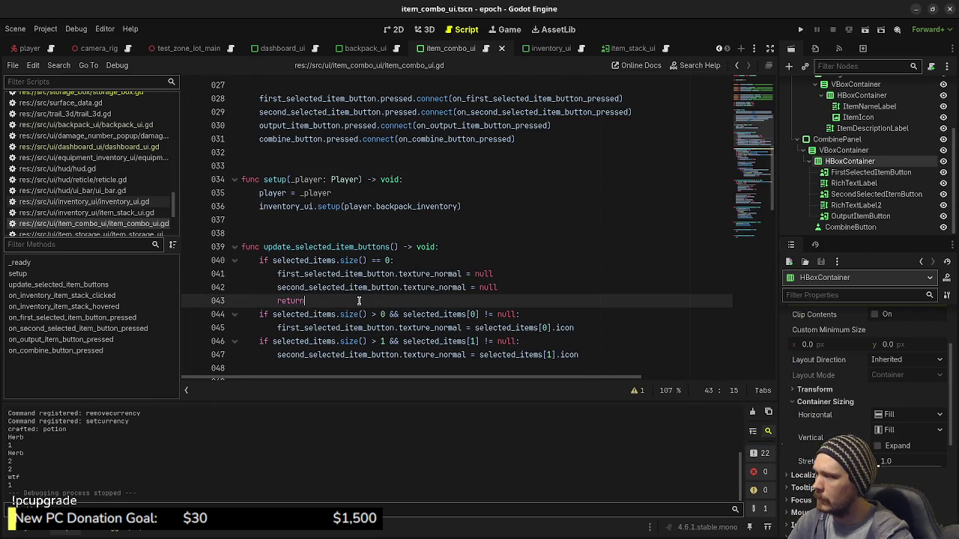
shift+click(510, 289)
key(BackSpace)
key(Home)
key(shift+Up)
key(shift+Tab)
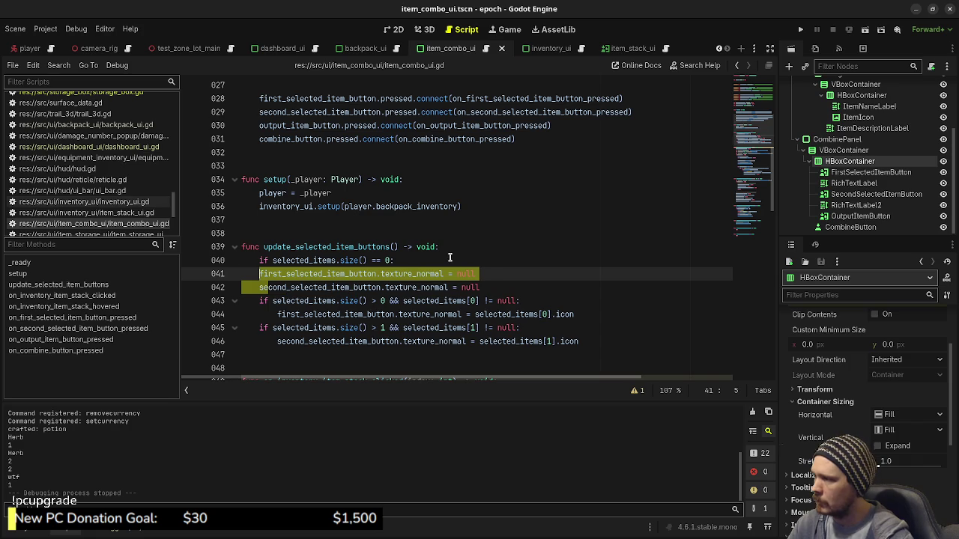
Remove the size()==0 if check on line 040 and run the game with F5
click(450, 258)
shift+click(459, 252)
key(BackSpace)
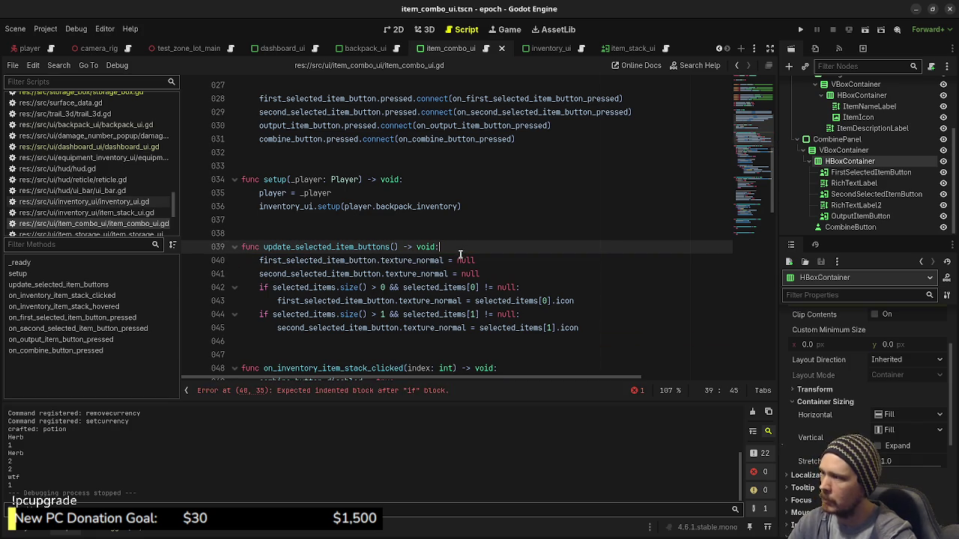
key(F5)
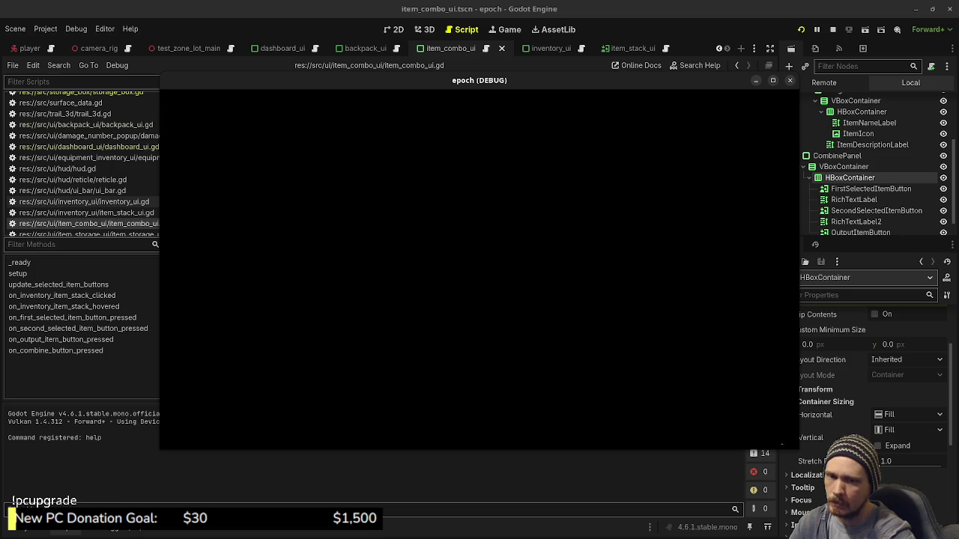
Open the inventory and fill and clear the combine slots with herbs
key(Tab)
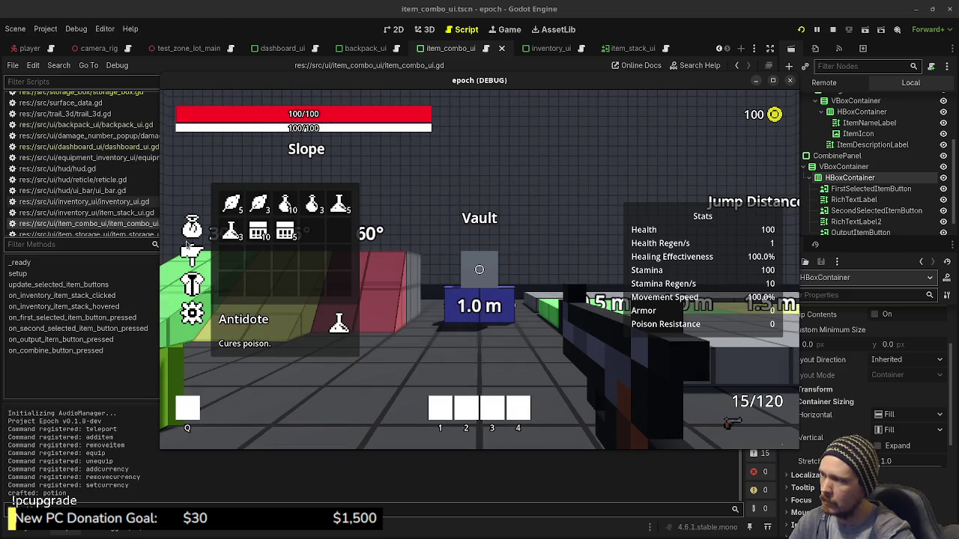
click(258, 204)
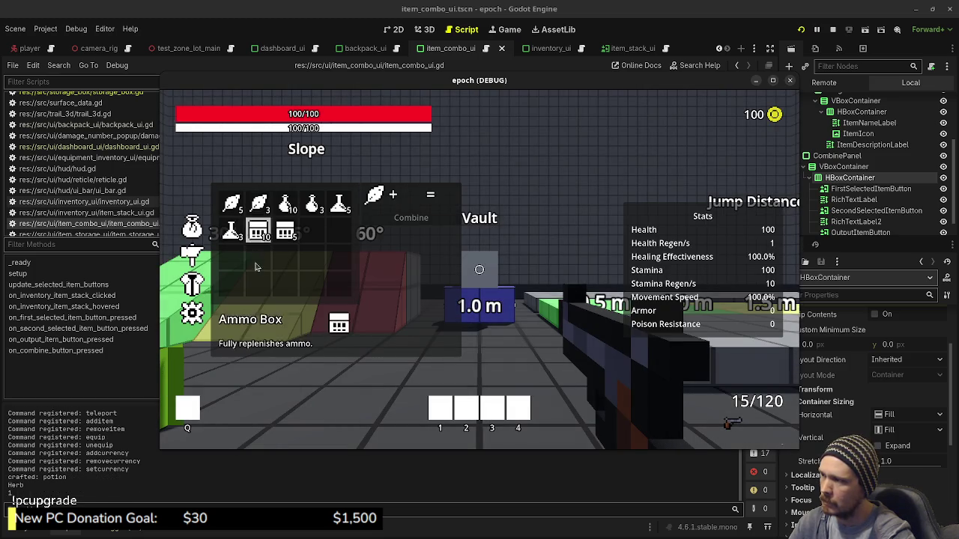
click(257, 199)
click(376, 196)
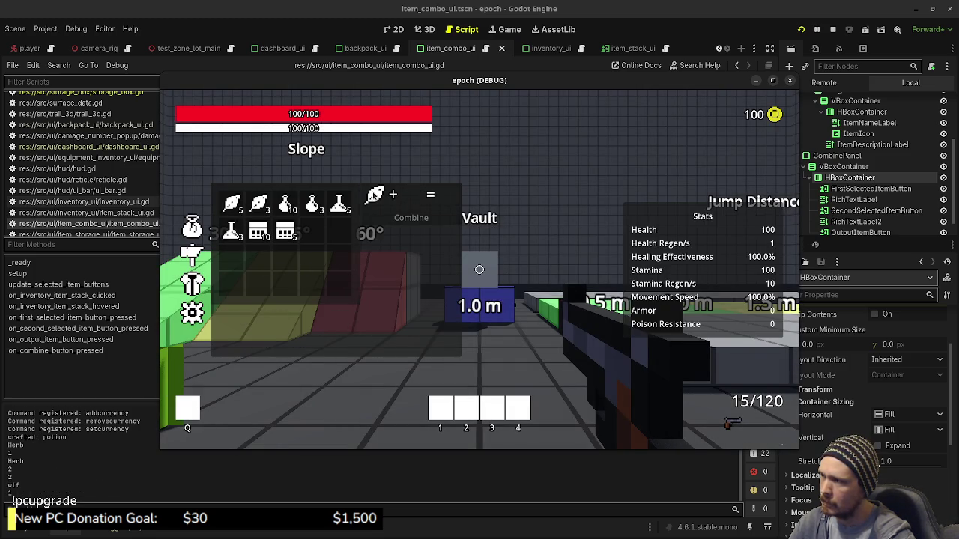
click(376, 196)
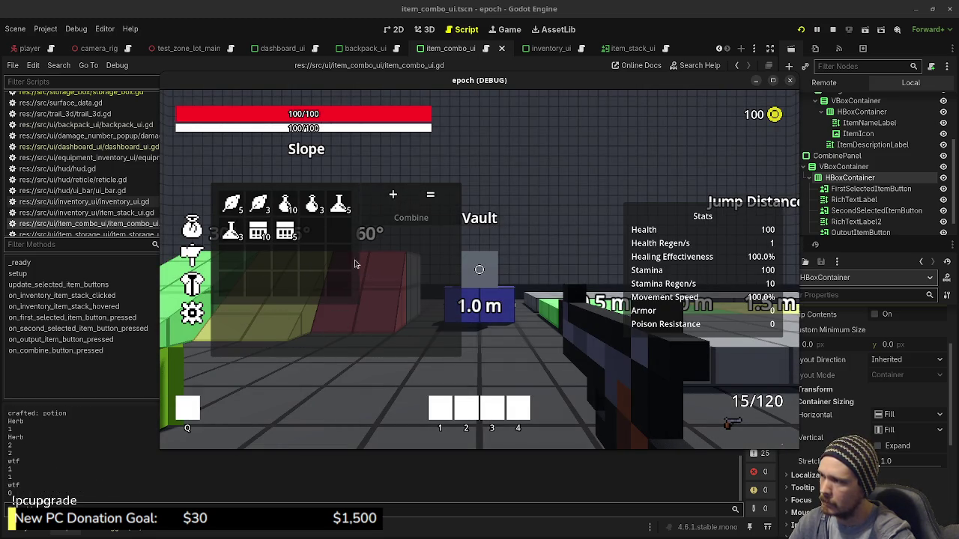
click(256, 200)
Swap Potion and Antidote in and out of the combine slots, then stop the game
click(286, 202)
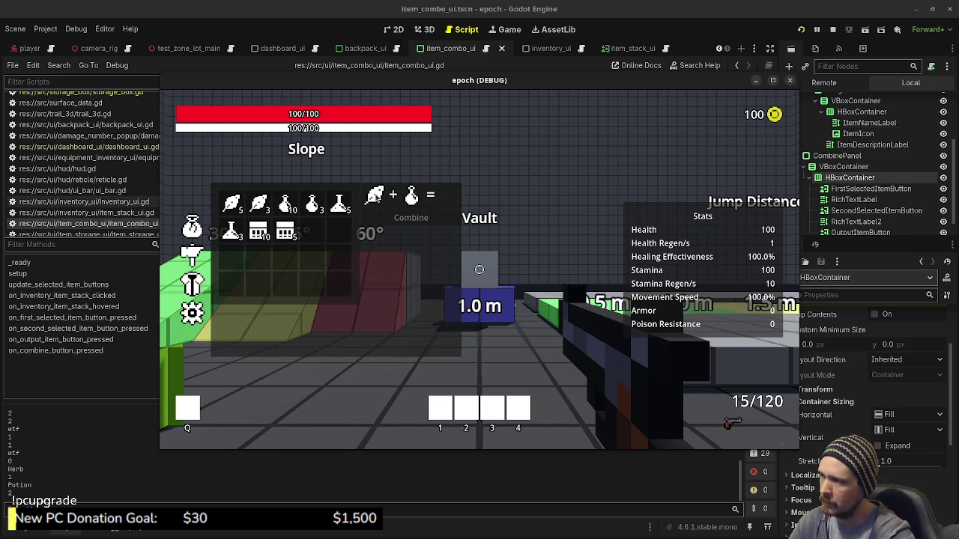
click(376, 196)
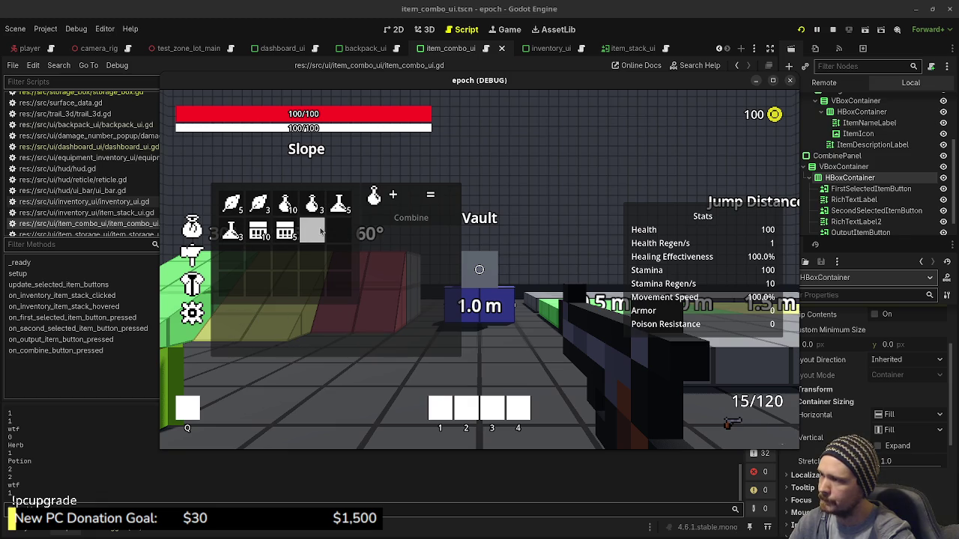
click(375, 204)
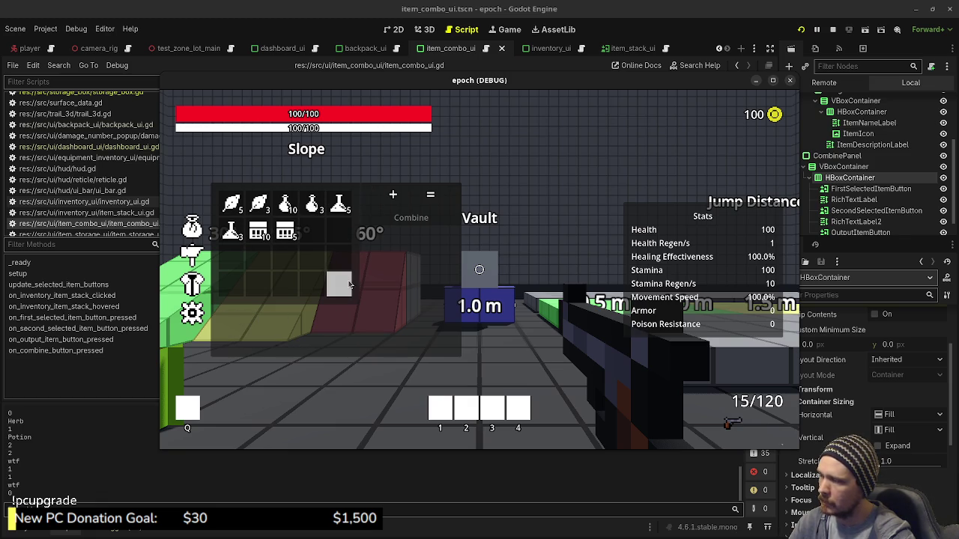
click(313, 206)
click(342, 210)
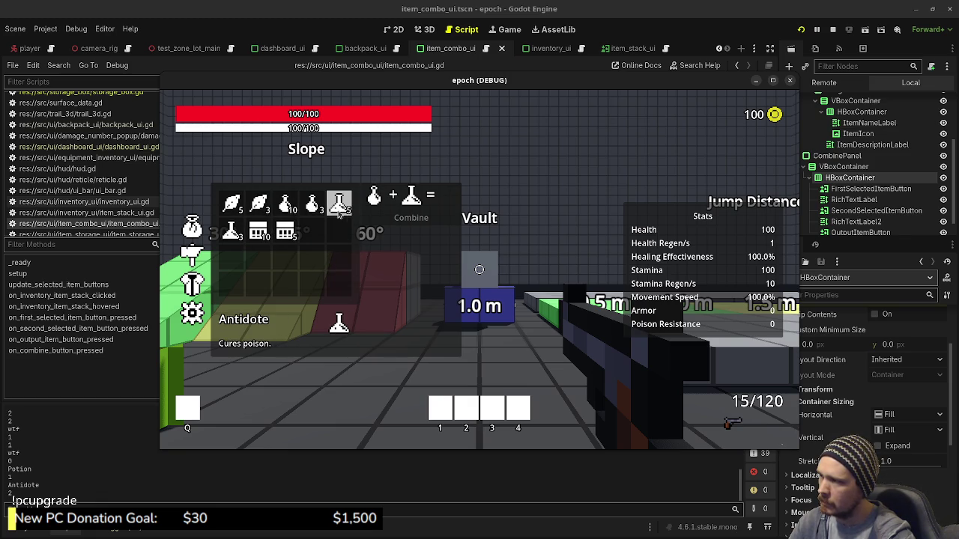
click(381, 199)
click(833, 29)
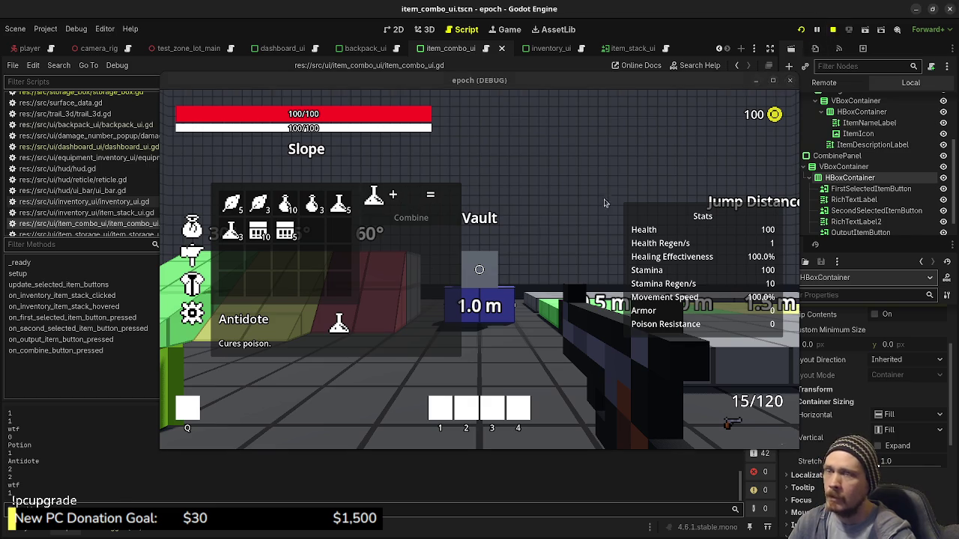
scroll(418, 292, down, 5)
scroll(418, 292, down, 12)
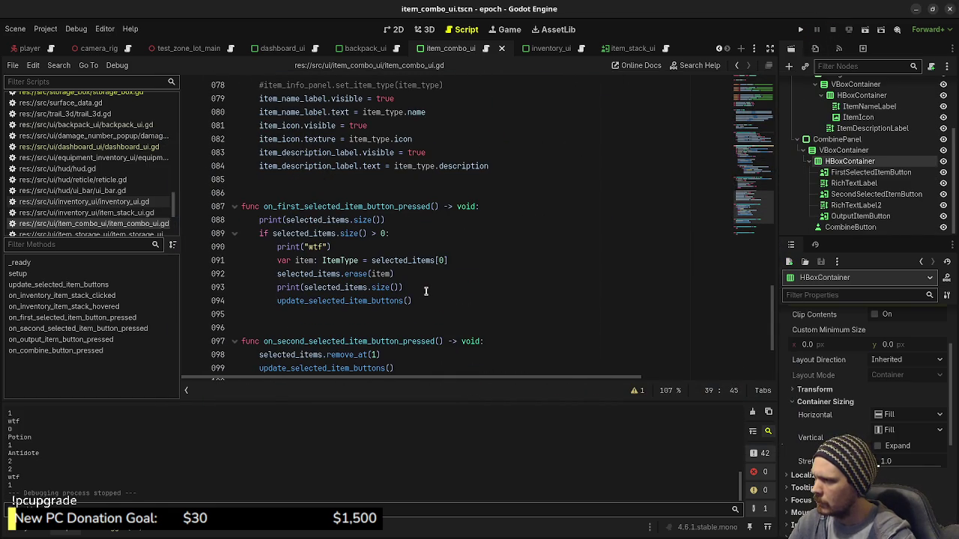
Copy the first-slot handler body (lines 088–094) over lines 098–099 of the second handler
drag(419, 299, 259, 219)
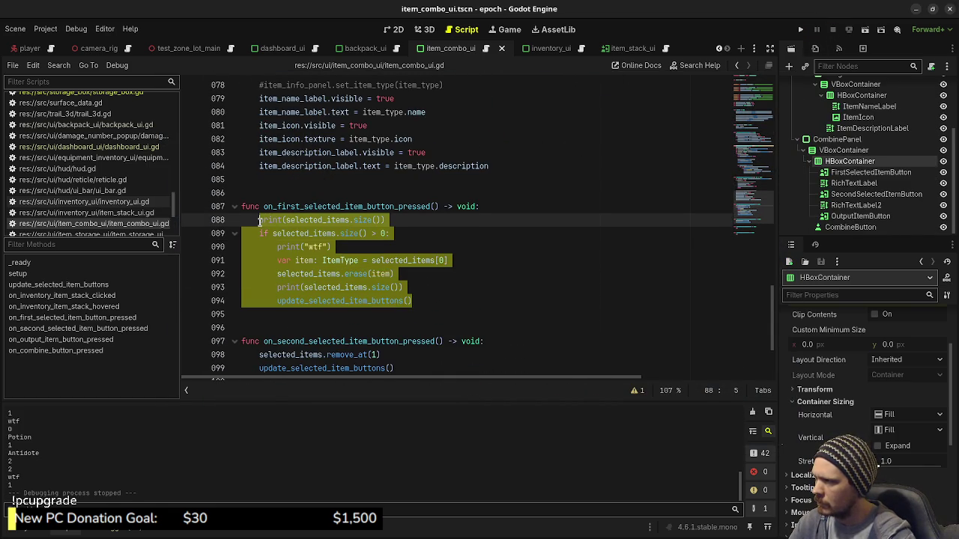
scroll(400, 288, down, 2)
key(ctrl+c)
drag(399, 288, 260, 275)
key(ctrl+v)
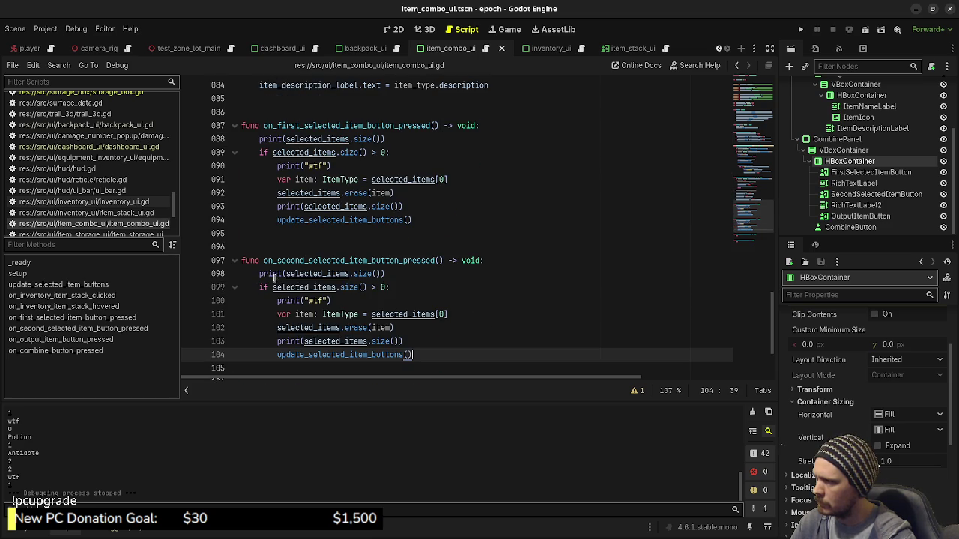
Change the size check from '> 0' to '> 1' and selected_items[0] to selected_items[1]
scroll(382, 287, down, 1)
click(381, 248)
text(1)
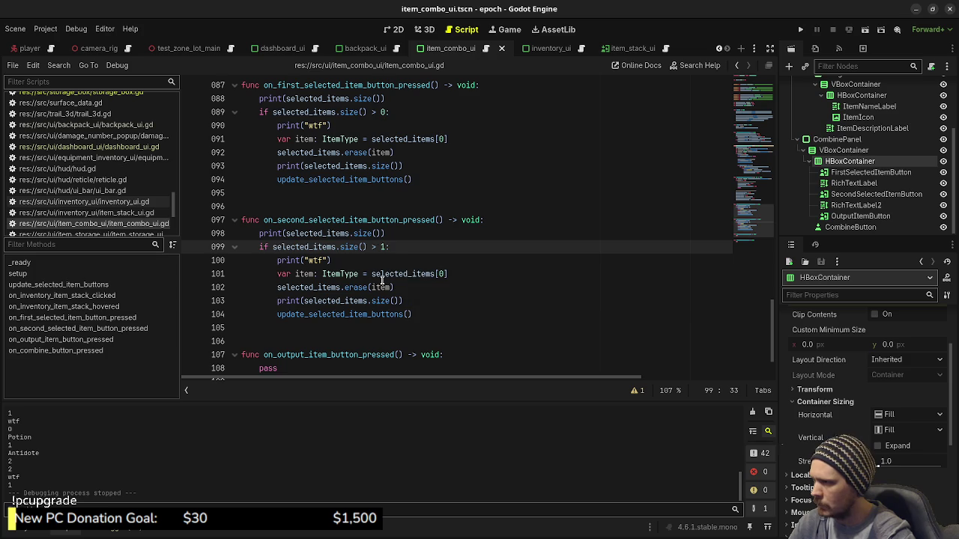
click(440, 275)
key(Delete)
text(1)
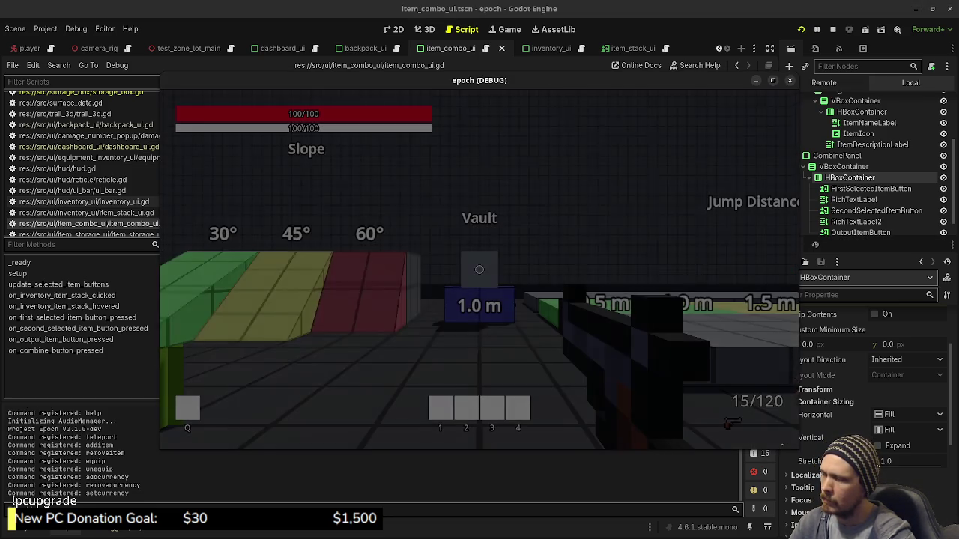
Open the inventory and test filling and clearing both slots with Herb, Potion and Antidote
key(Tab)
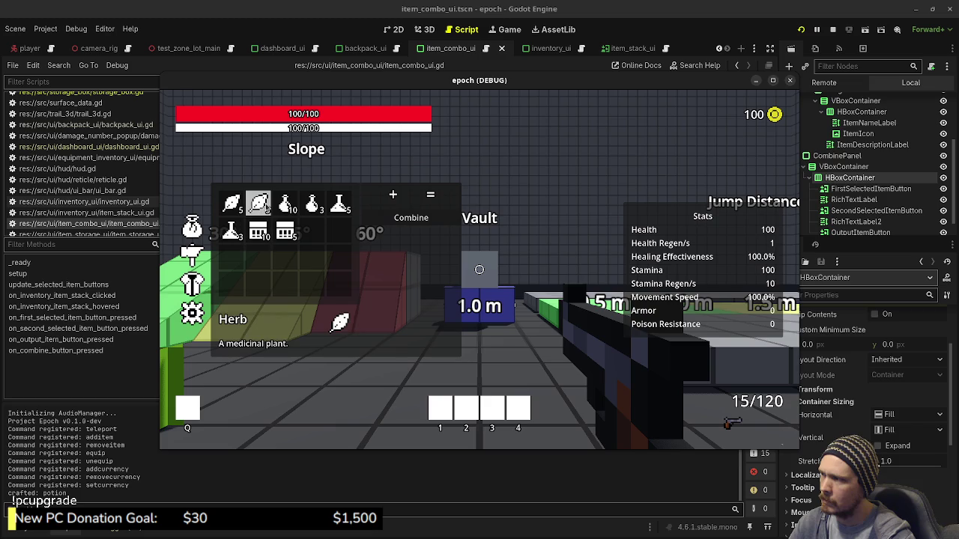
click(267, 209)
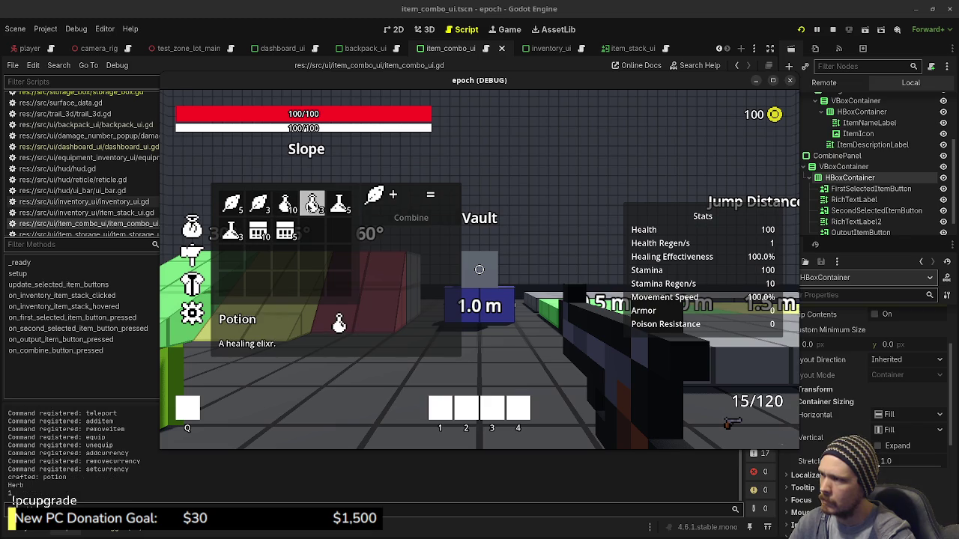
click(312, 204)
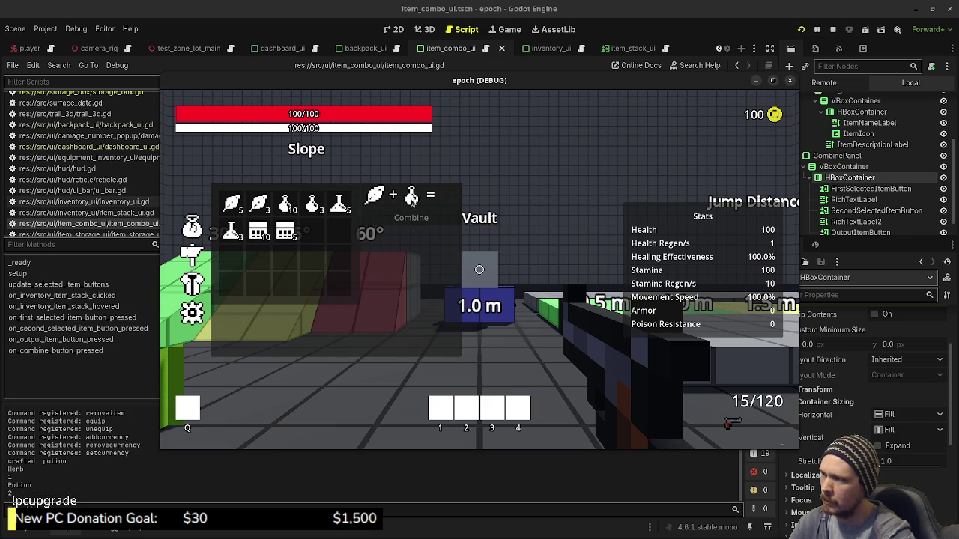
click(411, 196)
click(339, 202)
click(411, 196)
click(312, 203)
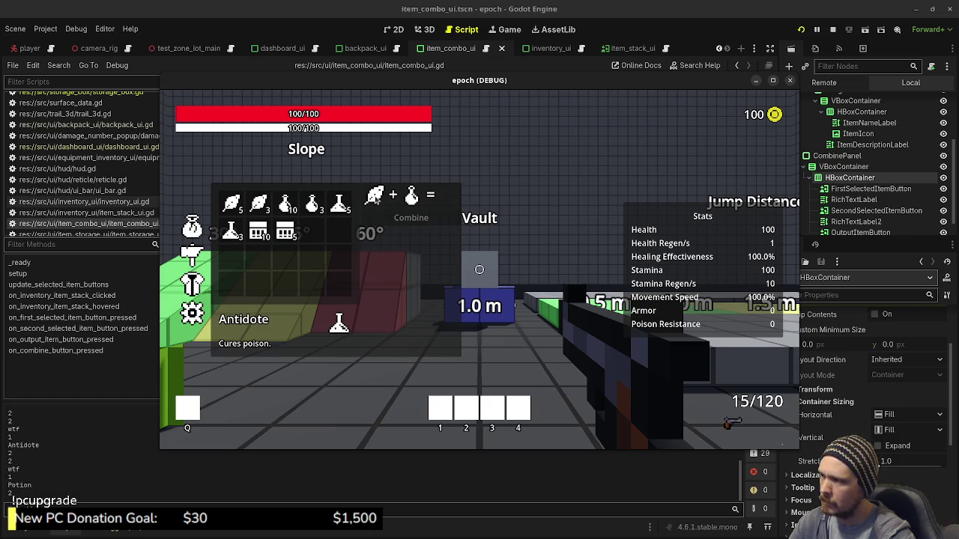
click(376, 196)
Cycle Antidote and Ammo Box through the combine slots until both slots are empty
click(339, 202)
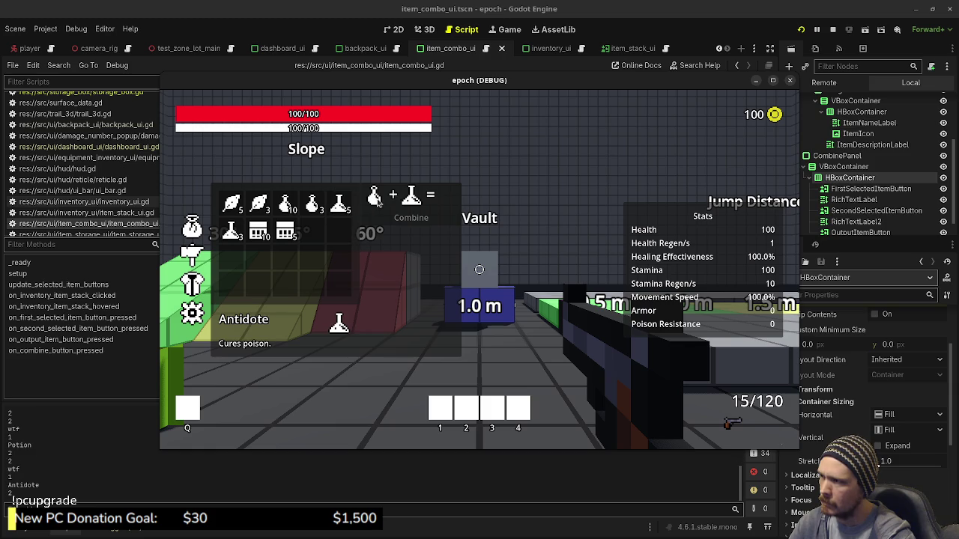
click(377, 196)
click(338, 203)
click(411, 196)
click(285, 231)
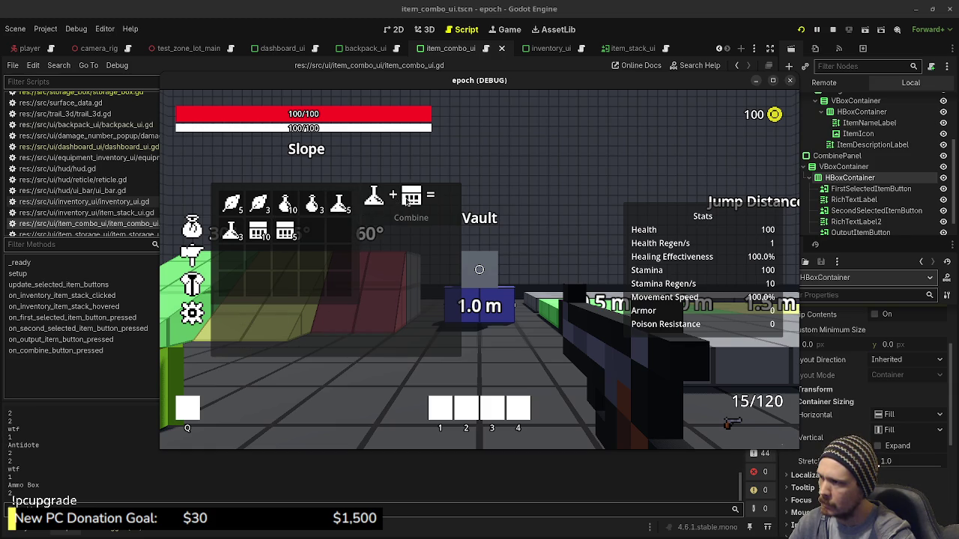
click(403, 202)
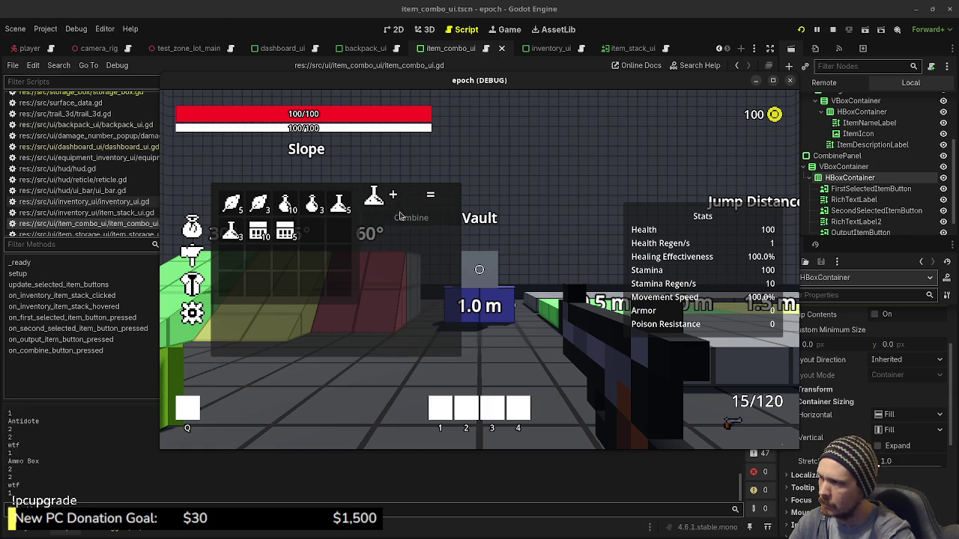
click(259, 231)
click(375, 197)
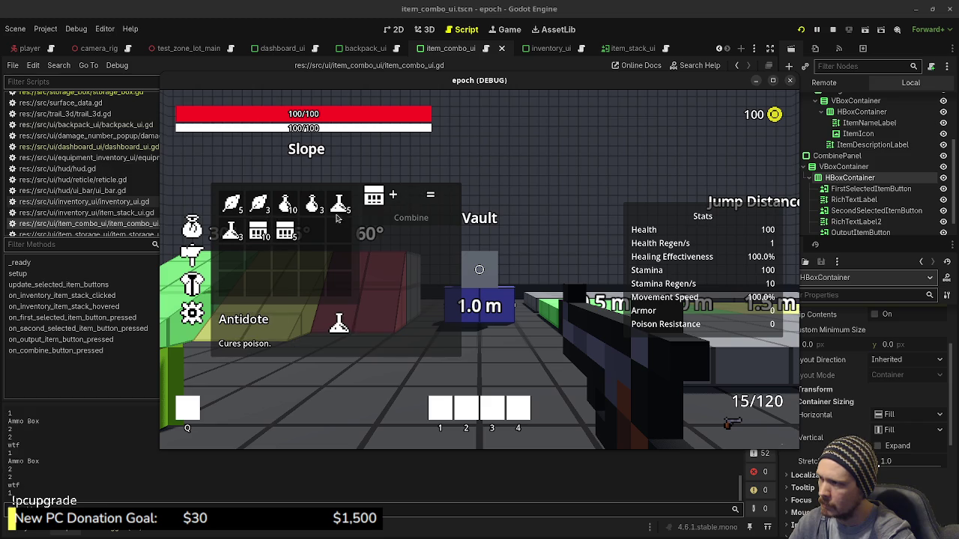
click(374, 197)
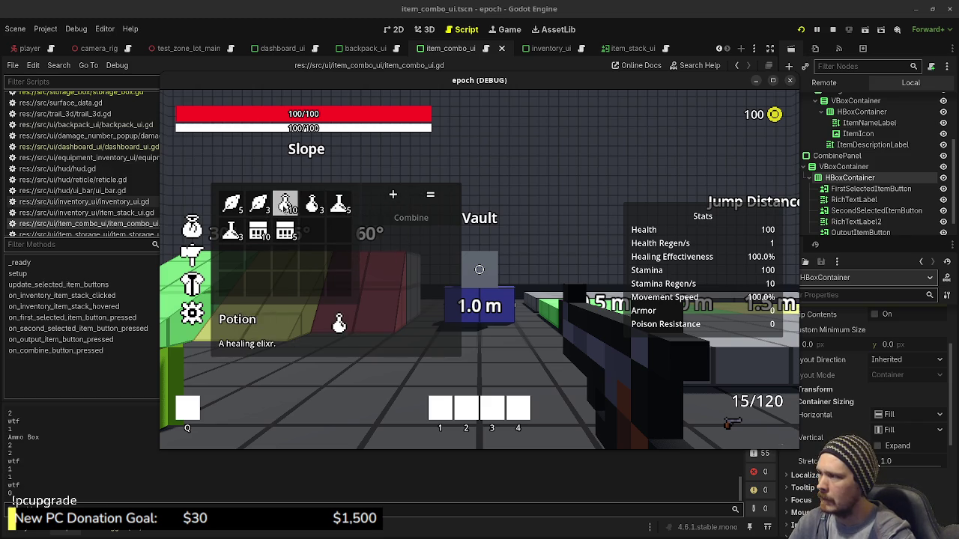
Walk over to pick up the Mushroom, pair it with Herb for a Potion, then stop the game
key(Tab)
key(w)
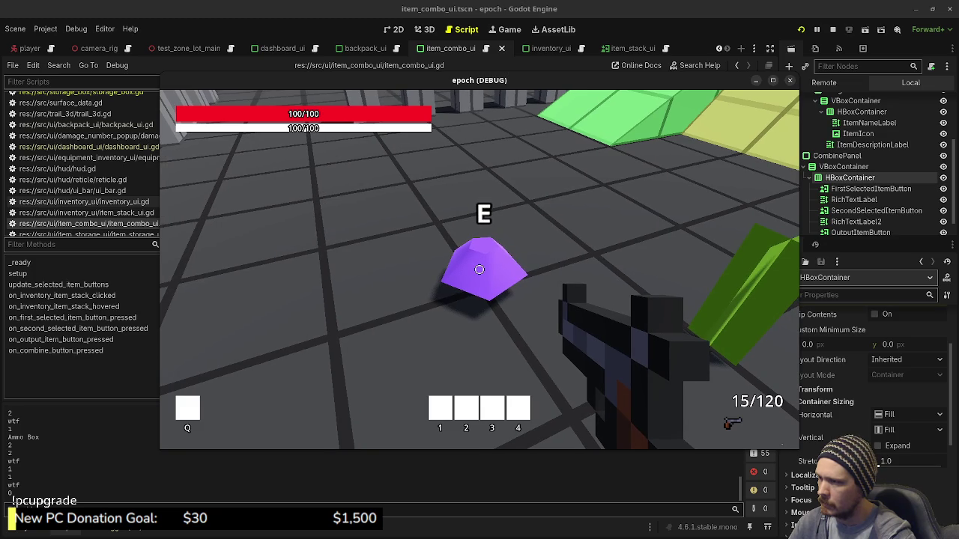
key(Tab)
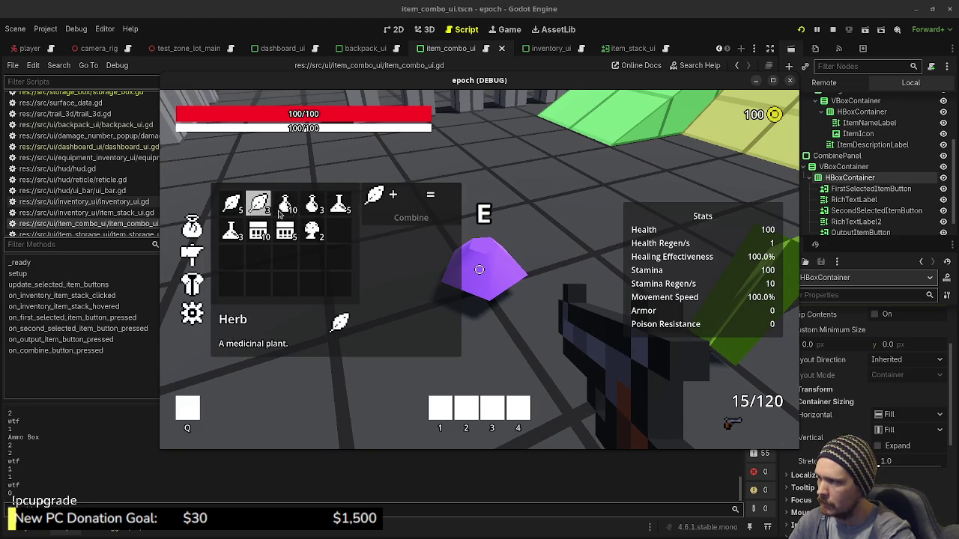
click(316, 233)
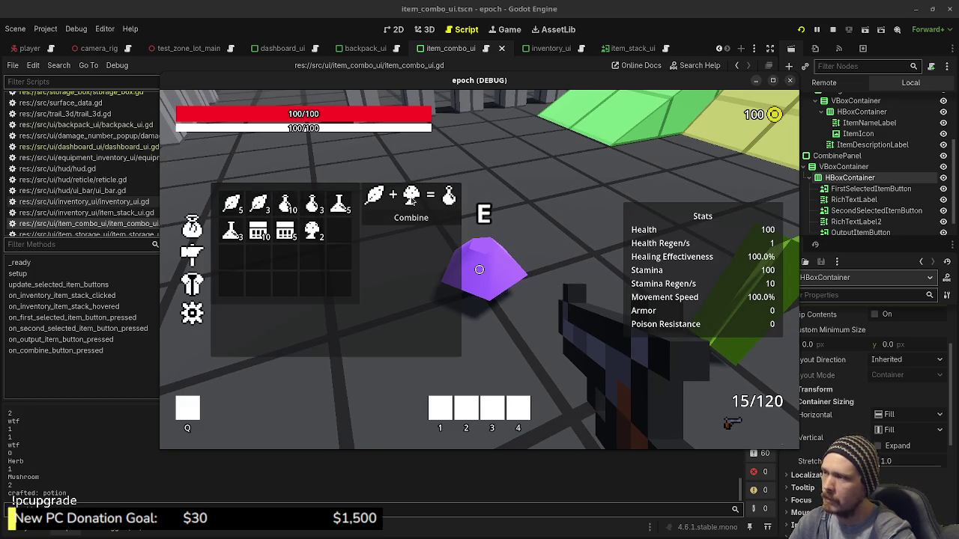
click(411, 198)
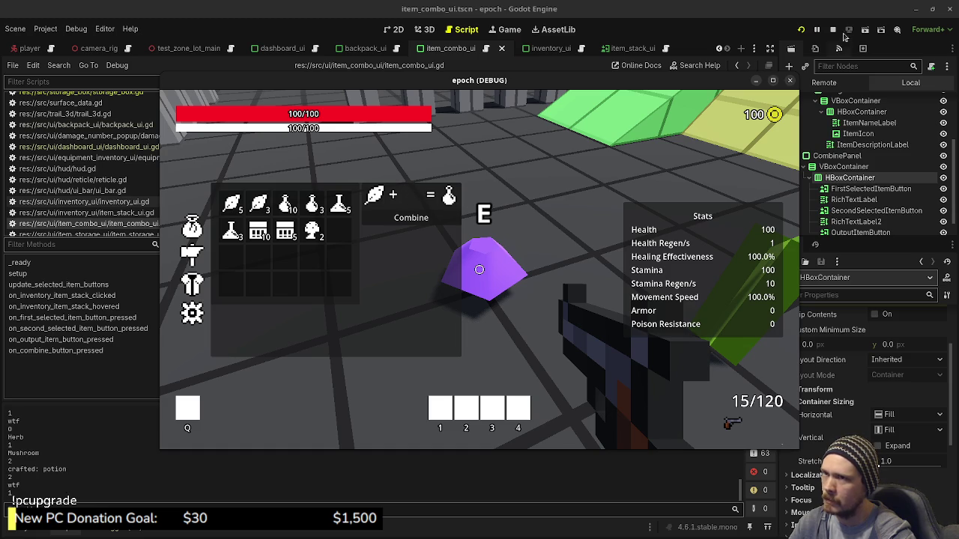
click(832, 30)
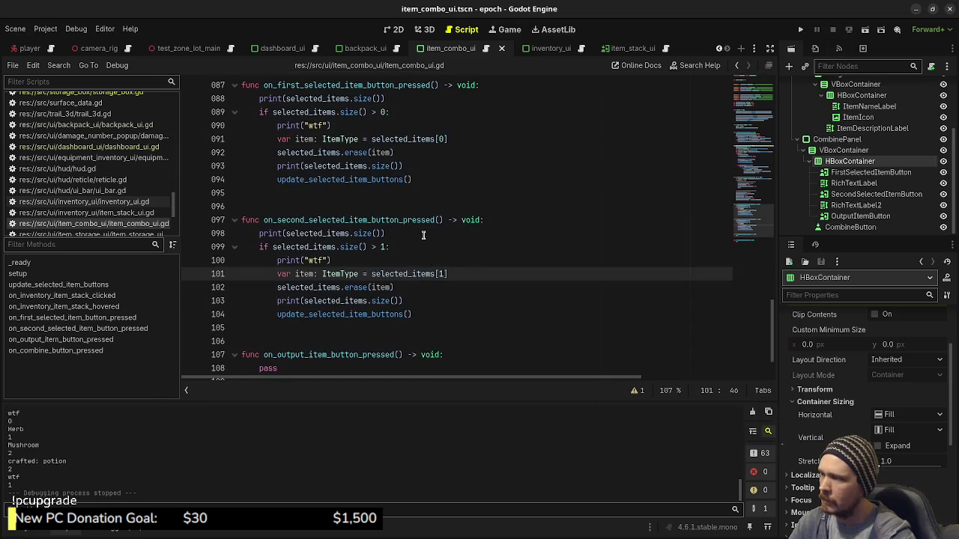
Select lines 065–066, which set the recipe output icon and enable combining, to copy them
scroll(425, 302, down, 2)
scroll(426, 301, up, 3)
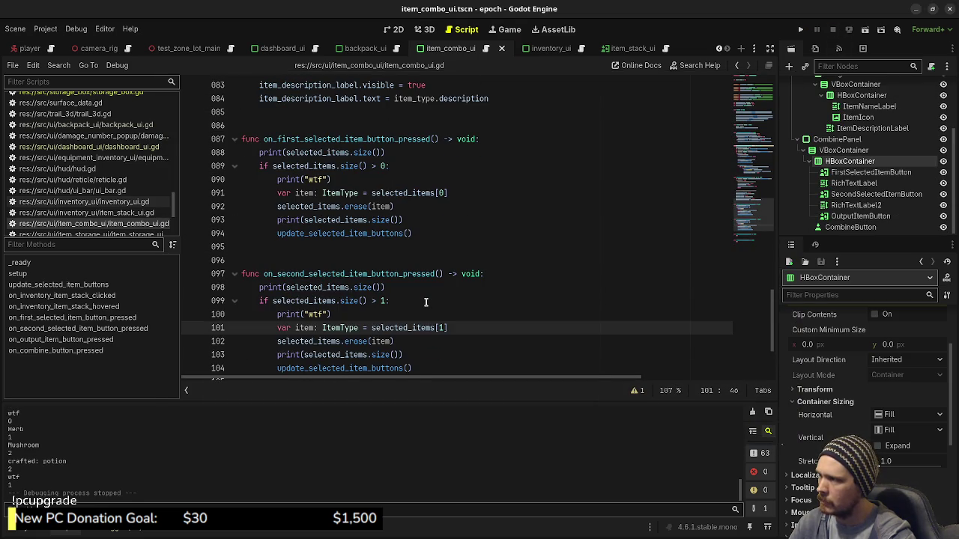
scroll(426, 301, up, 10)
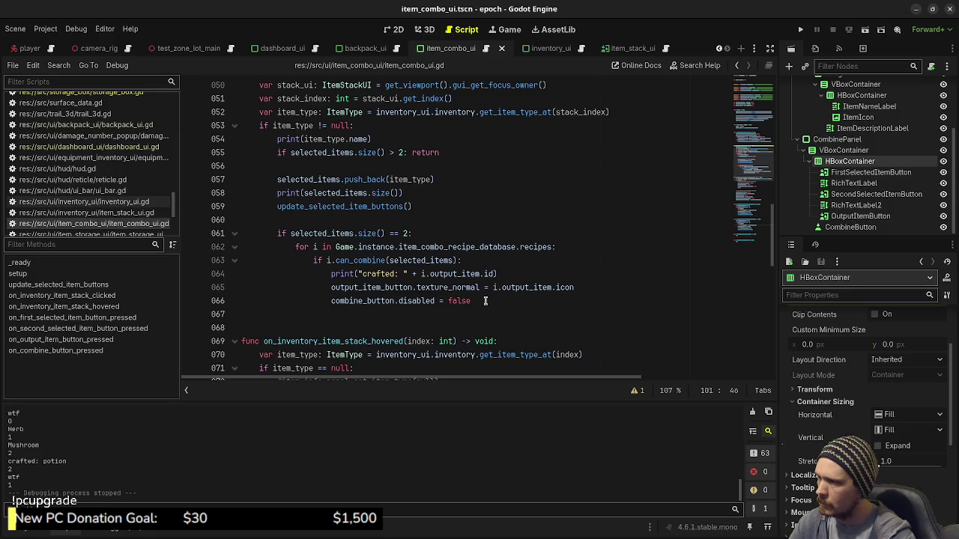
click(482, 302)
drag(458, 301, 330, 289)
key(ctrl+c)
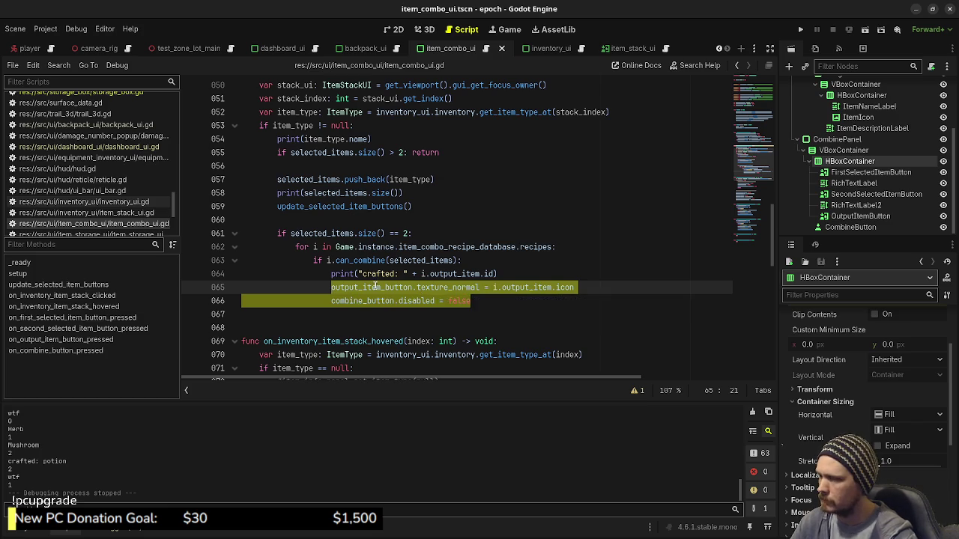
Scroll to on_first_selected_item_button_pressed and open a new line after line 094
scroll(381, 285, down, 3)
scroll(381, 290, up, 1)
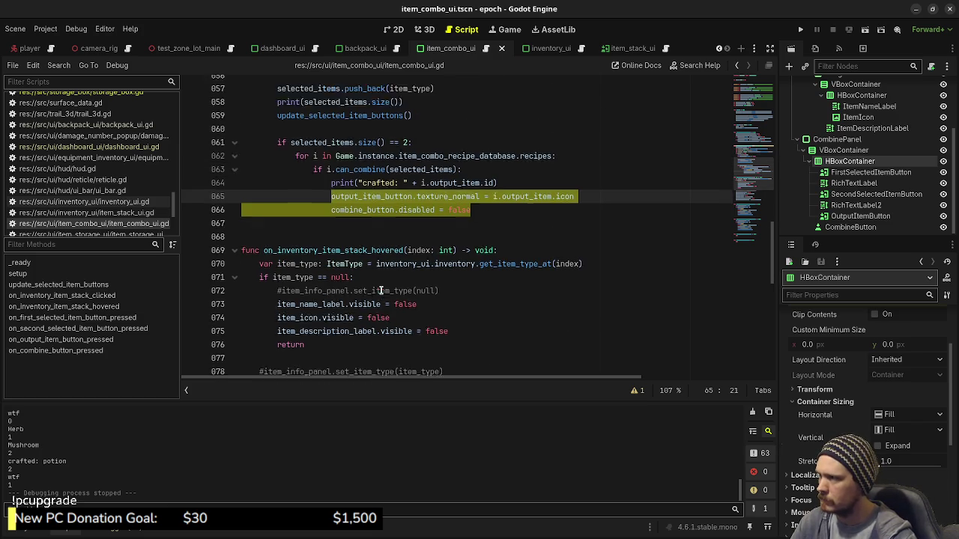
scroll(382, 291, up, 6)
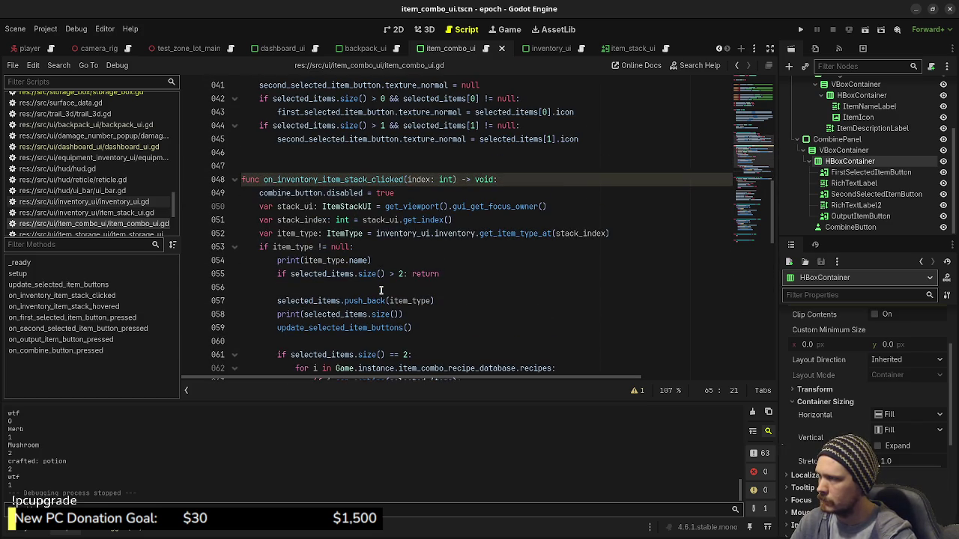
scroll(380, 291, up, 1)
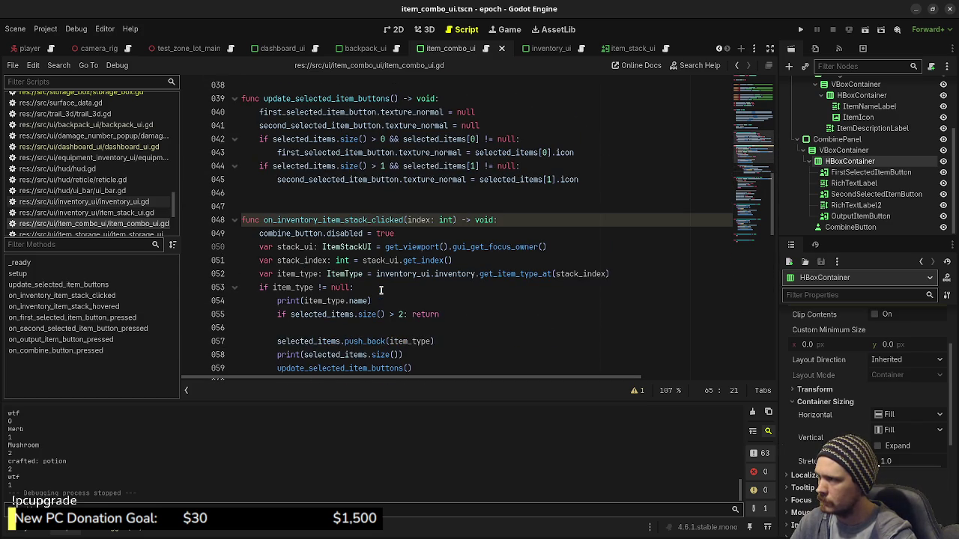
scroll(380, 291, down, 3)
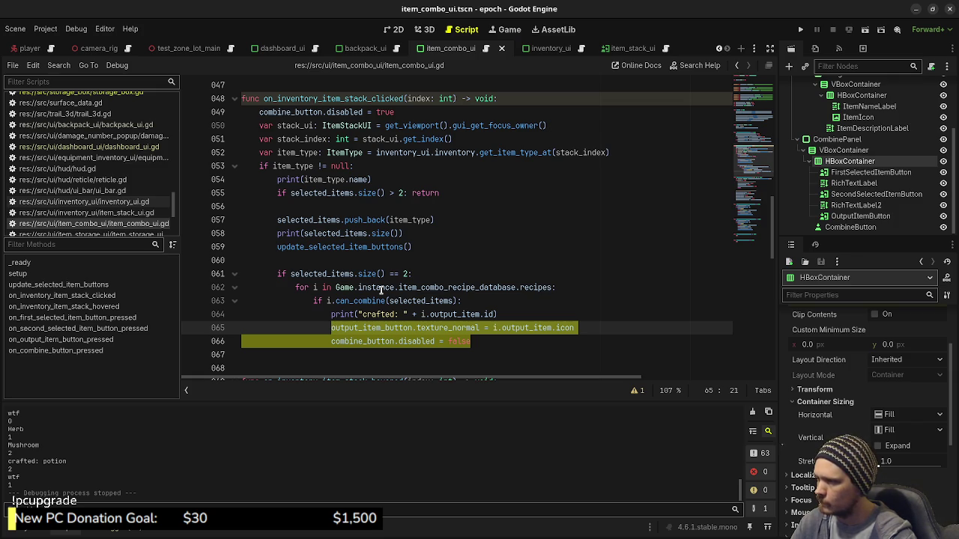
scroll(380, 289, down, 13)
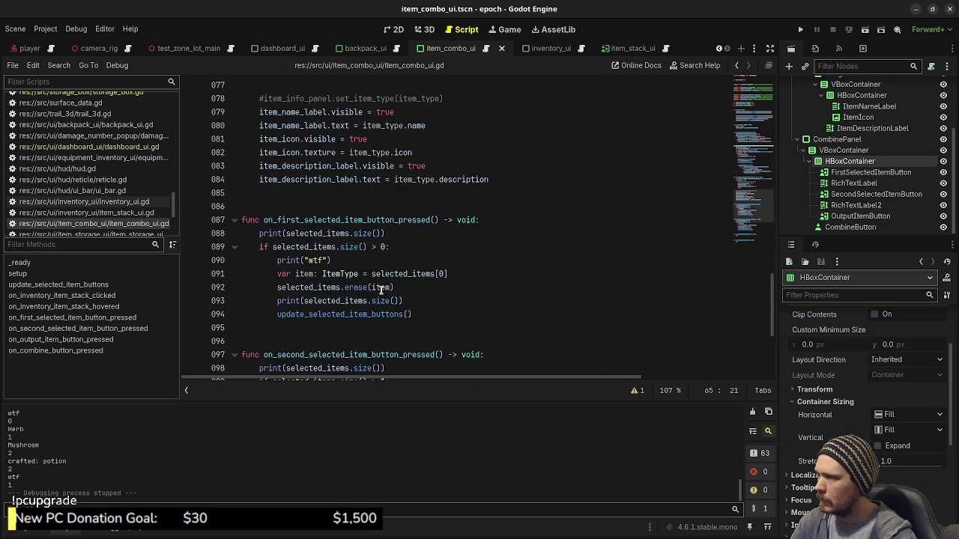
scroll(380, 289, up, 1)
click(451, 237)
key(Return)
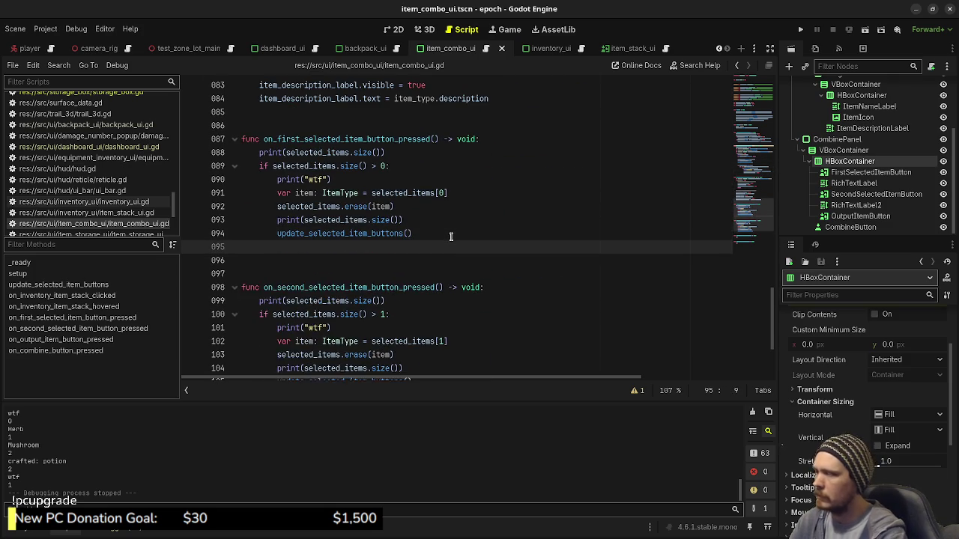
Paste the two lines into the first handler, fix the indentation, and change them to null and true
key(ctrl+v)
click(331, 274)
key(BackSpace)
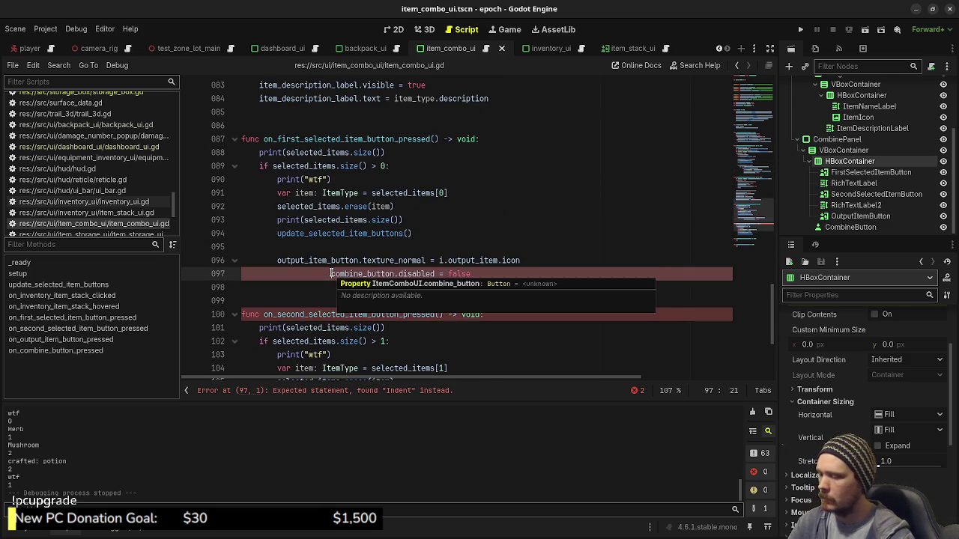
key(BackSpace)
key(BackSpace)
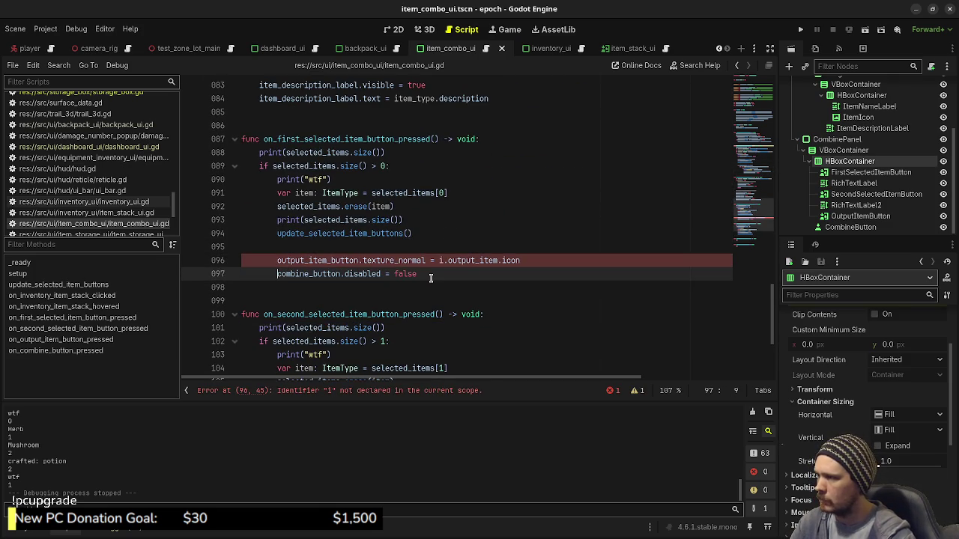
drag(439, 260, 533, 259)
text(null)
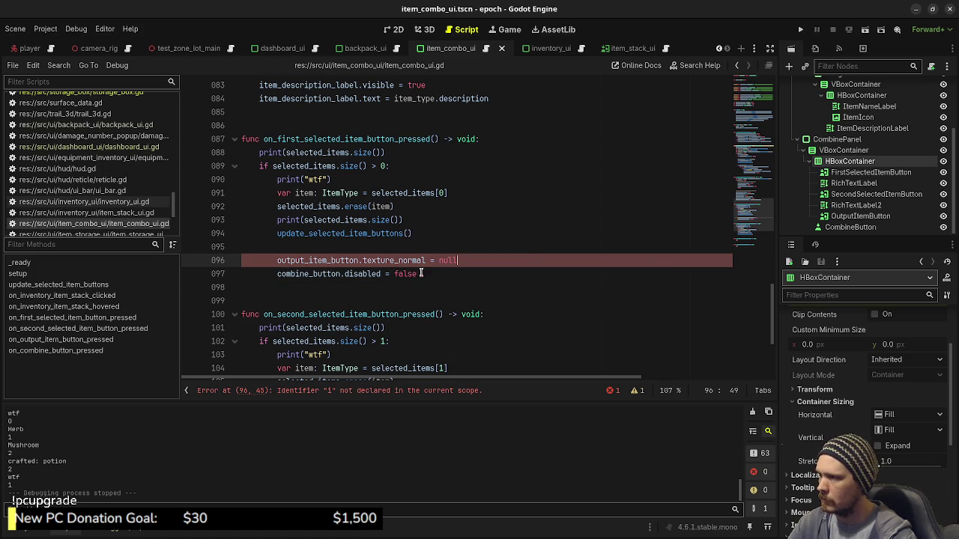
double_click(405, 273)
text(true)
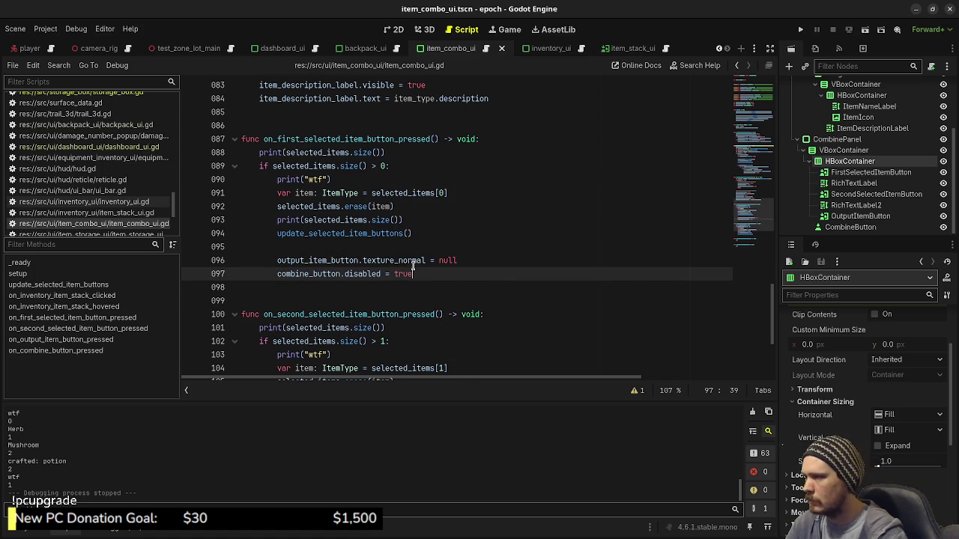
Copy both lines into the second handler after line 107, save, and run with F5
drag(417, 274, 278, 260)
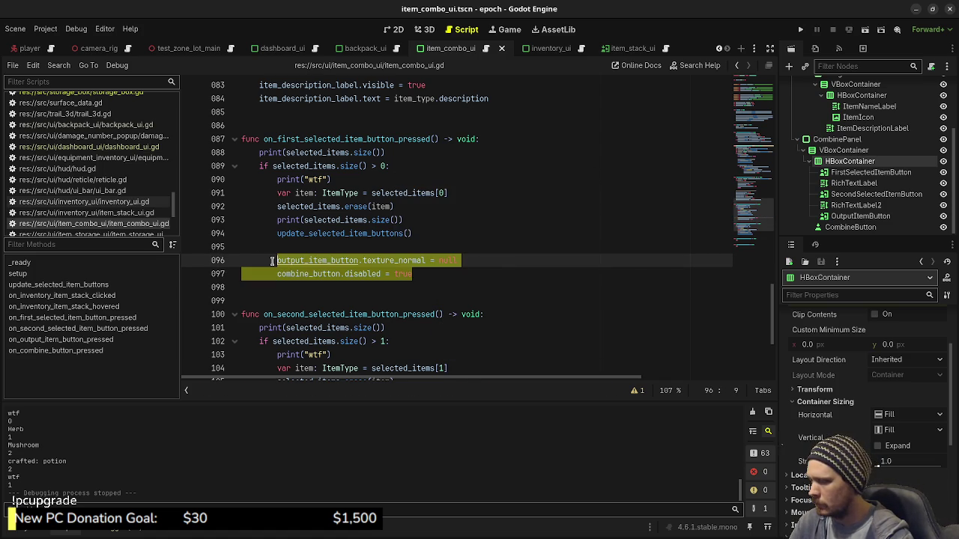
scroll(376, 306, down, 3)
click(436, 287)
key(Return)
key(Return)
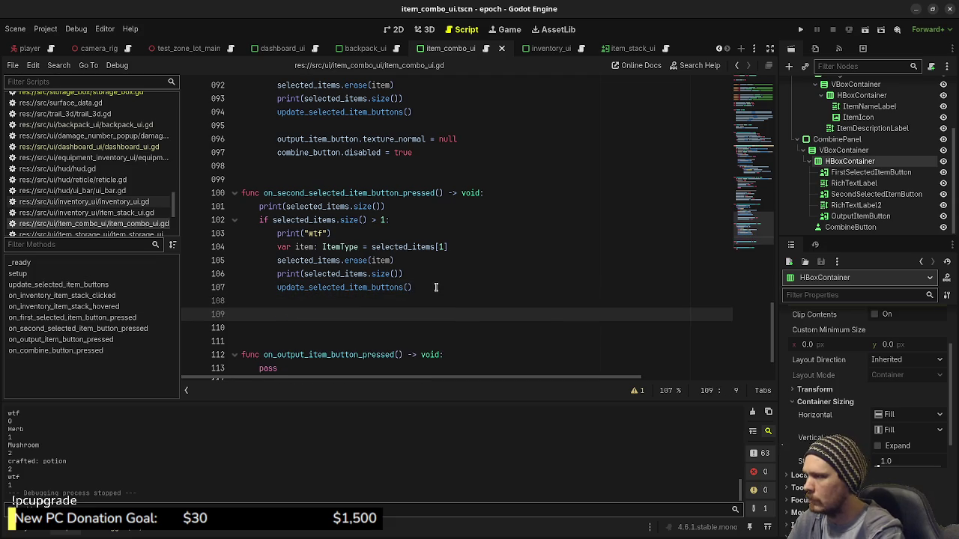
text(output_item_button.texture_normal = null 		combine_button.disabled = true)
key(ctrl+s)
key(F5)
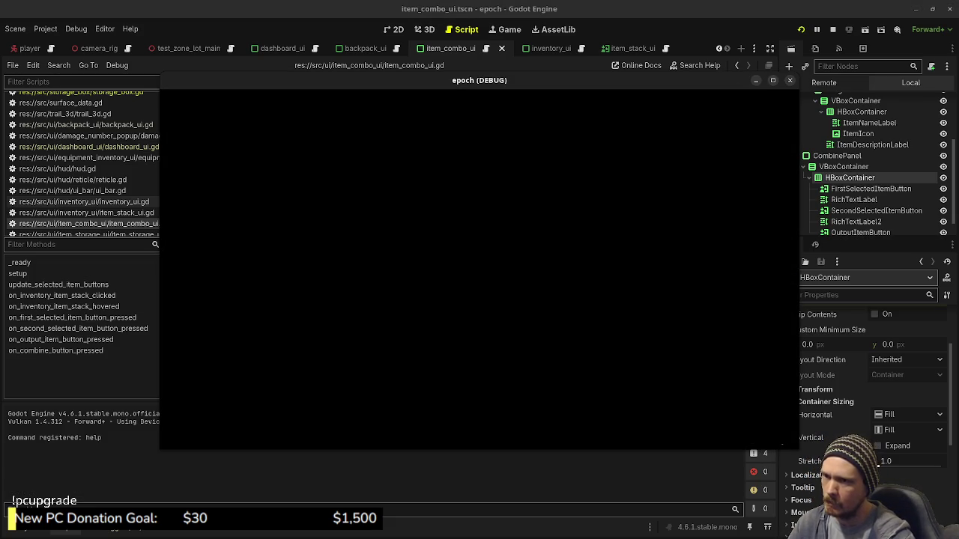
Walk up to the purple crystal and reopen the inventory and combine panel
key(Tab)
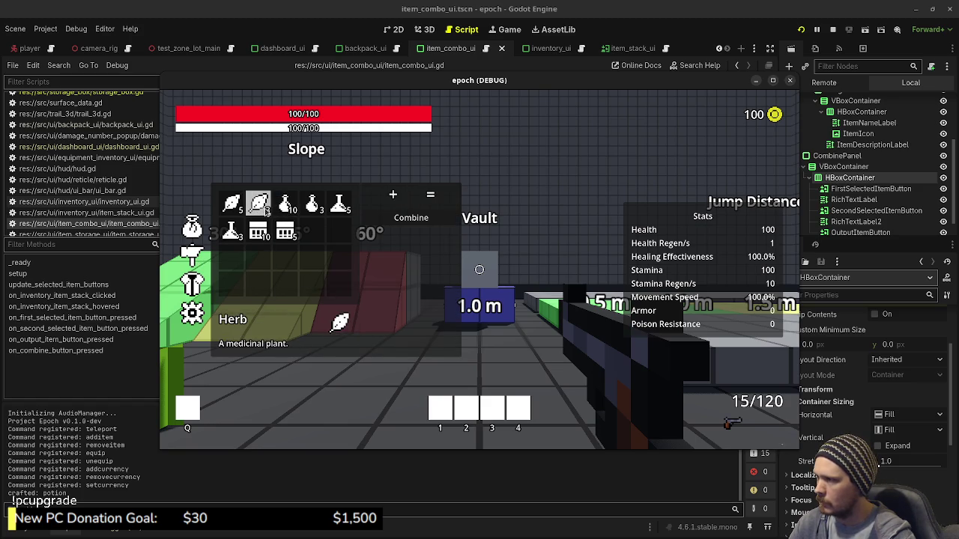
key(Tab)
key(w)
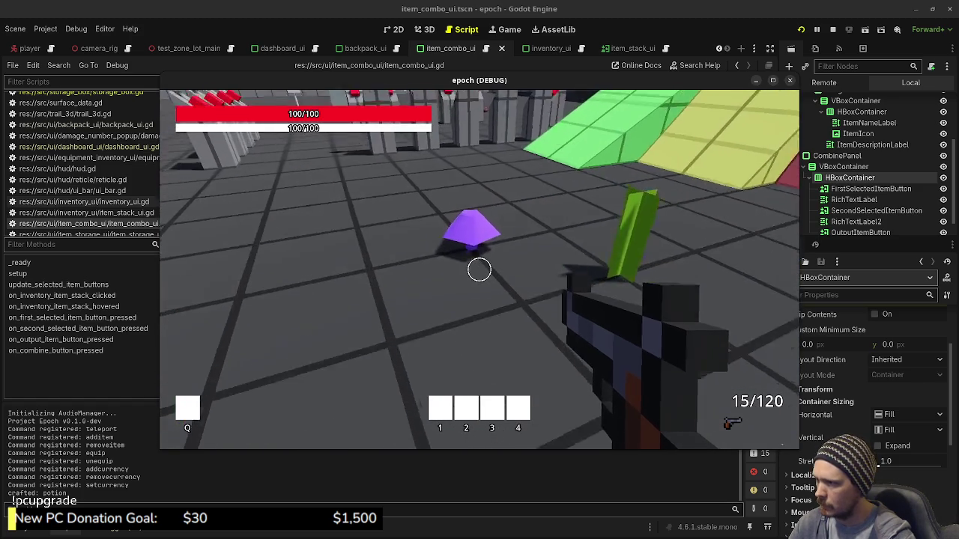
key(Tab)
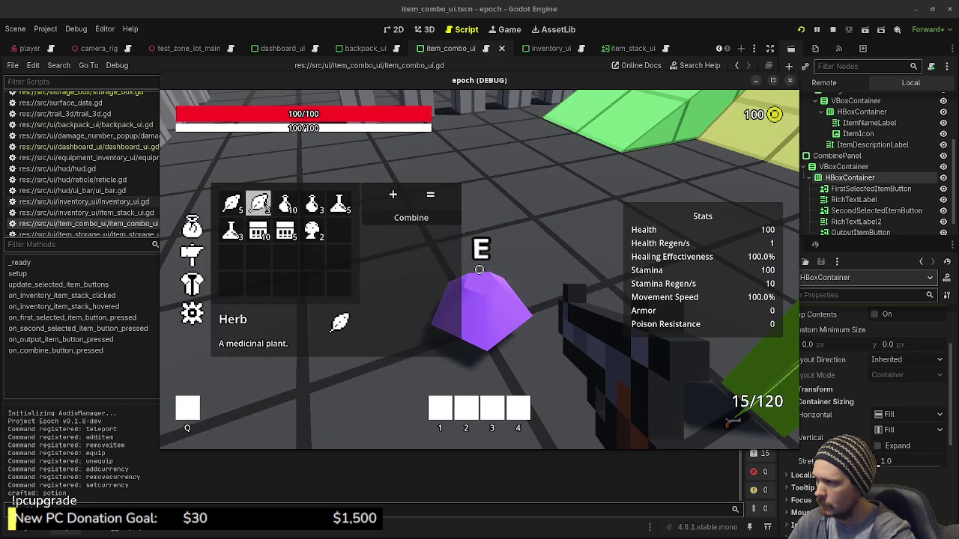
Swap Herb and Mushroom in the combine slots to get Antidote and Potion outputs, then craft the Potion
click(313, 231)
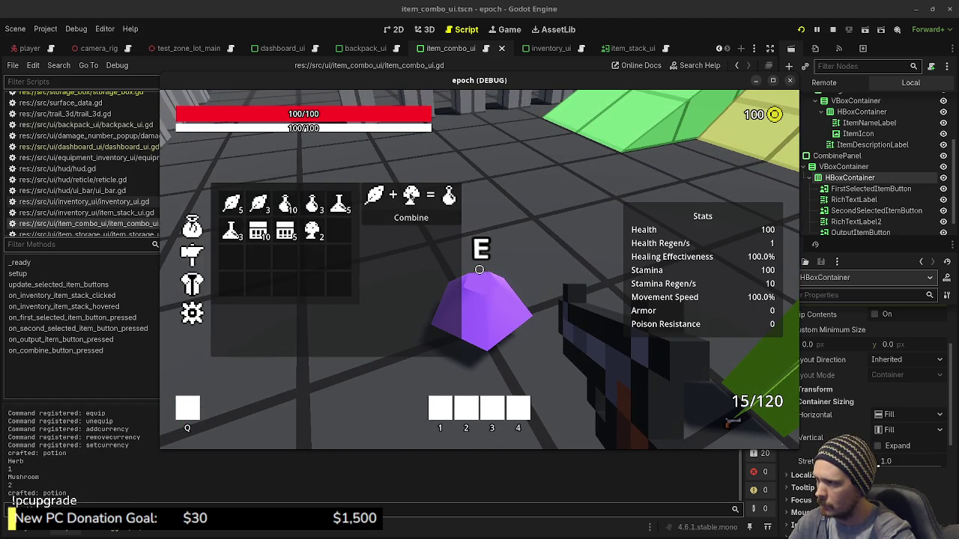
click(312, 230)
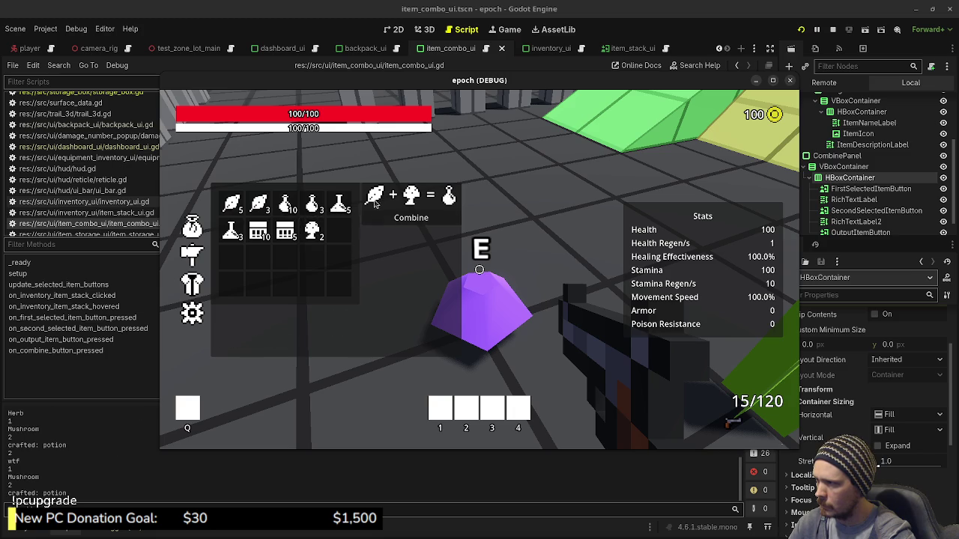
click(374, 199)
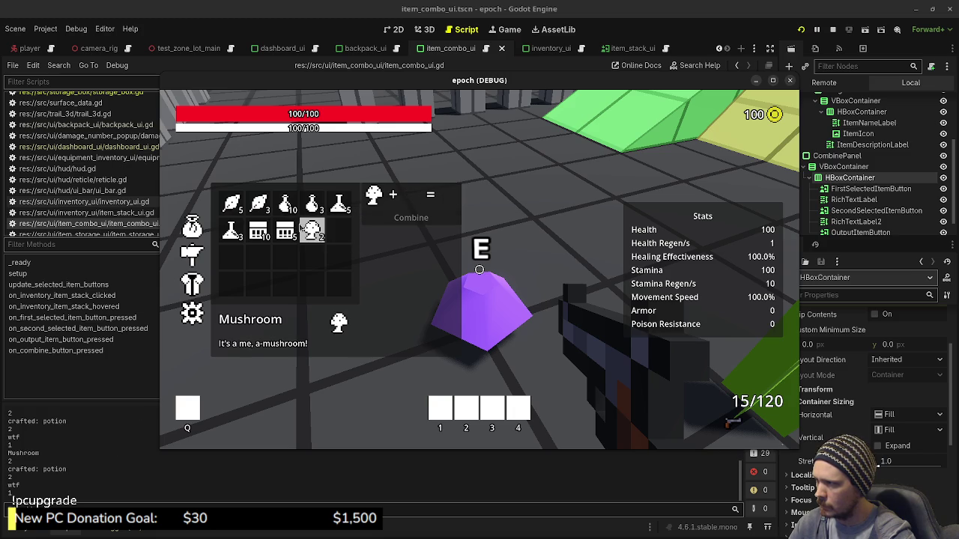
click(258, 202)
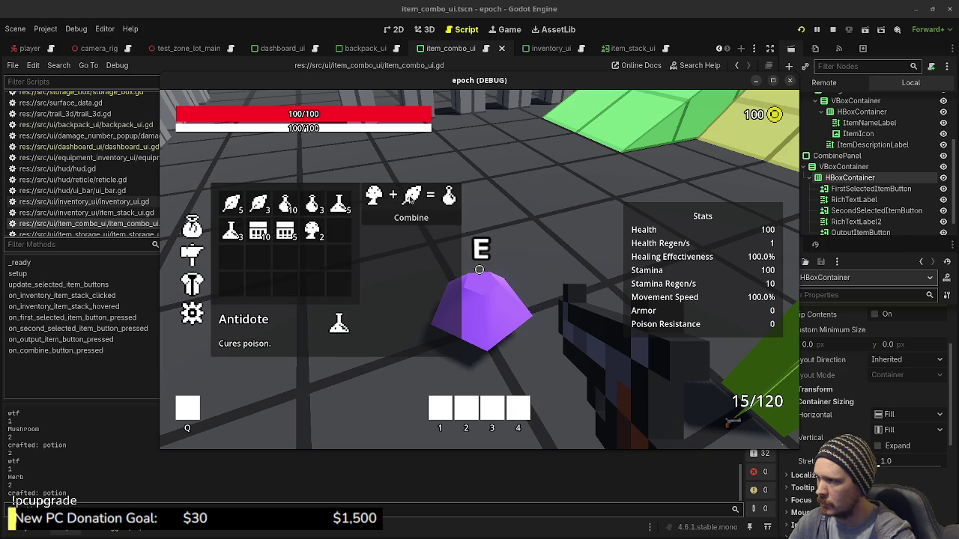
click(373, 197)
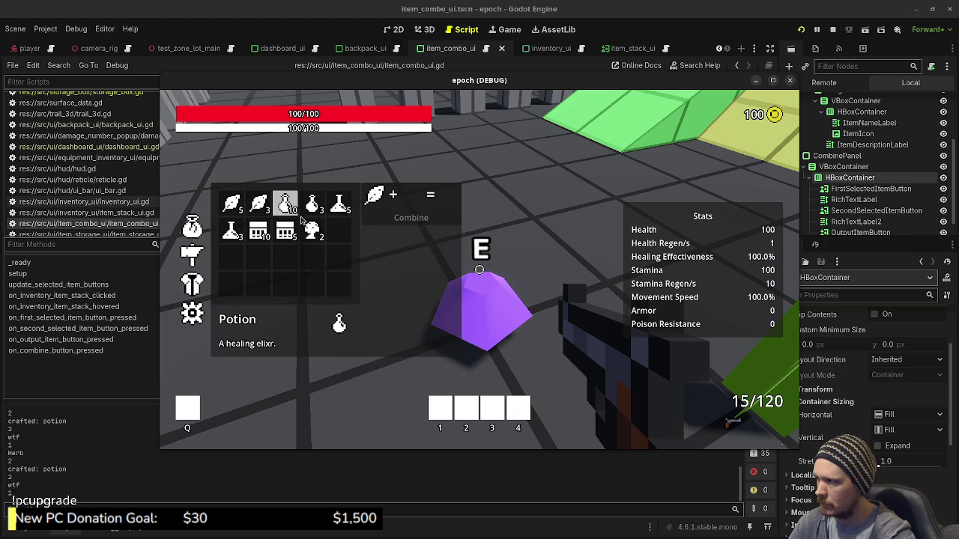
click(311, 229)
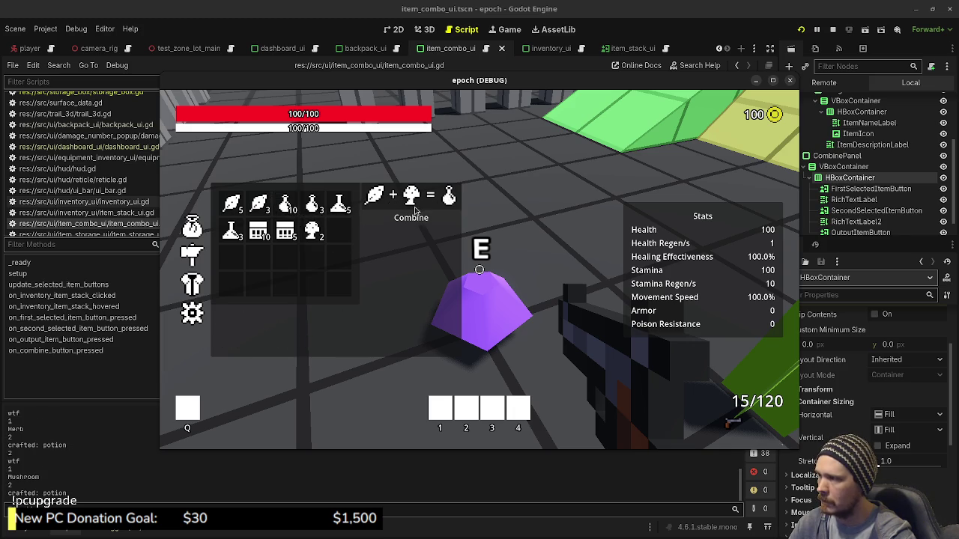
click(389, 217)
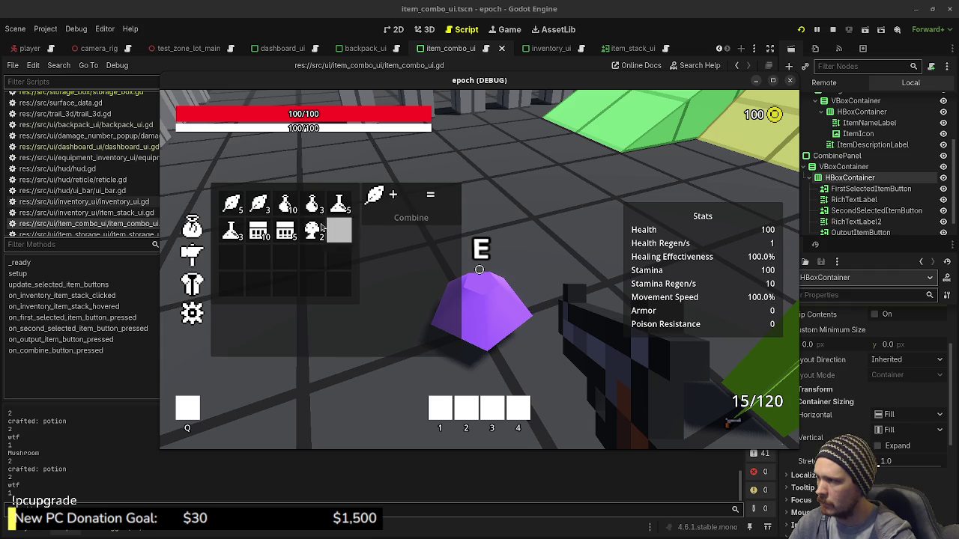
Remove the Herb from the combine slot and stop the running game
mouse_move(338, 206)
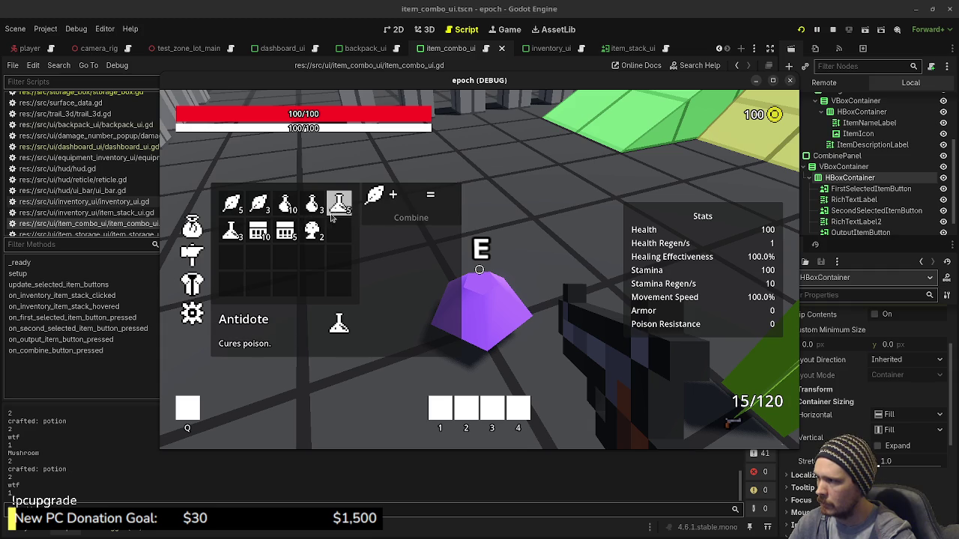
click(377, 197)
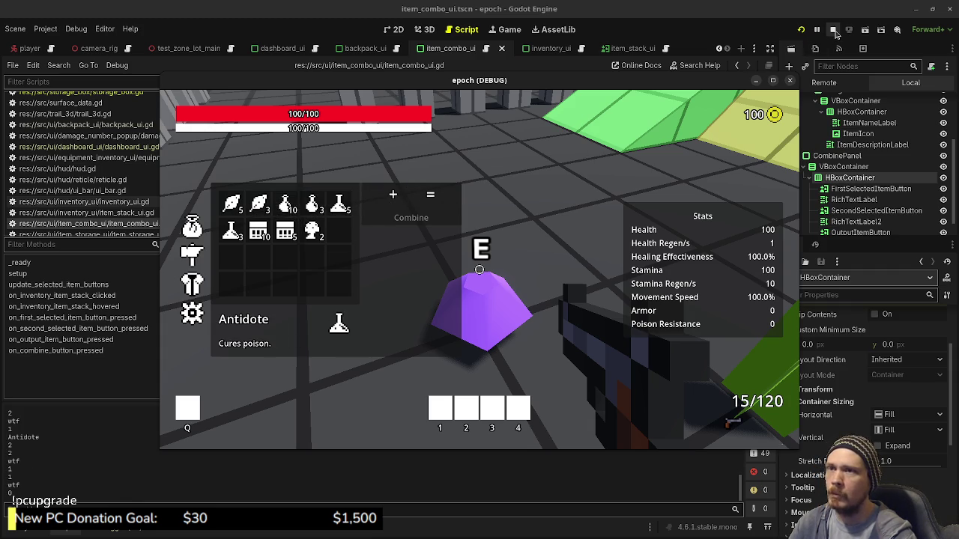
click(834, 30)
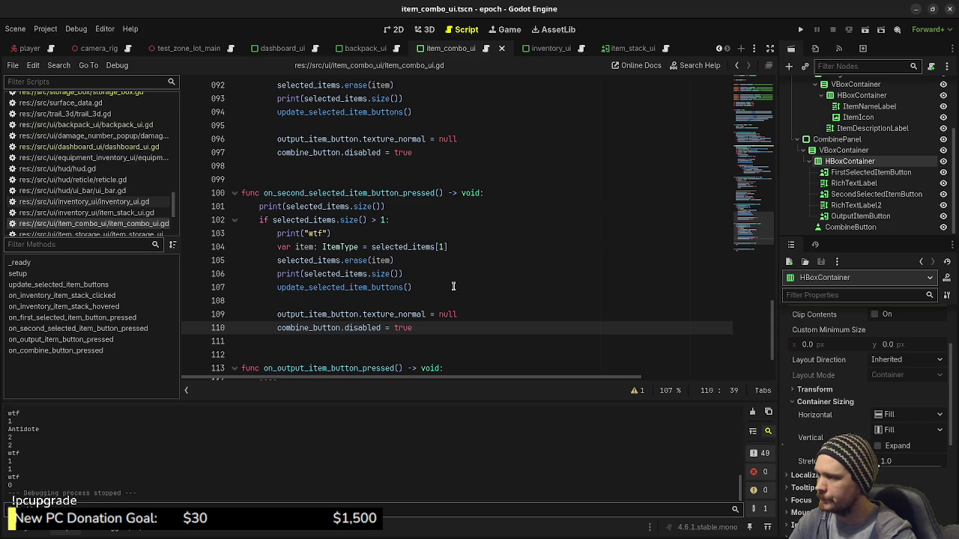
Replace the combine handler's placeholder pass with 'var output_item: ItemType = Game.'
scroll(453, 286, down, 2)
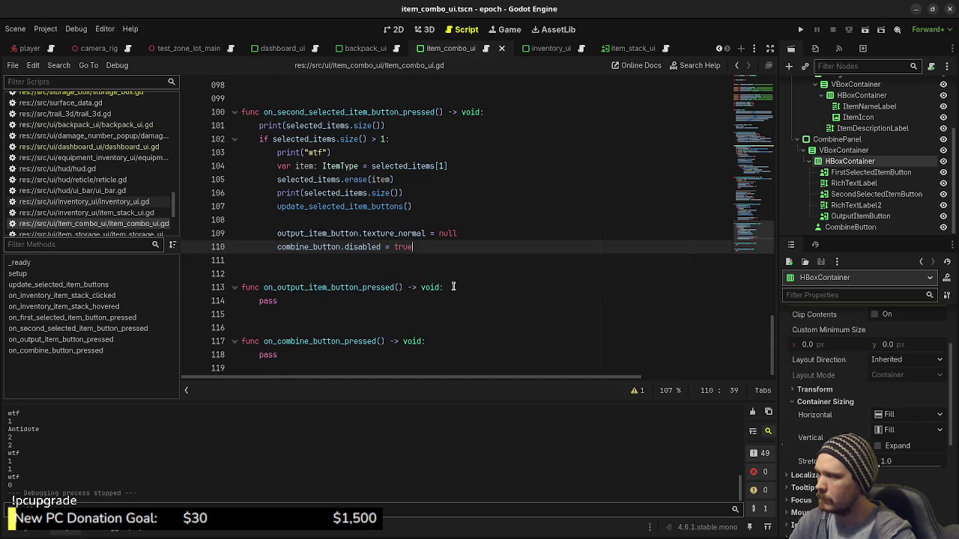
double_click(275, 356)
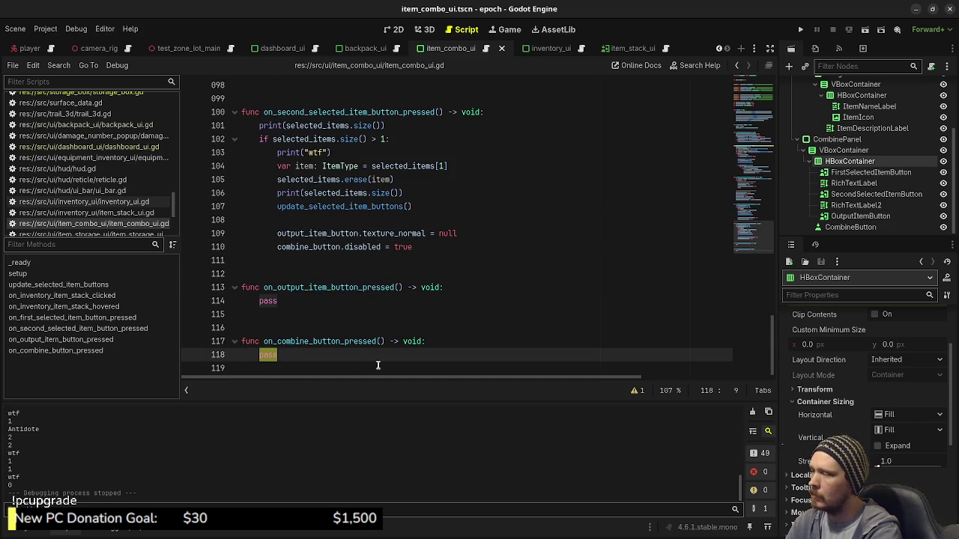
text(var output)
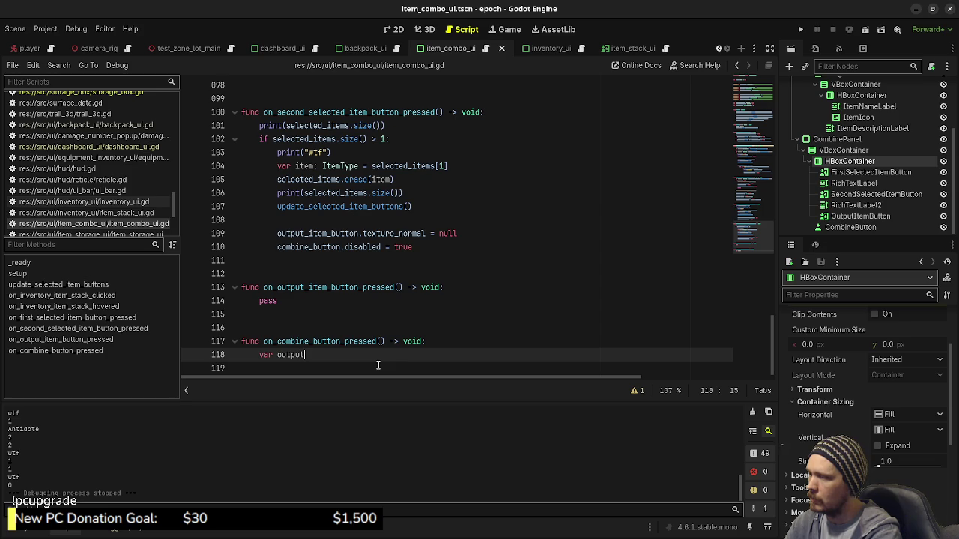
text(_item: ItemType = )
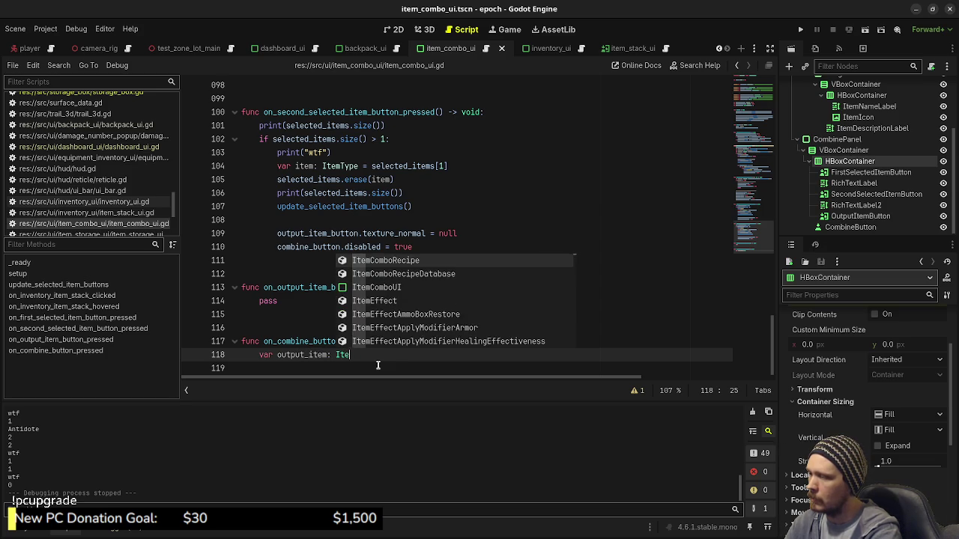
text(Game.)
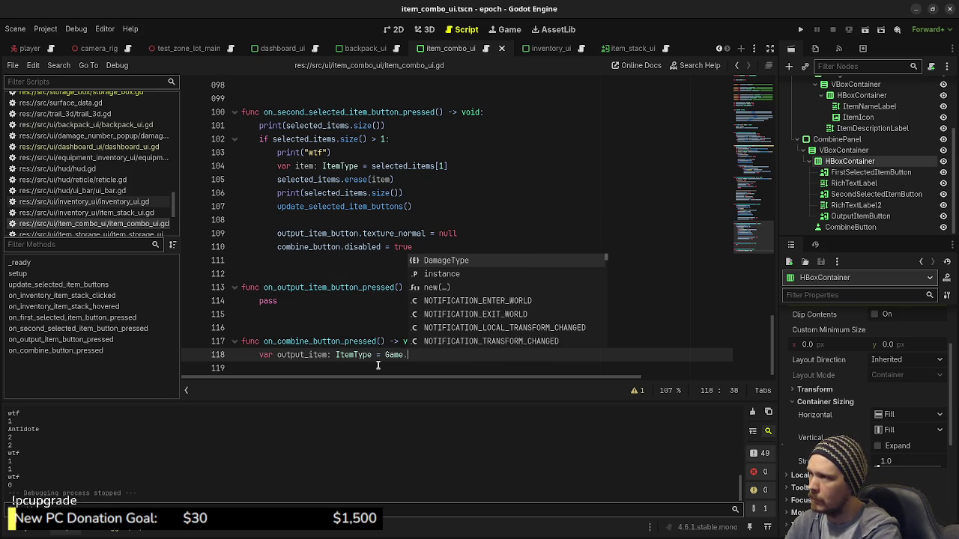
Copy the recipe-matching loop (lines 062–066), end line 118 with null, and paste the loop below it
scroll(375, 353, up, 6)
scroll(427, 229, up, 8)
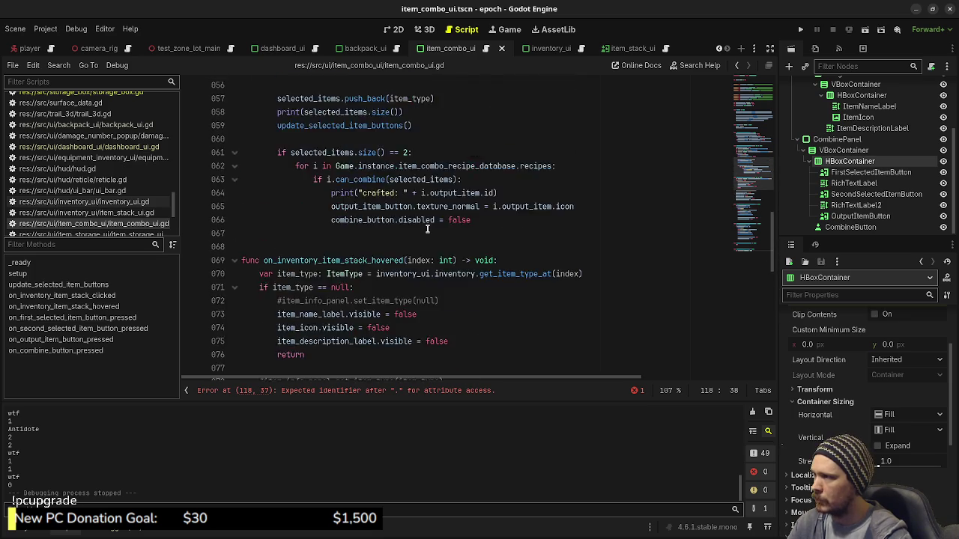
scroll(427, 229, up, 3)
click(477, 341)
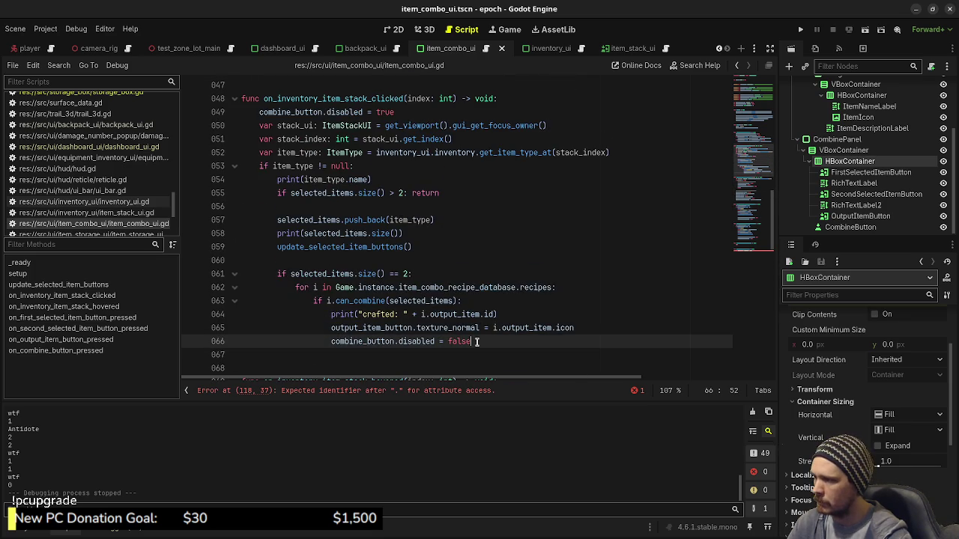
drag(478, 341, 289, 291)
key(ctrl+c)
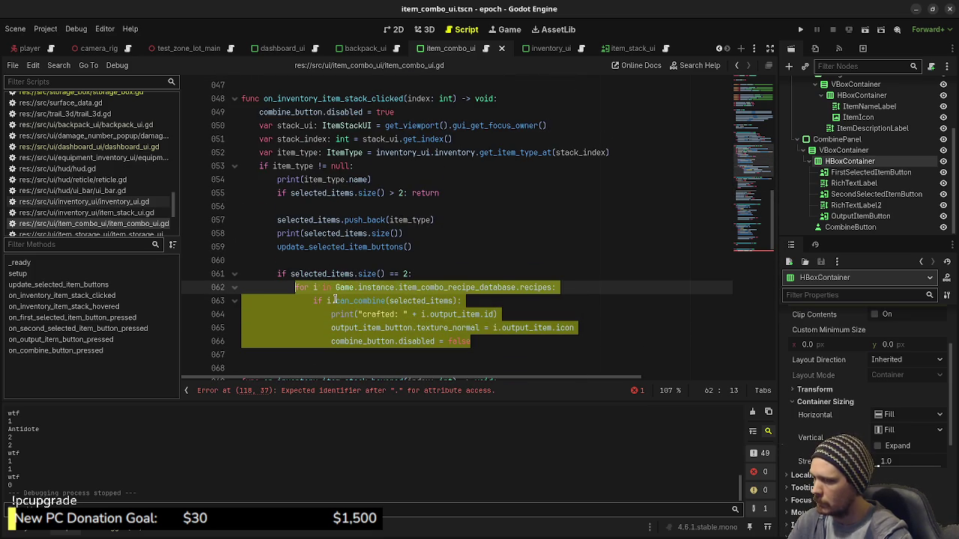
scroll(335, 300, down, 15)
mouse_move(407, 355)
mouse_down()
mouse_move(362, 357)
mouse_move(383, 355)
mouse_up()
text(null)
key(Return)
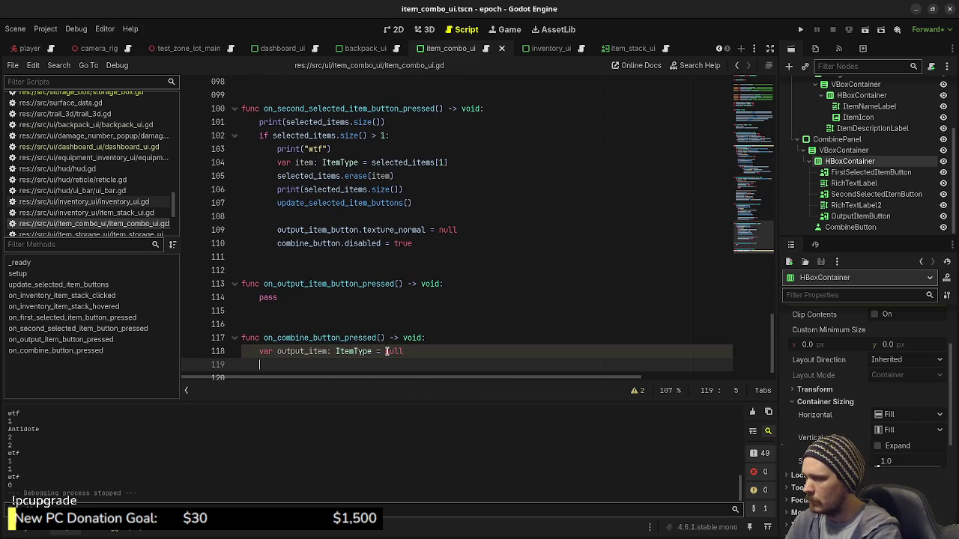
key(ctrl+v)
Dedent the pasted loop lines 120–123 and delete the output icon and enable-combine lines
mouse_move(380, 365)
mouse_down()
mouse_move(308, 341)
mouse_move(309, 327)
mouse_up()
key(shift+Tab)
key(shift+Tab)
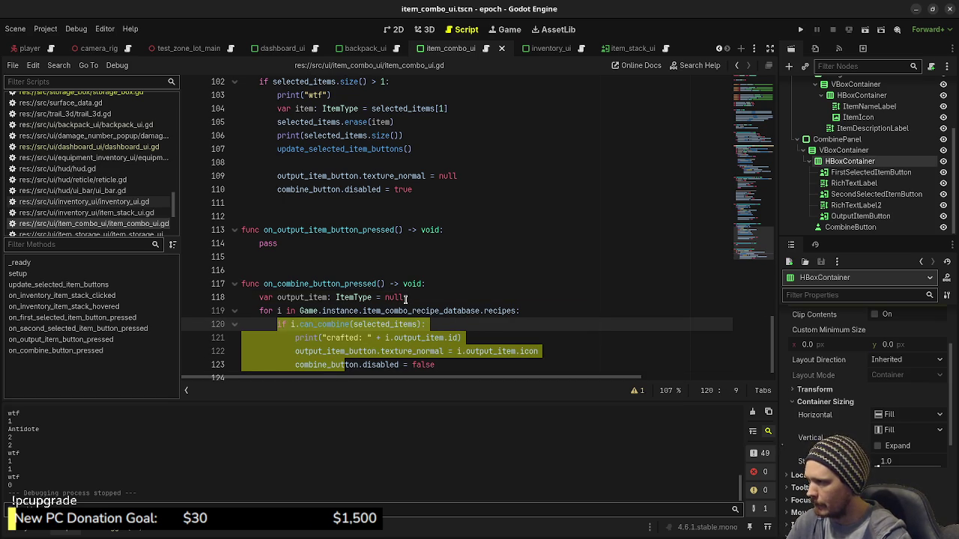
click(459, 324)
scroll(449, 328, down, 1)
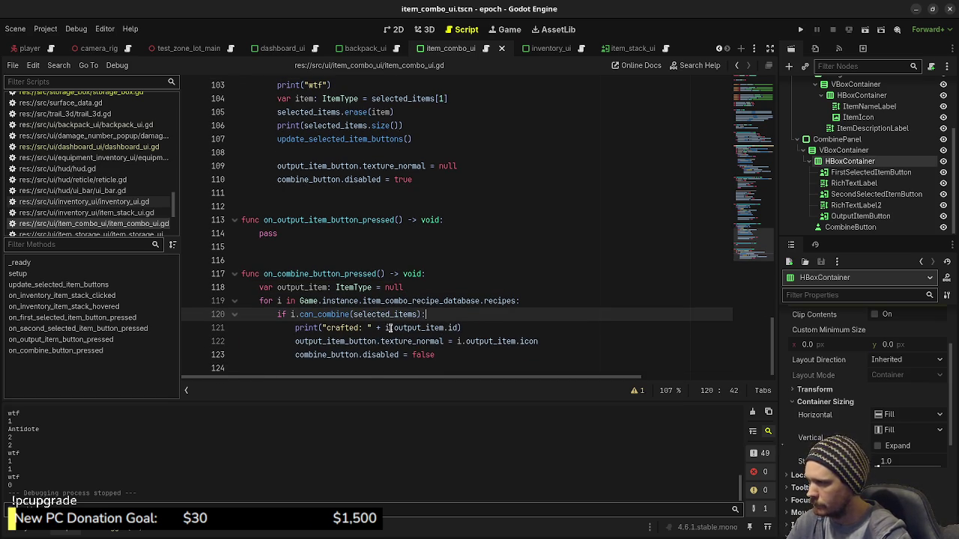
mouse_move(393, 349)
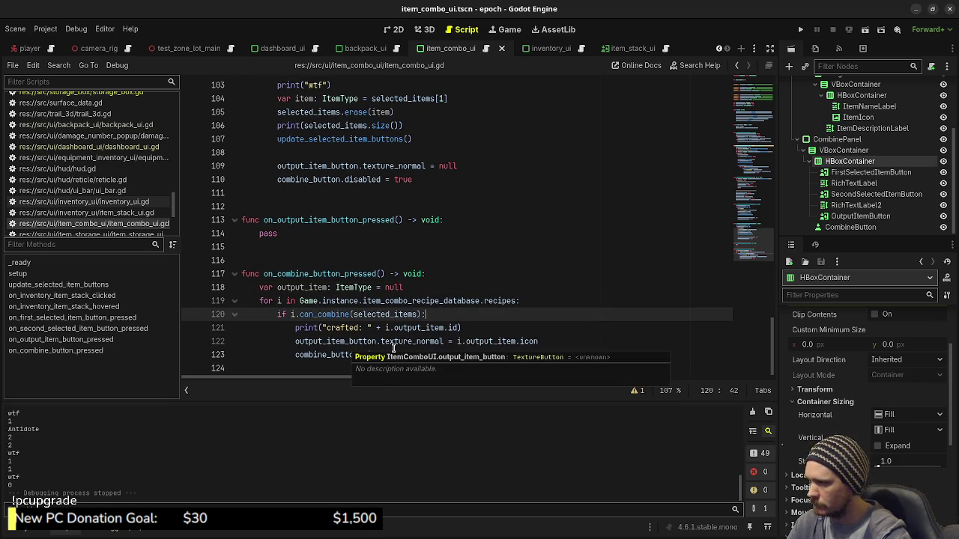
drag(436, 355, 290, 343)
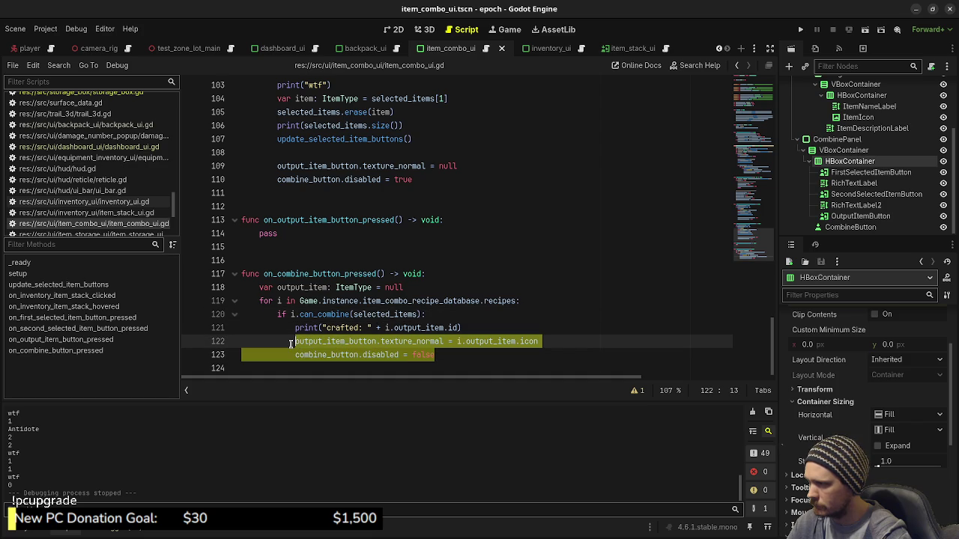
key(BackSpace)
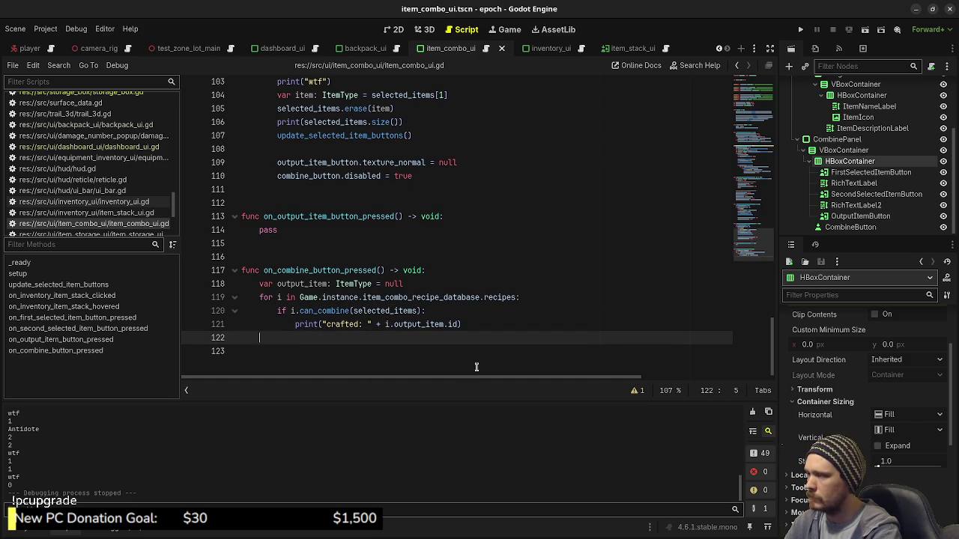
Inside the can_combine check, start a 'player.backpack_inventory.' line and browse its remove methods
key(BackSpace)
key(BackSpace)
key(Up)
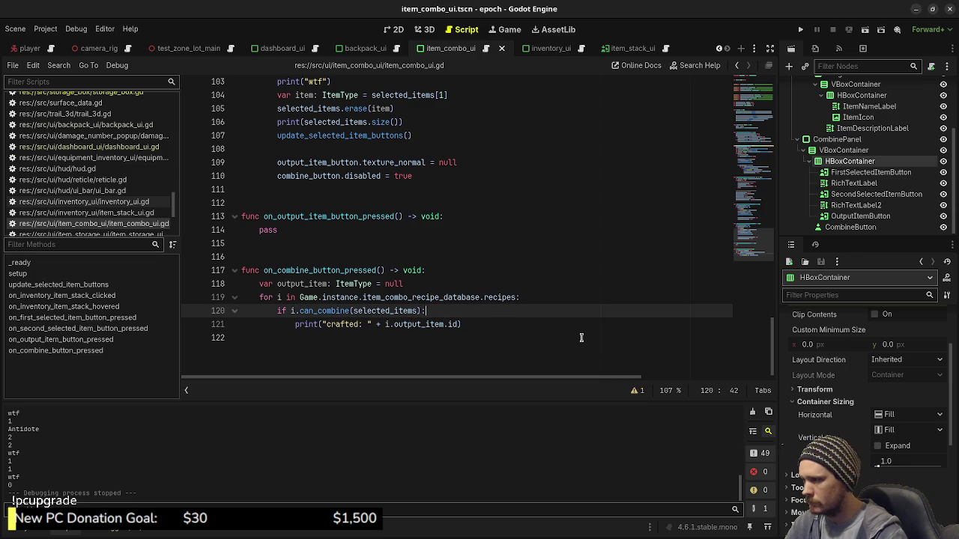
key(Return)
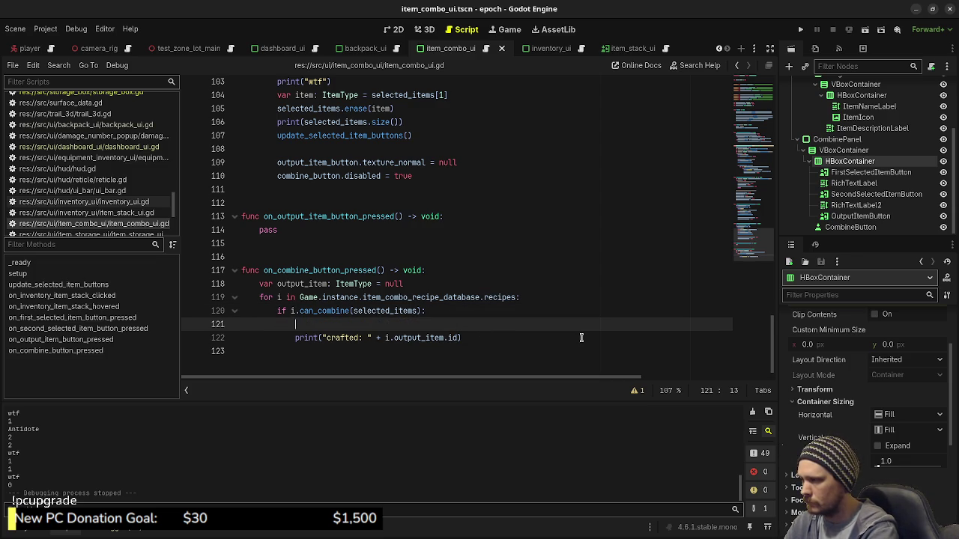
text(player.item)
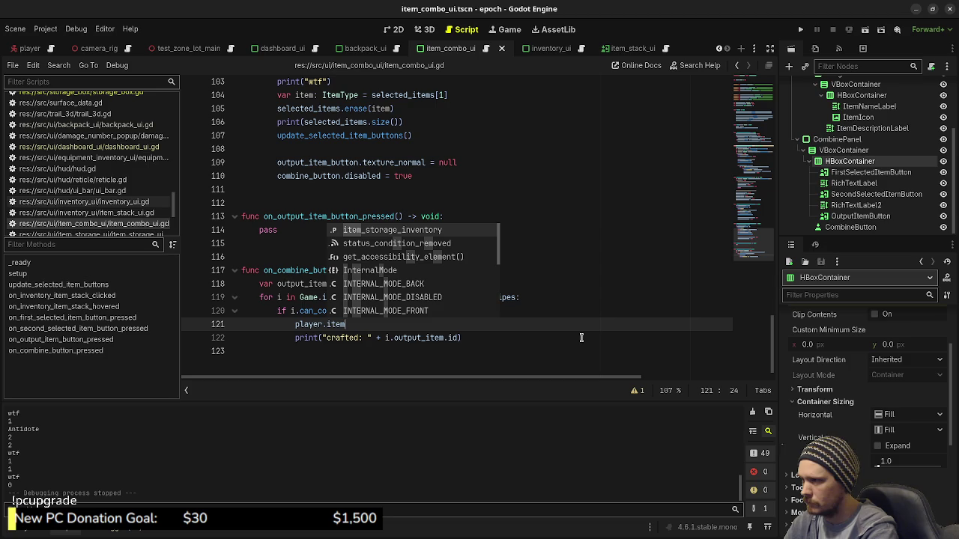
key(BackSpace)
key(BackSpace)
key(BackSpace)
text(bac)
key(Return)
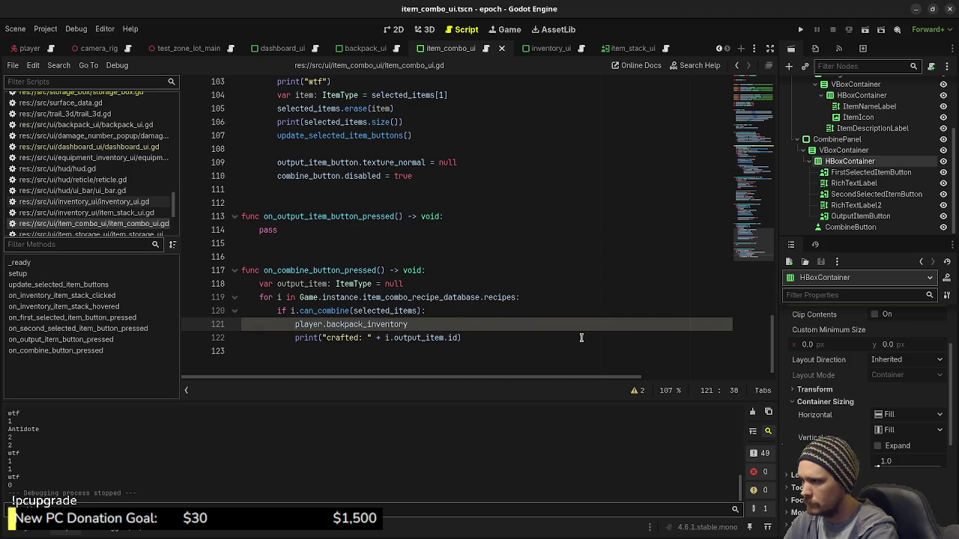
text(.remove)
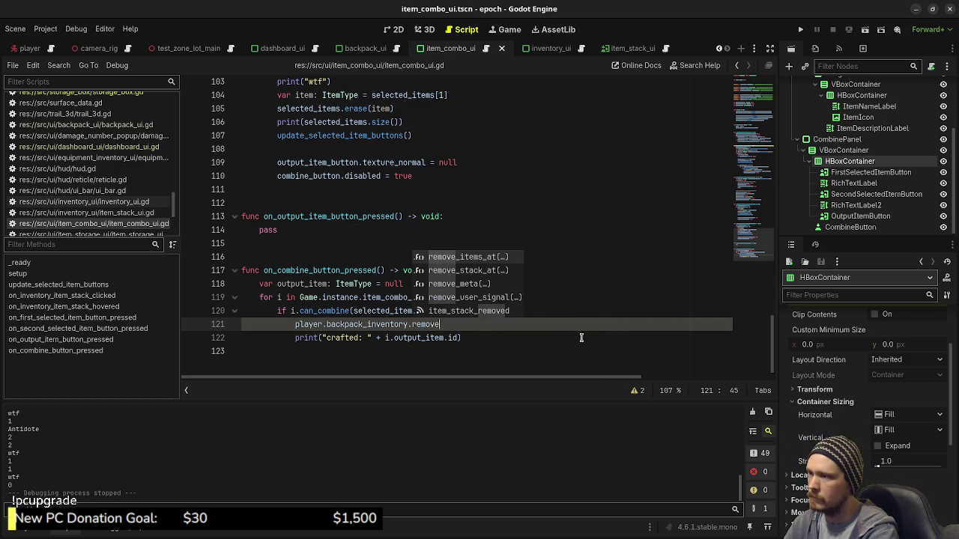
text(_)
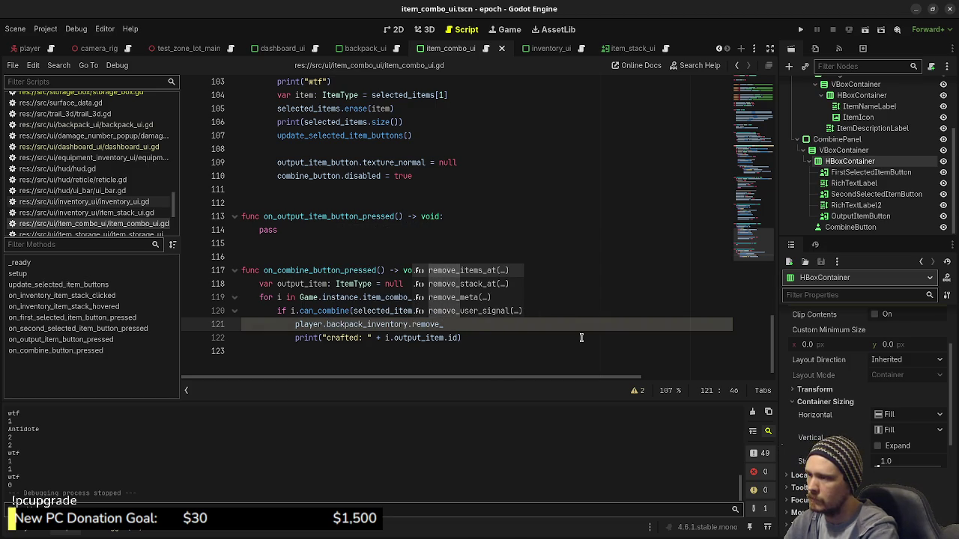
text(items_at()
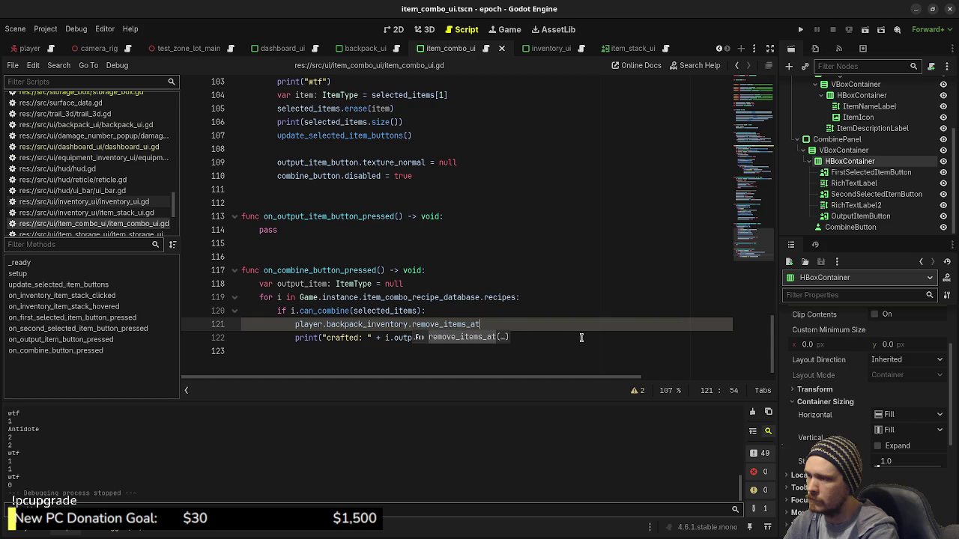
key(BackSpace)
key(BackSpace)
key(BackSpace)
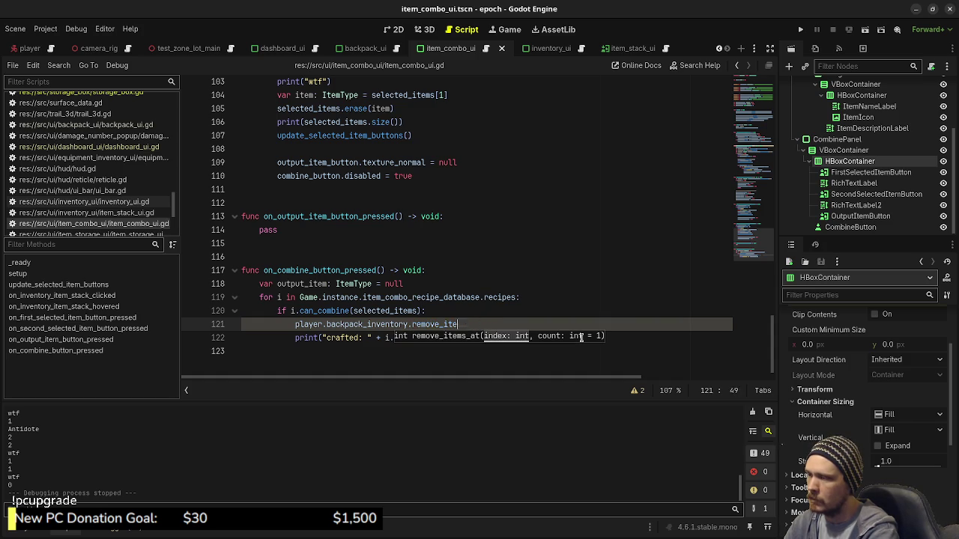
text(.remove)
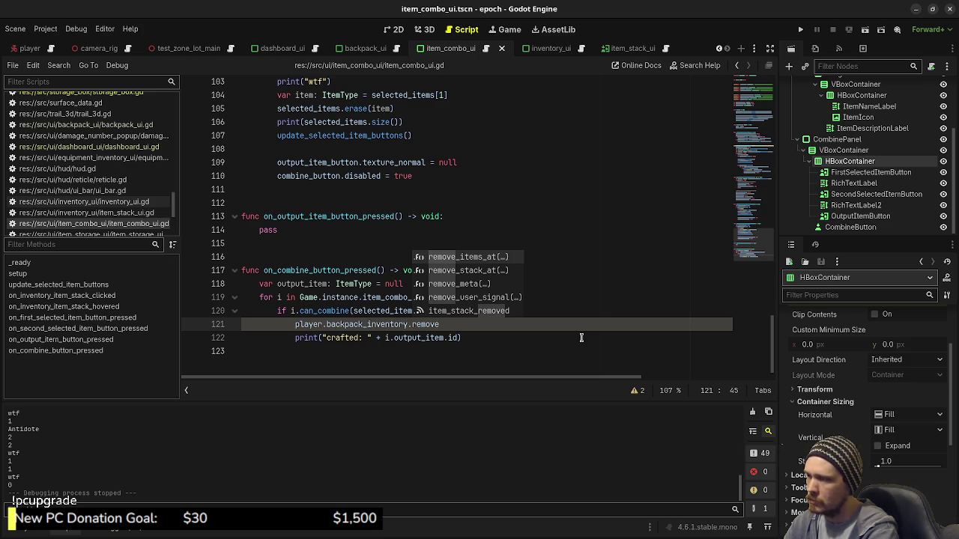
key(BackSpace)
key(BackSpace)
key(BackSpace)
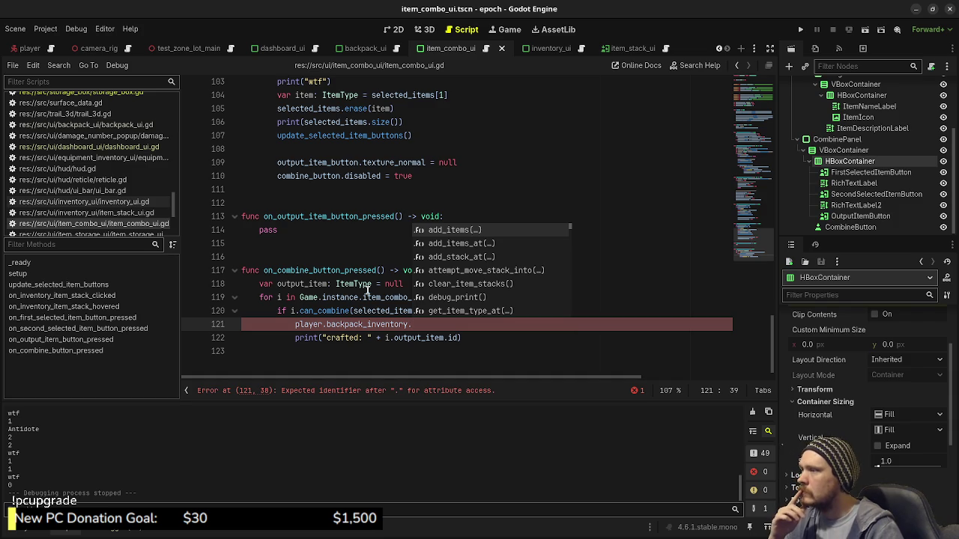
scroll(367, 290, up, 7)
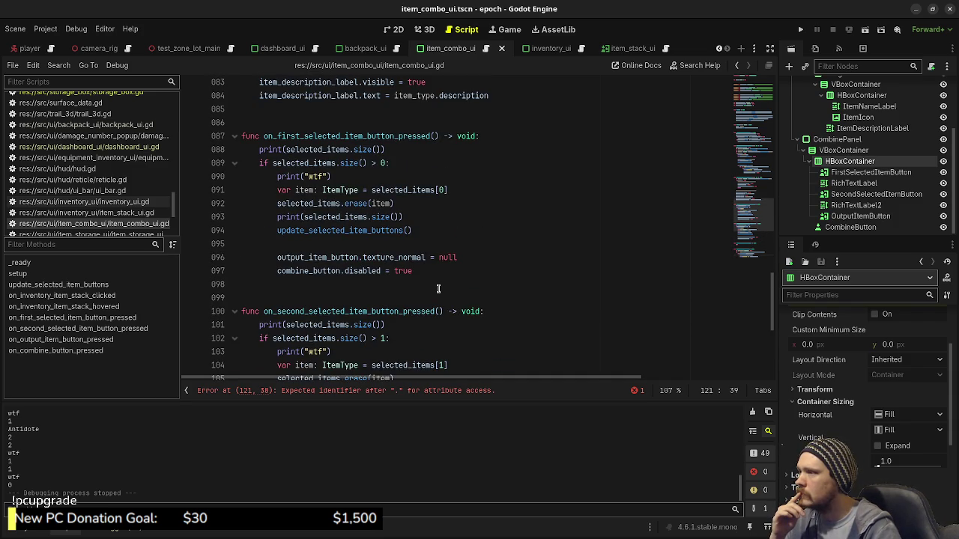
scroll(438, 288, up, 3)
scroll(438, 289, up, 15)
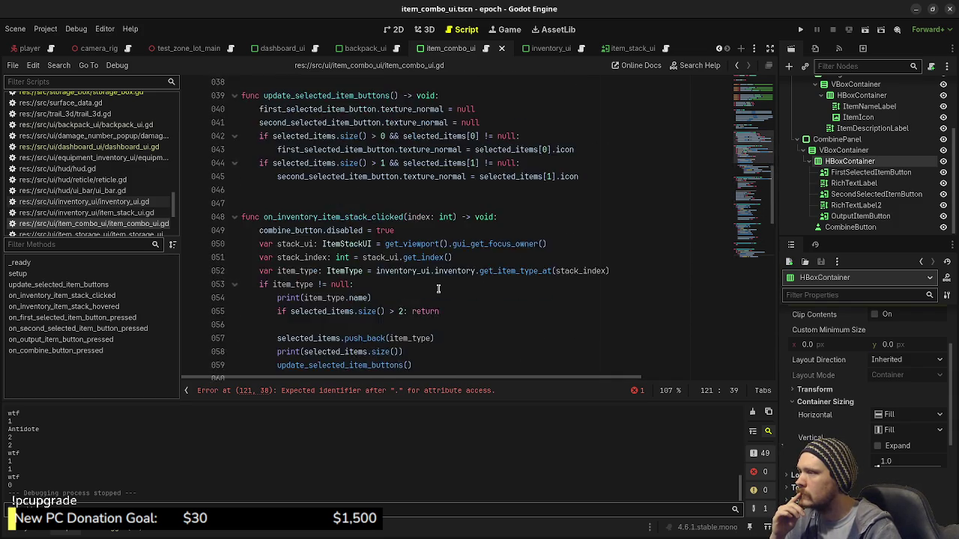
scroll(438, 289, up, 5)
scroll(437, 299, down, 5)
scroll(435, 313, down, 20)
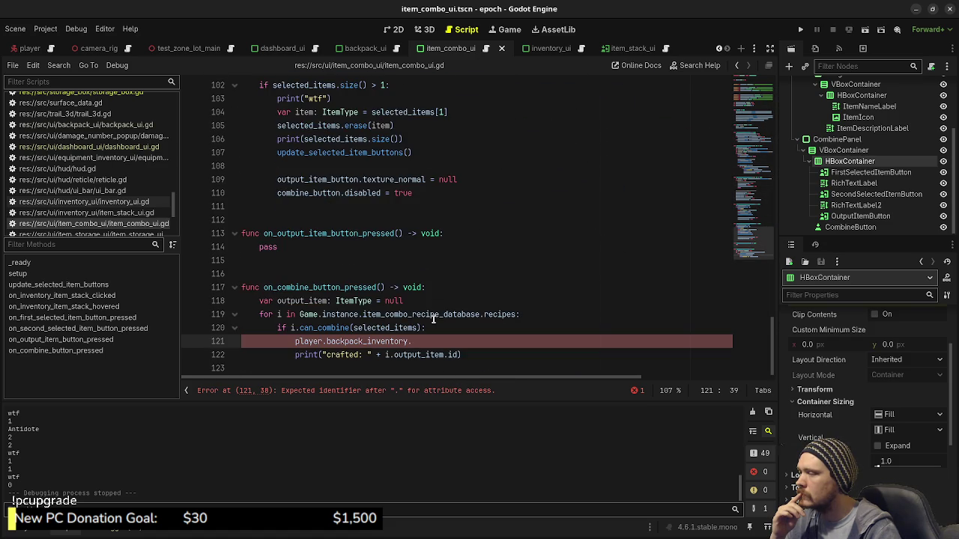
scroll(433, 319, up, 8)
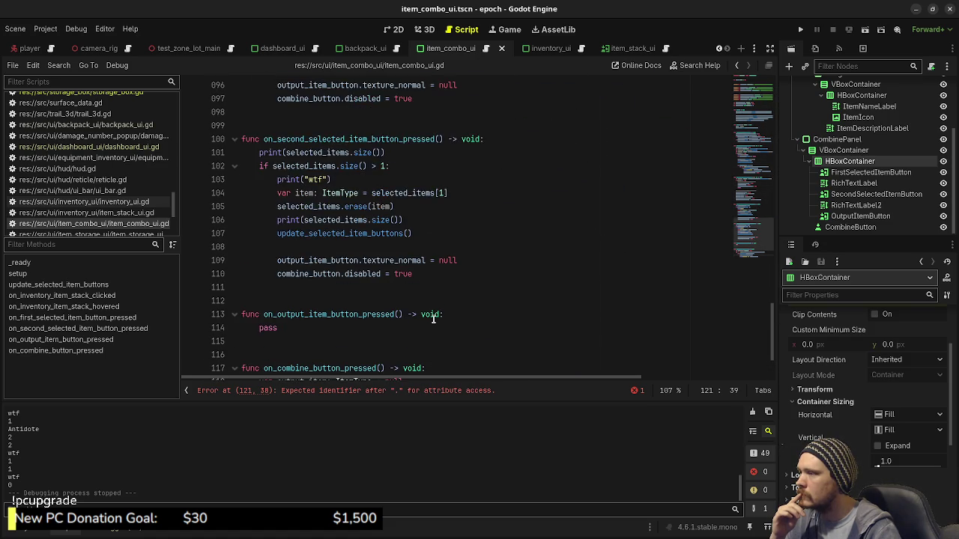
scroll(433, 319, up, 6)
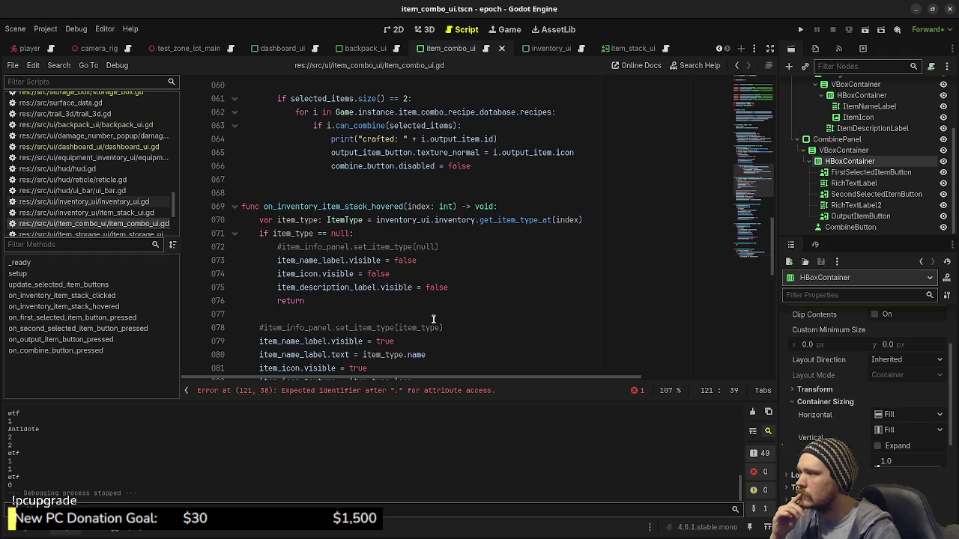
scroll(433, 320, up, 4)
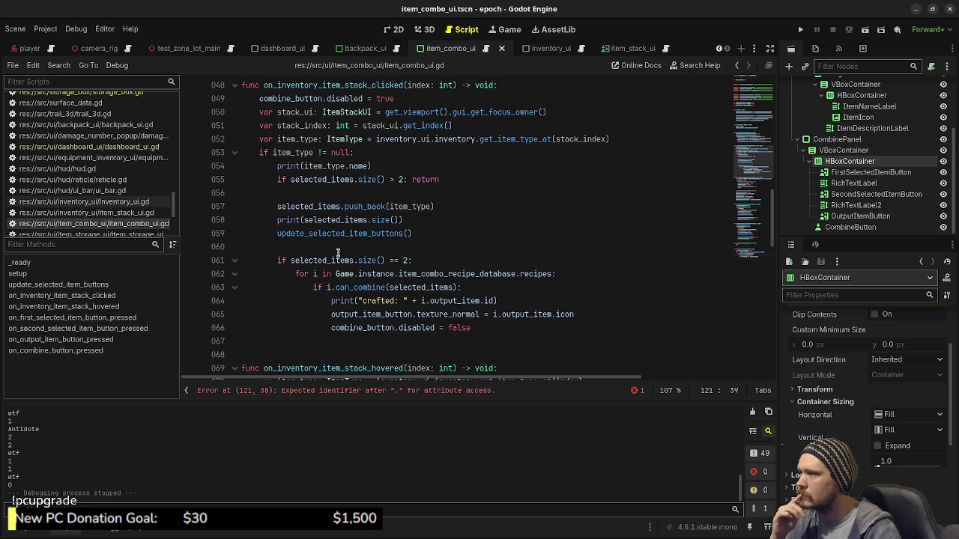
double_click(300, 126)
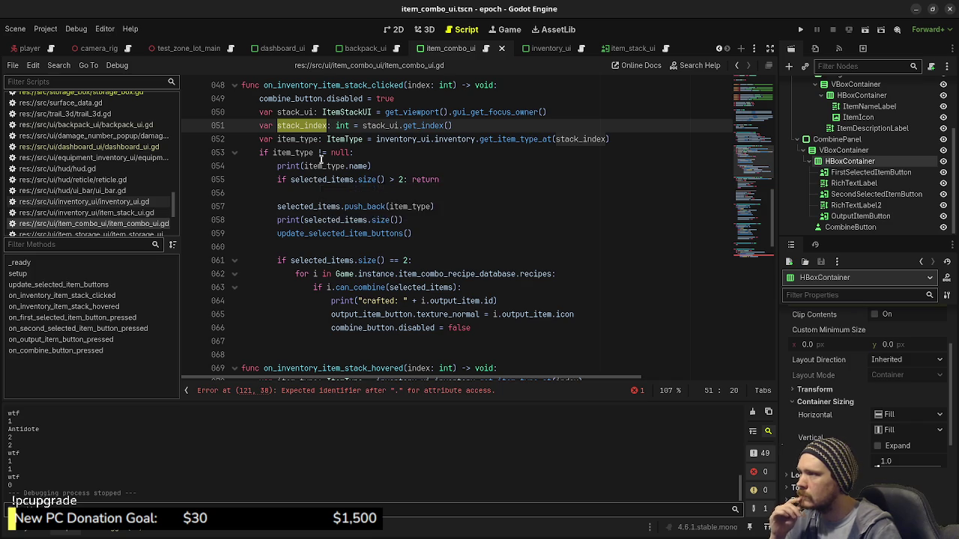
scroll(319, 173, up, 15)
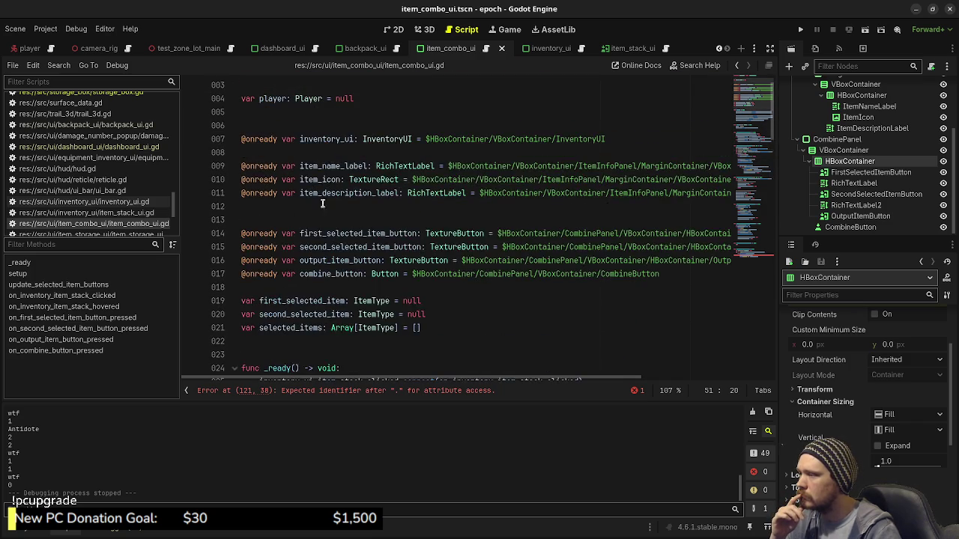
scroll(322, 193, down, 1)
click(443, 288)
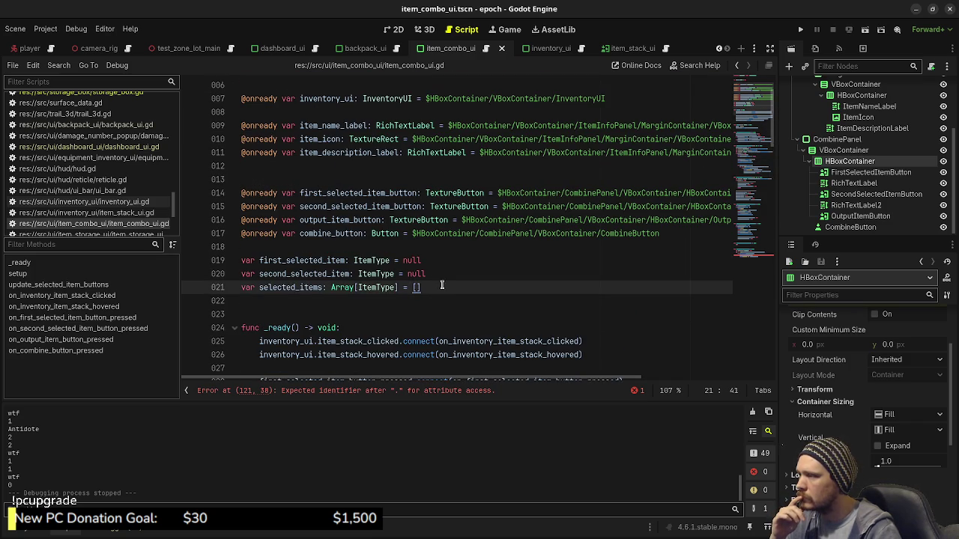
click(436, 258)
Declare first_selected_stack_id and second_selected_stack_id as 'int = 0' under their selected items, then save
key(Return)
text(var first_selected_stack_id)
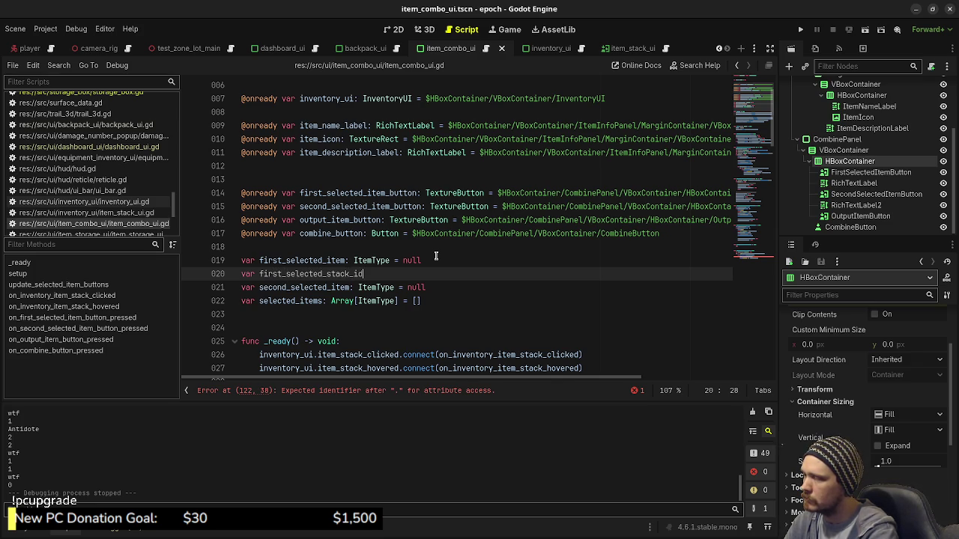
text(: )
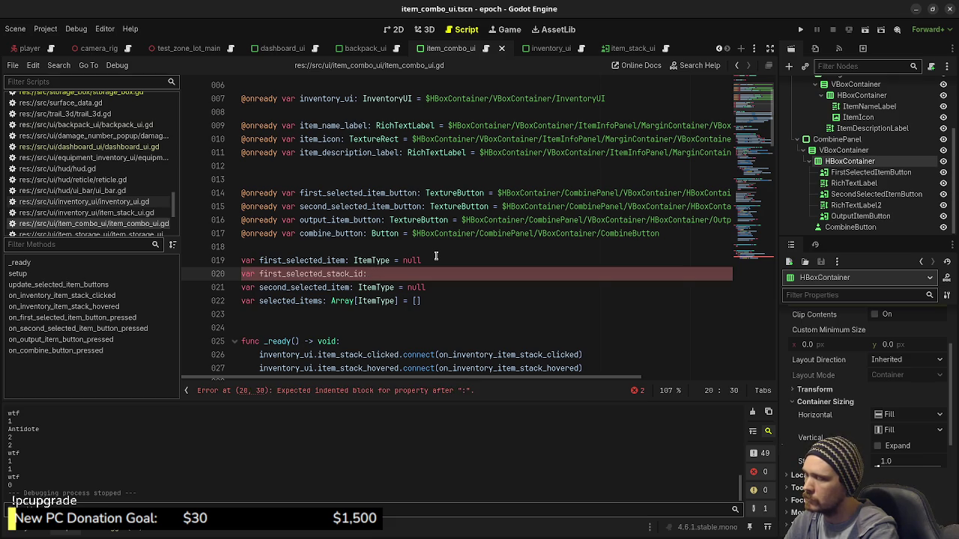
text(int = 0)
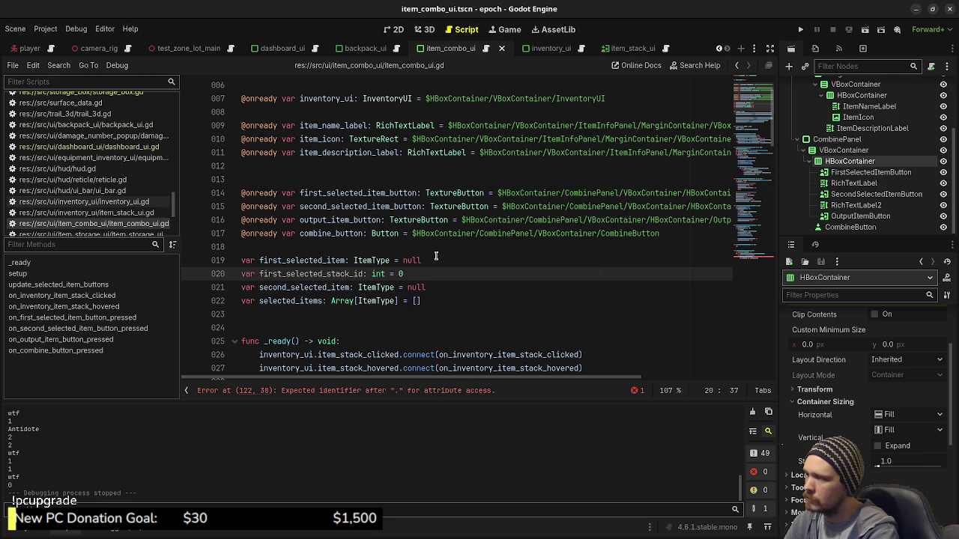
click(457, 287)
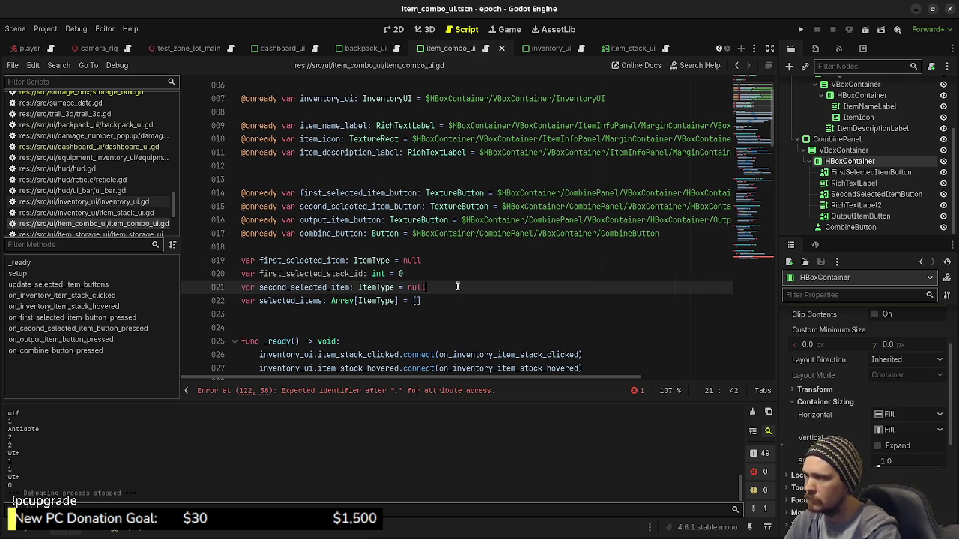
key(Return)
text(var second_selected_stack_id: int = 0)
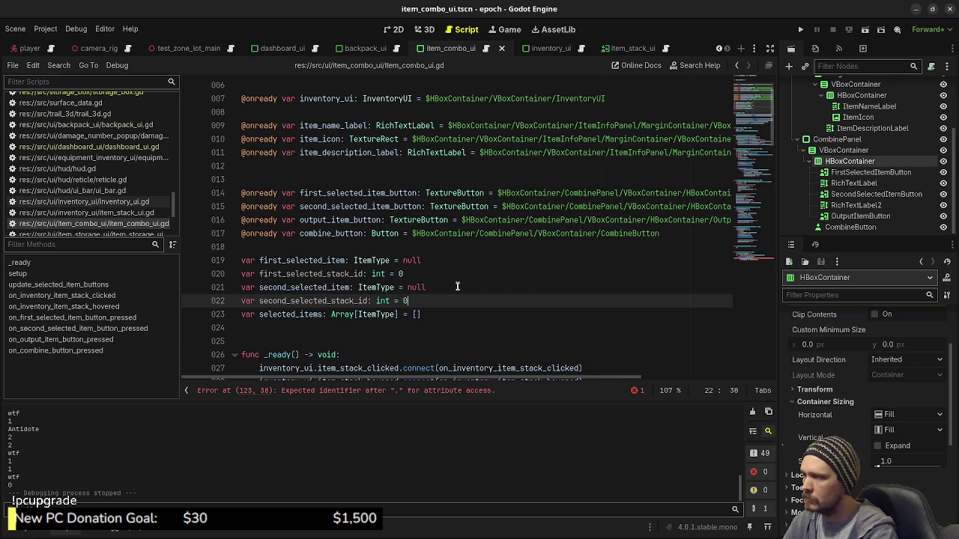
key(ctrl+s)
scroll(336, 285, down, 9)
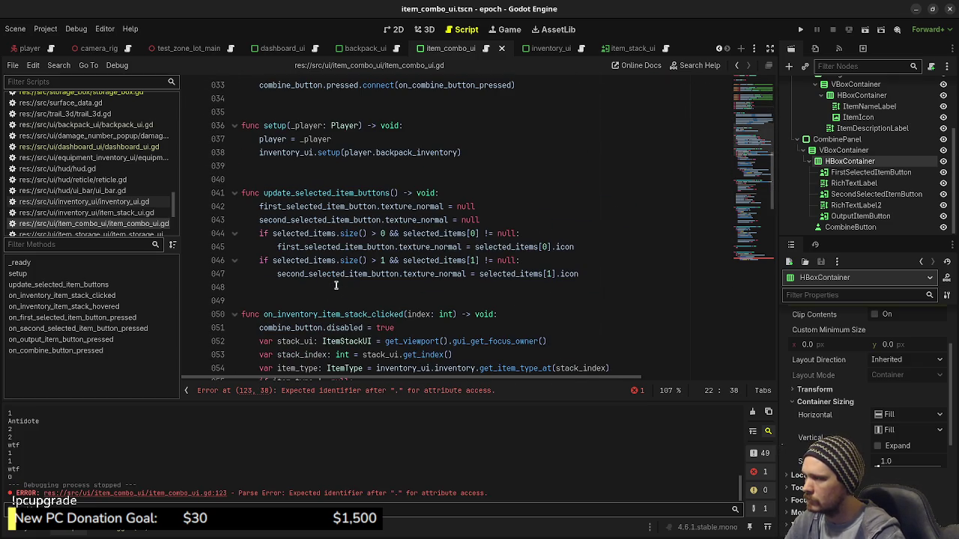
scroll(335, 284, down, 3)
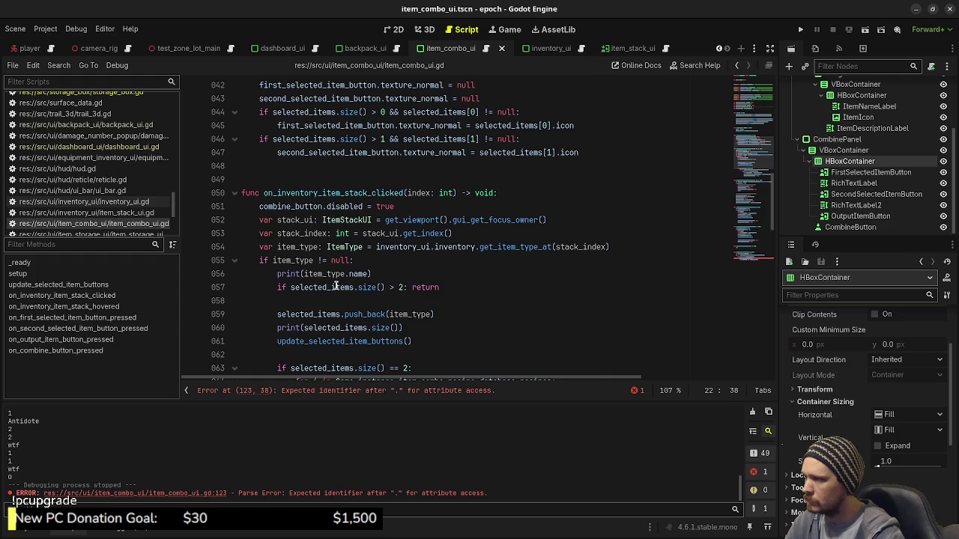
scroll(335, 287, down, 1)
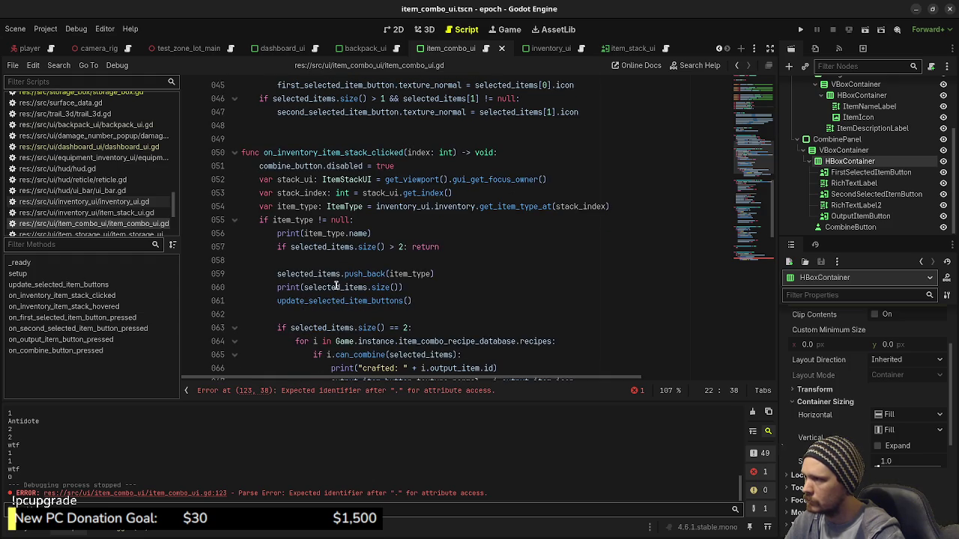
scroll(365, 258, down, 1)
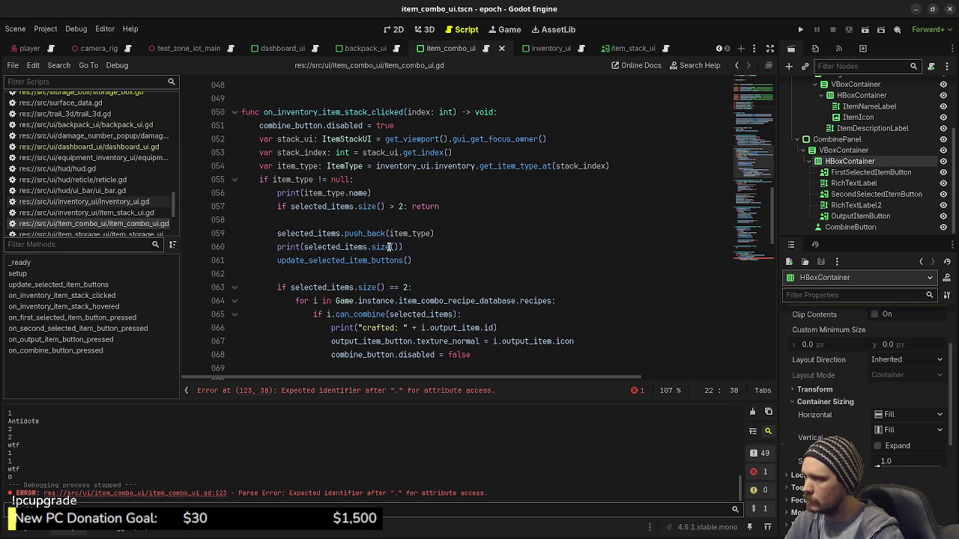
mouse_move(411, 247)
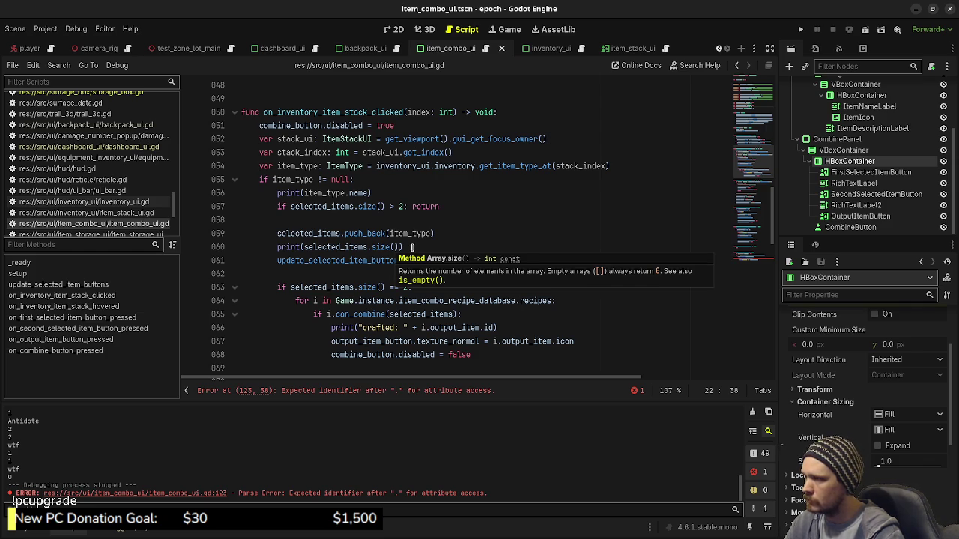
click(353, 258)
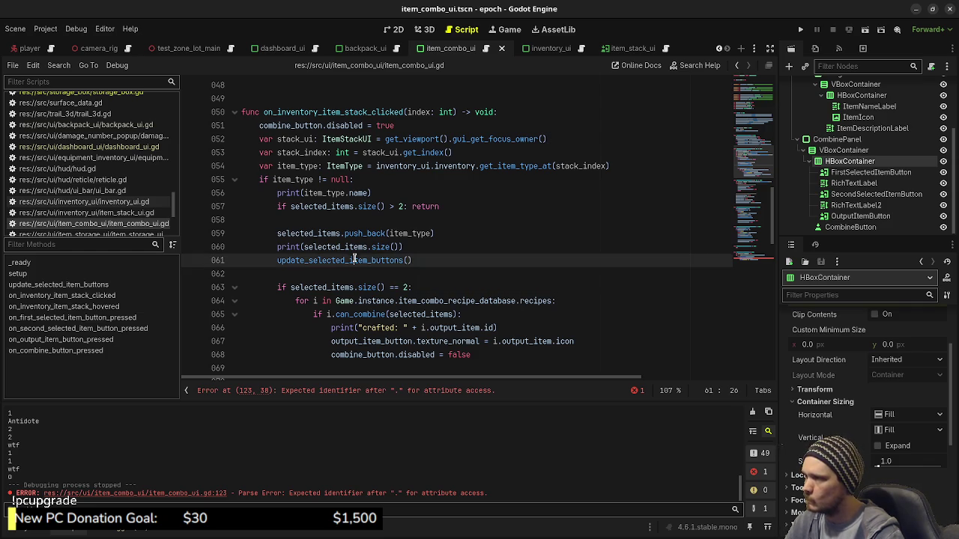
click(385, 223)
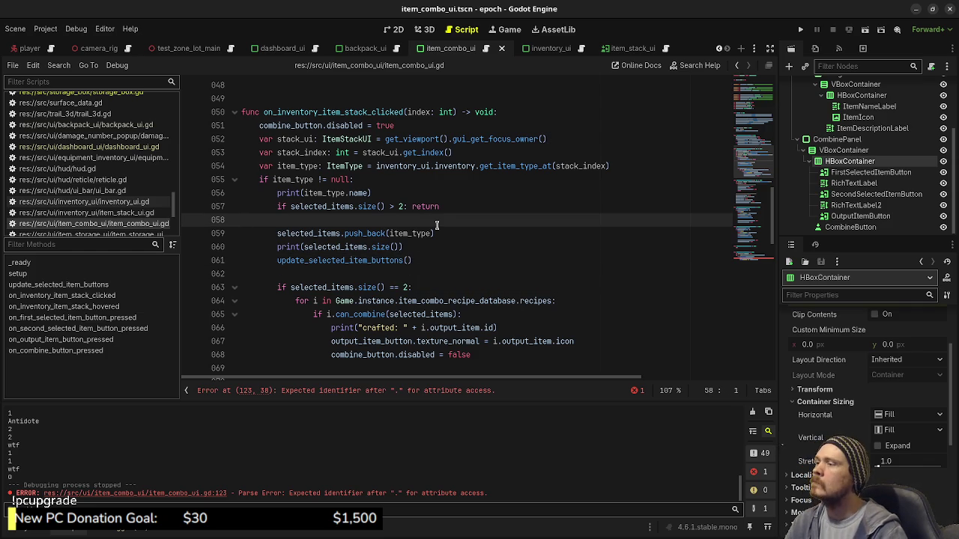
key(Return)
key(Tab)
key(Tab)
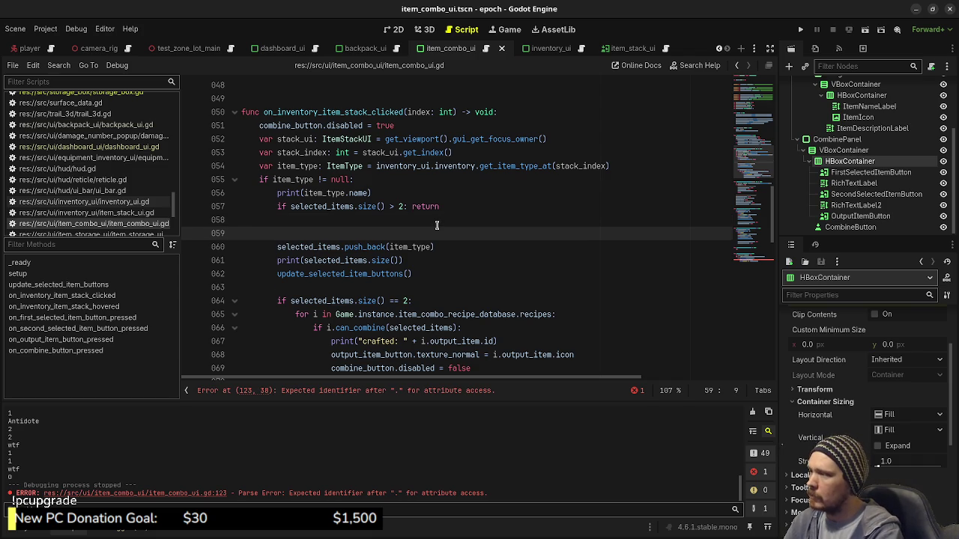
text(if selected_items.size)
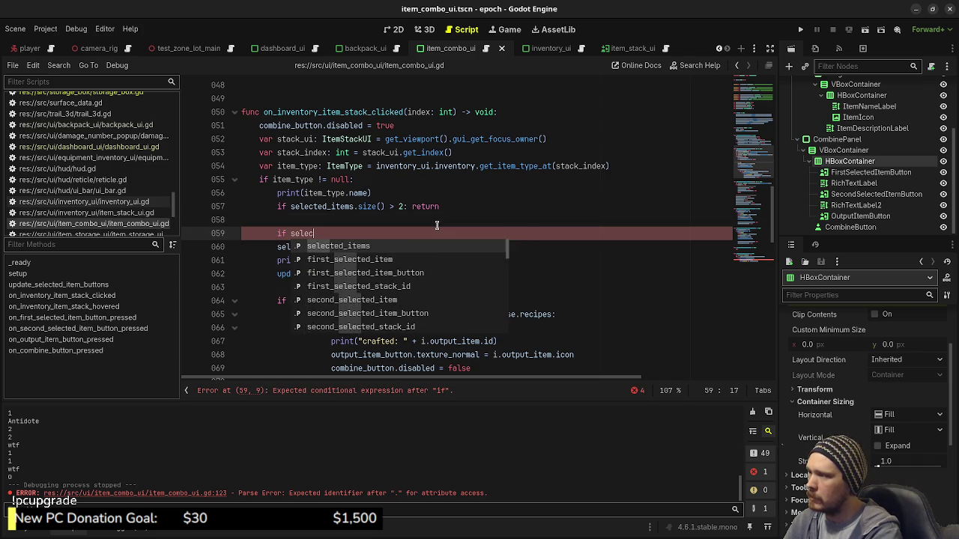
key(Return)
text(> 0:)
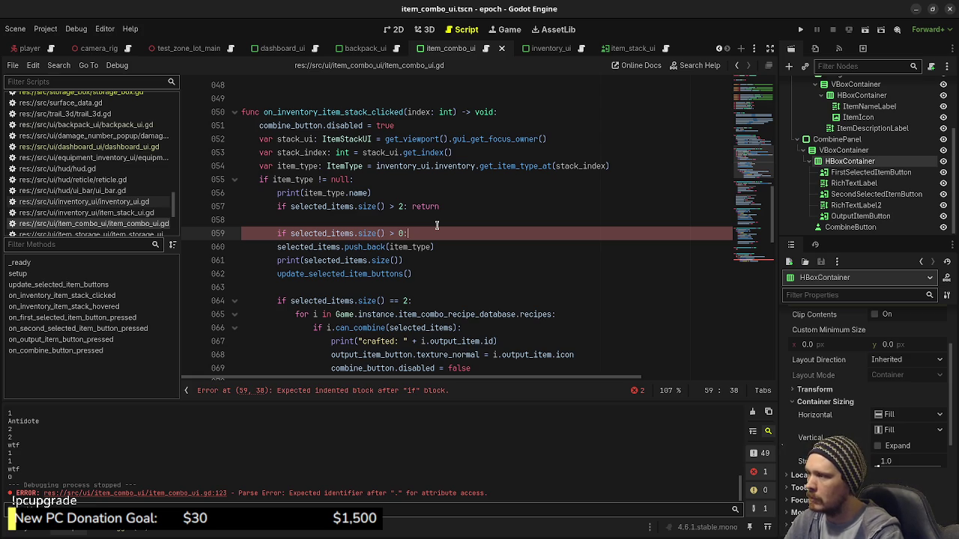
key(alt+Down)
key(alt+Down)
key(alt+Down)
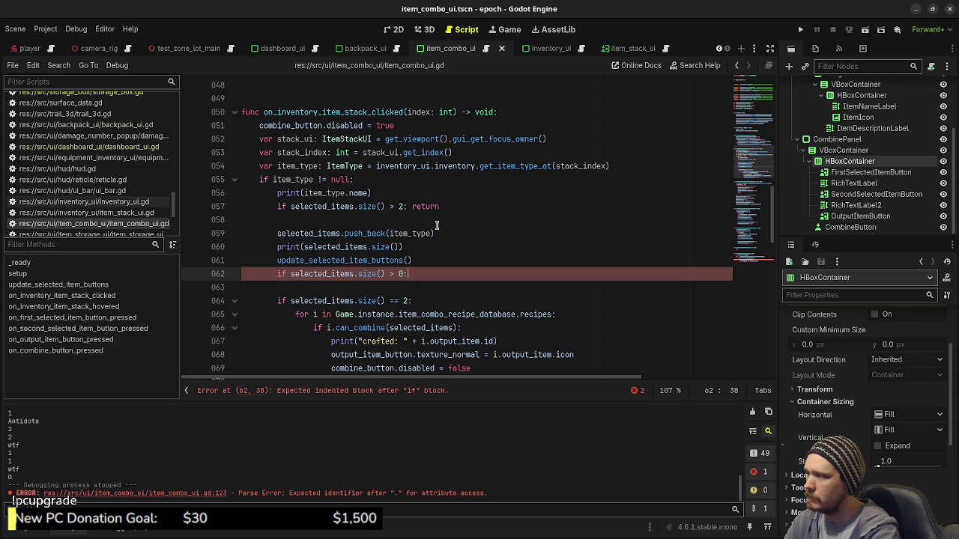
key(Return)
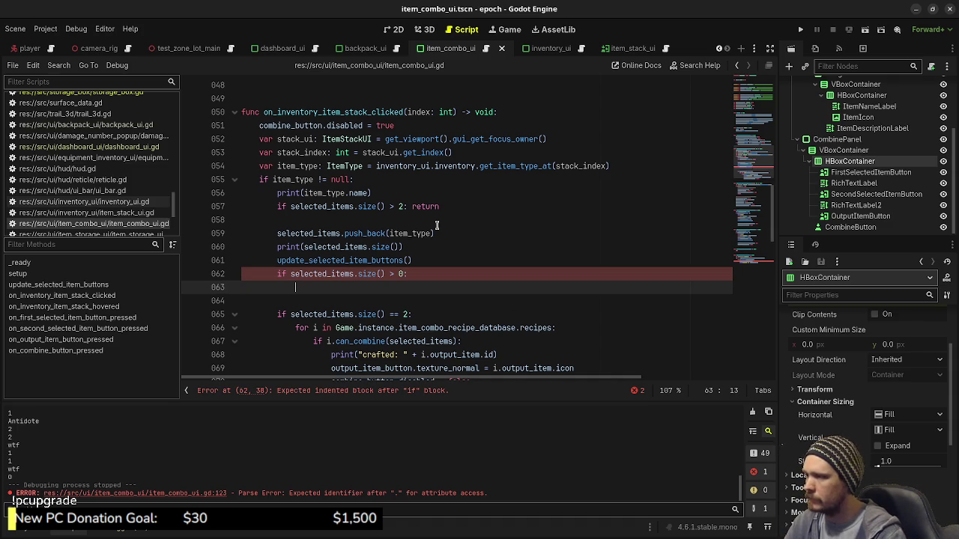
drag(406, 273, 383, 273)
text(== 1)
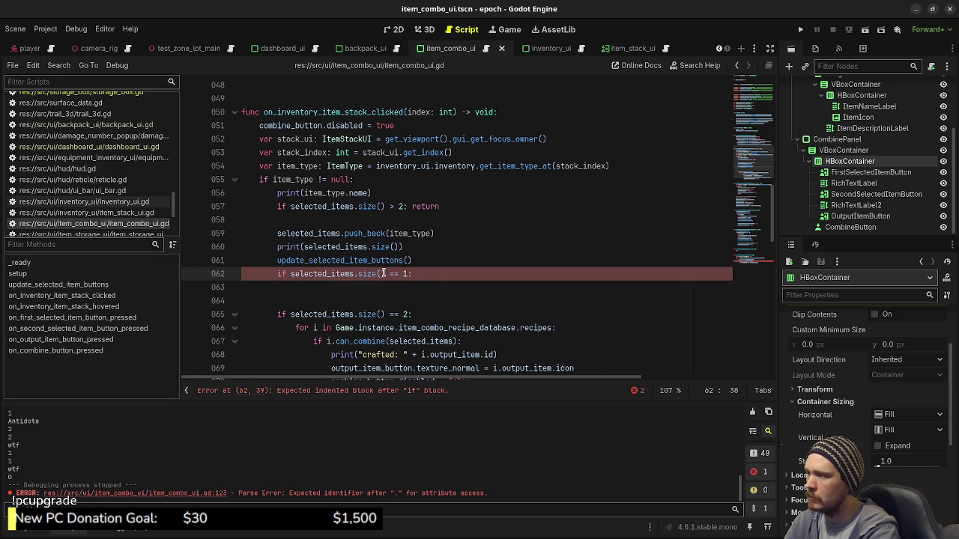
text(:)
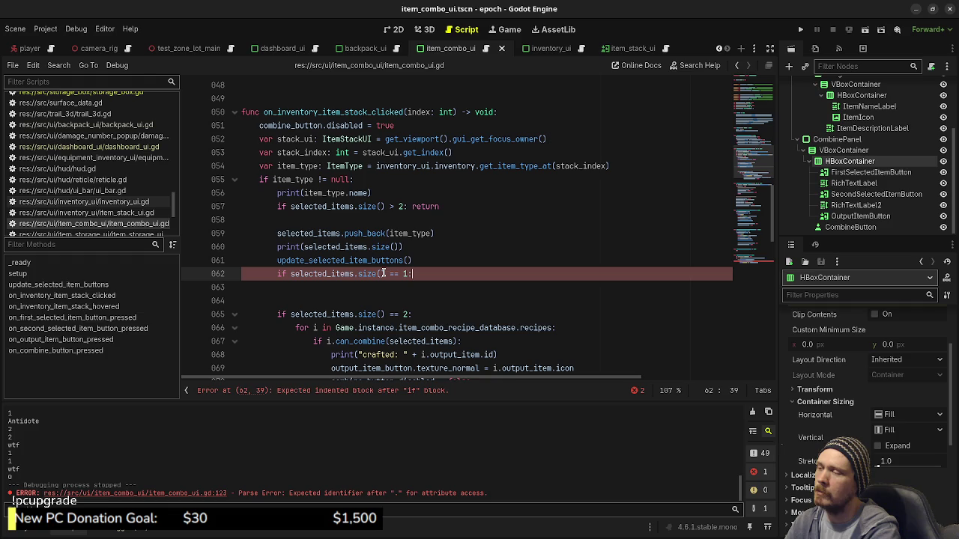
key(Return)
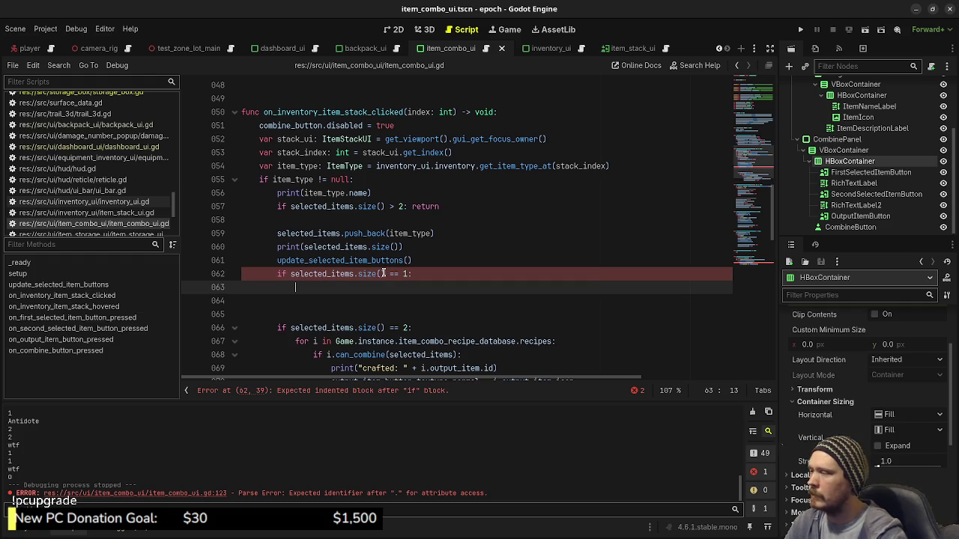
key(ctrl+z)
key(ctrl+z)
key(ctrl+z)
key(alt+Up)
key(alt+Up)
key(alt+Up)
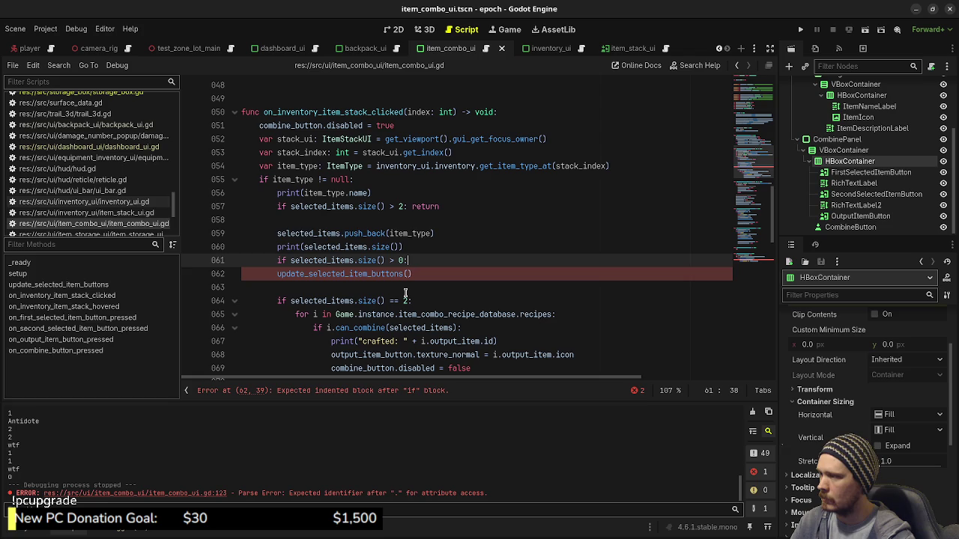
key(BackSpace)
key(BackSpace)
key(BackSpace)
key(BackSpace)
key(BackSpace)
key(BackSpace)
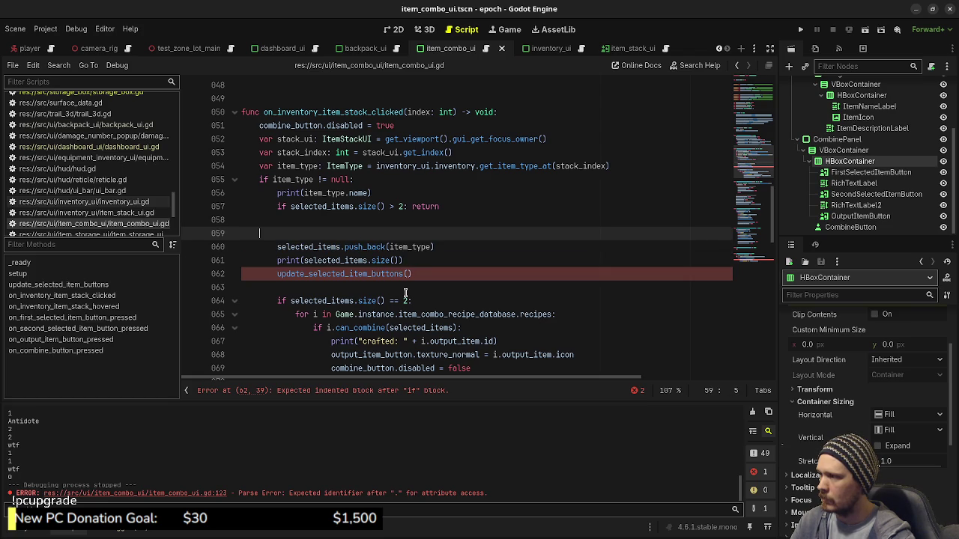
key(Up)
key(Up)
key(Up)
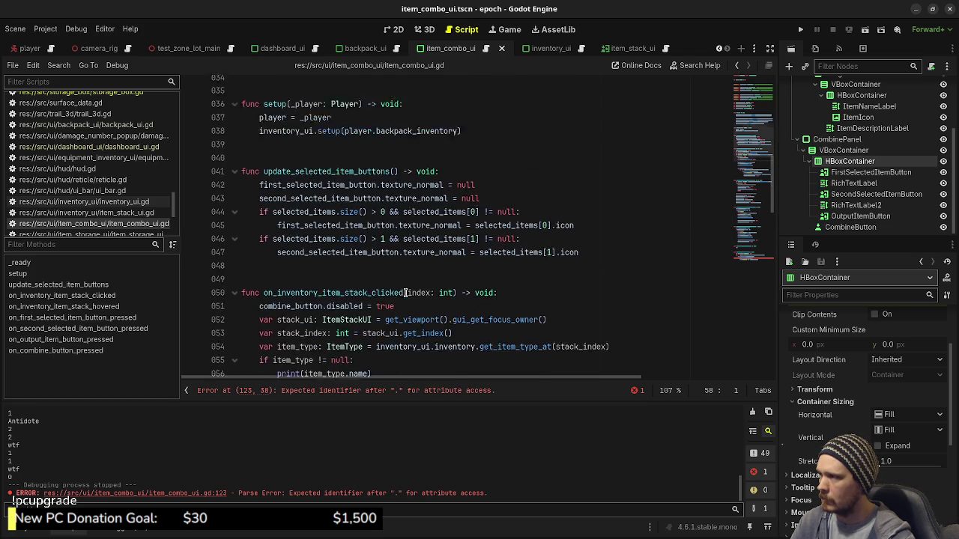
Delete the first_selected_stack_id and second_selected_stack_id lines and save the script
key(BackSpace)
key(Up)
key(shift+Home)
key(BackSpace)
key(BackSpace)
key(ctrl+s)
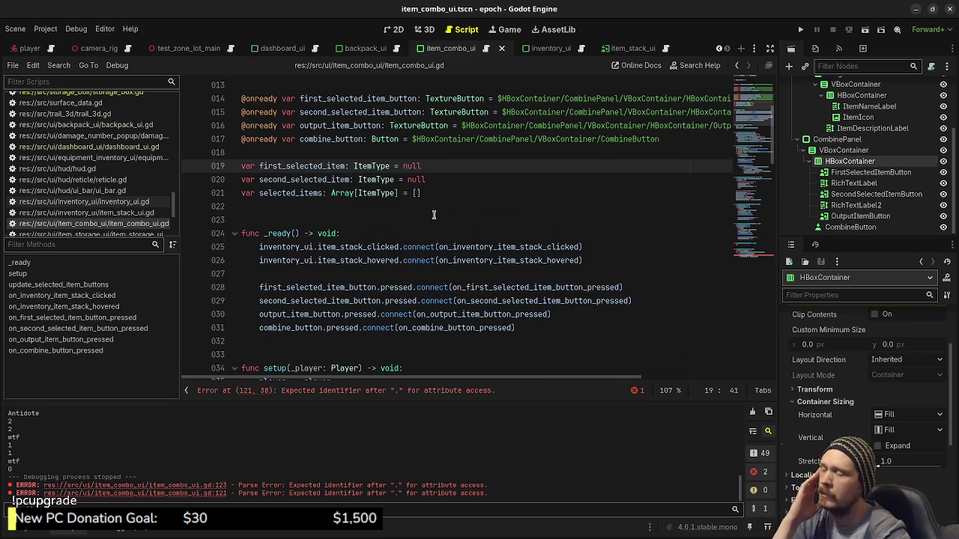
Put the caret after 'player.backpack_inventory.' on line 121, then scroll back up the script
scroll(437, 225, down, 4)
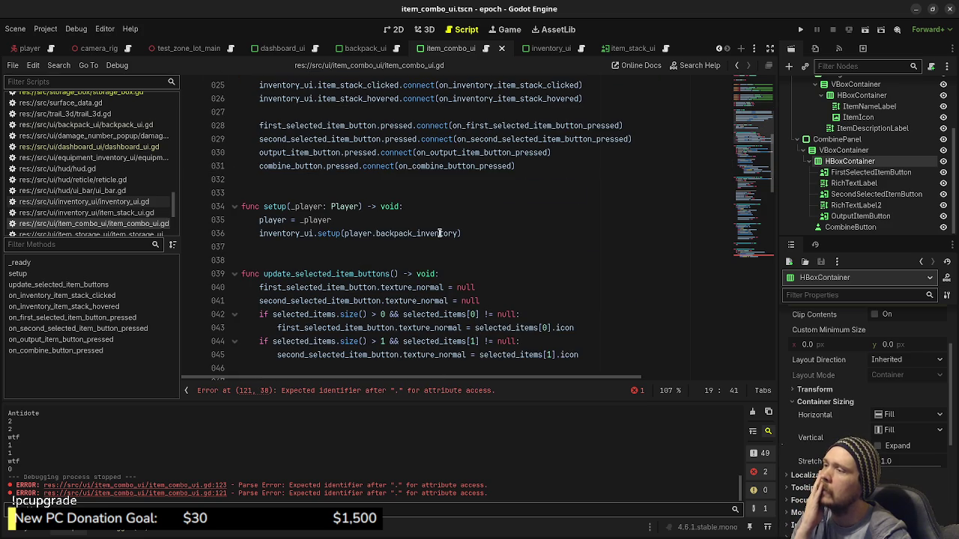
scroll(440, 233, down, 20)
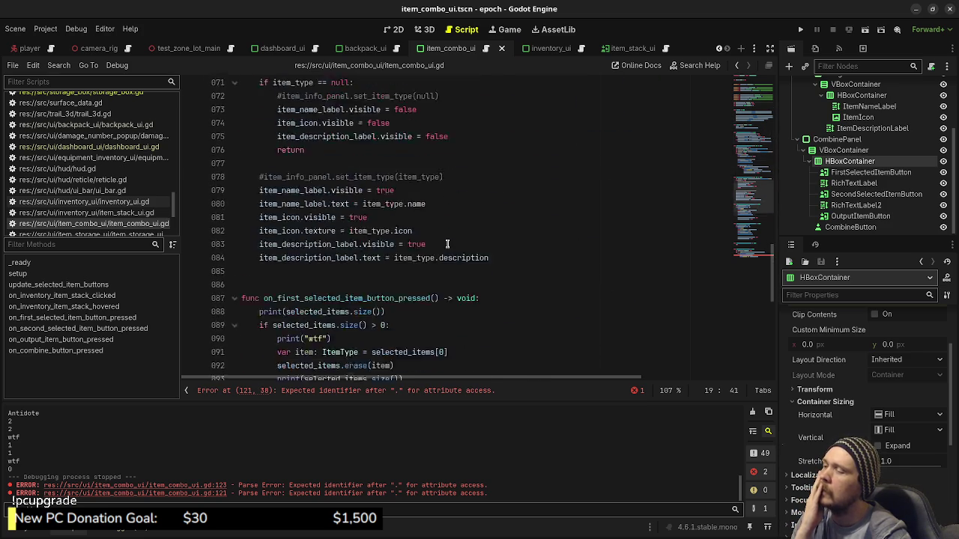
scroll(448, 246, down, 4)
click(419, 341)
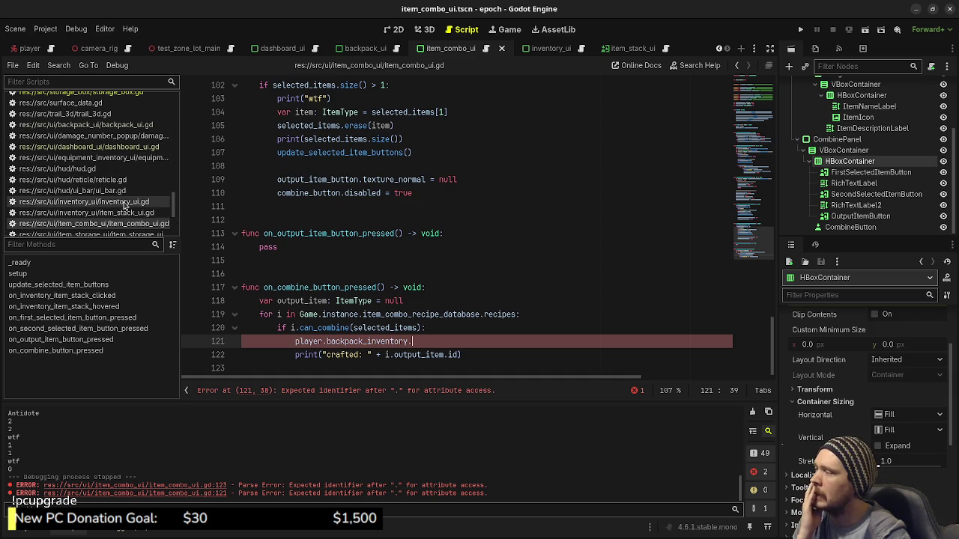
scroll(117, 207, up, 1)
scroll(118, 207, up, 1)
scroll(120, 210, up, 10)
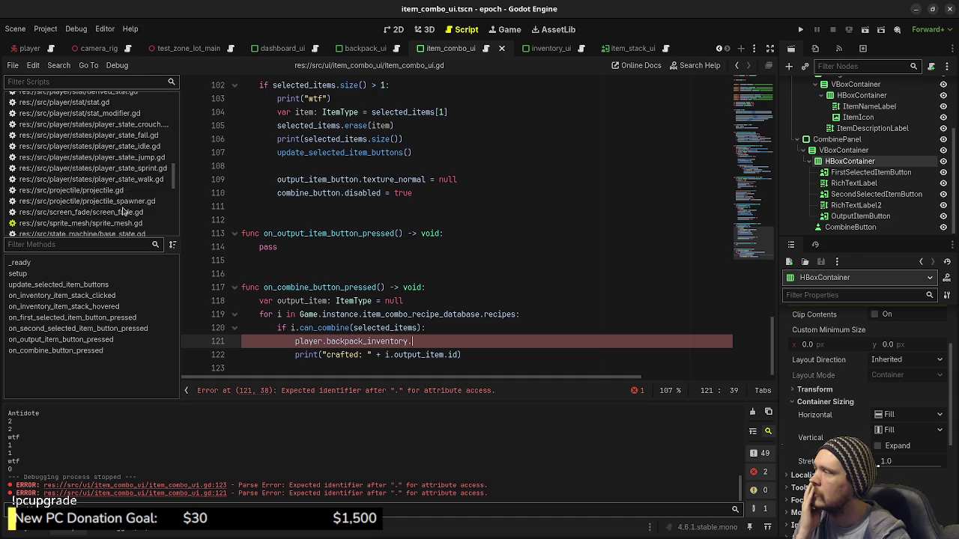
scroll(124, 212, up, 3)
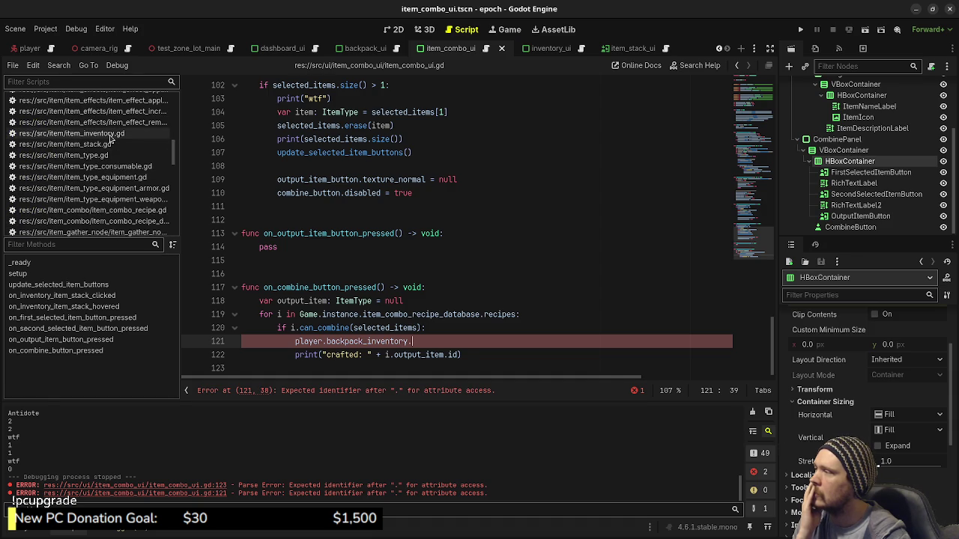
click(111, 134)
scroll(393, 276, down, 4)
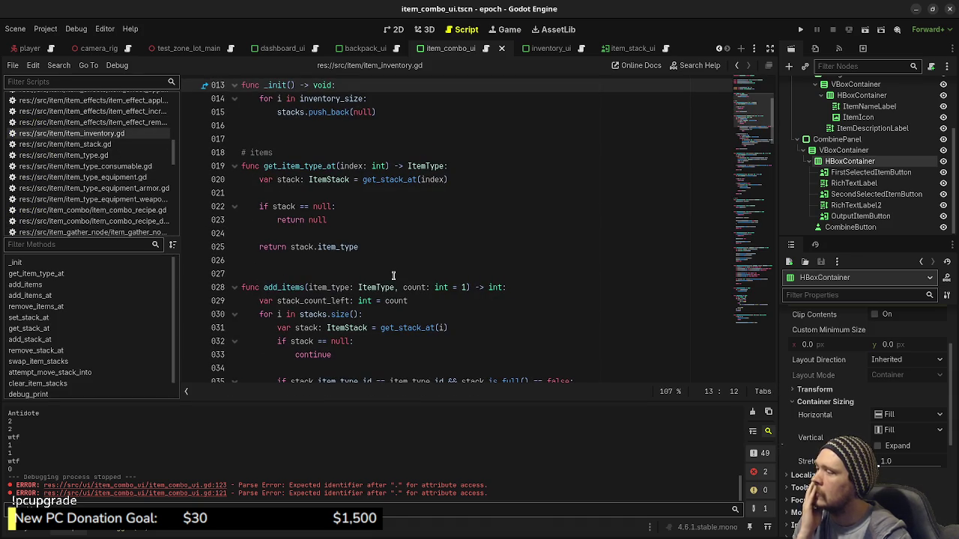
scroll(392, 276, down, 2)
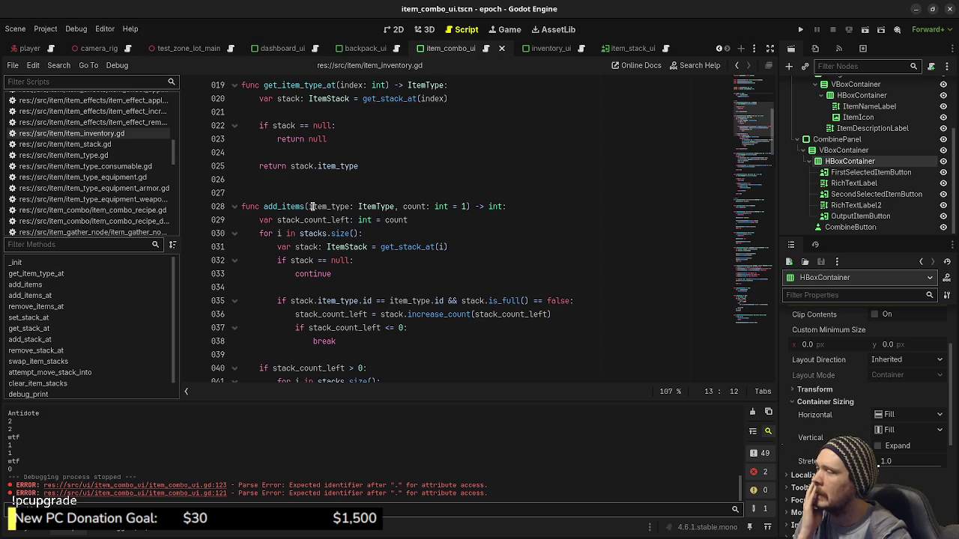
scroll(315, 225, down, 6)
scroll(321, 255, down, 6)
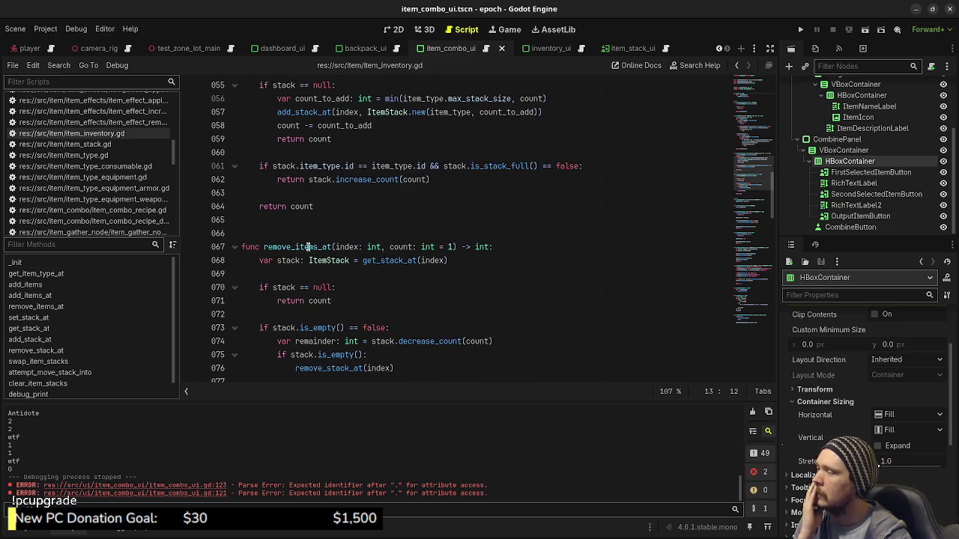
scroll(334, 252, down, 4)
scroll(352, 262, down, 2)
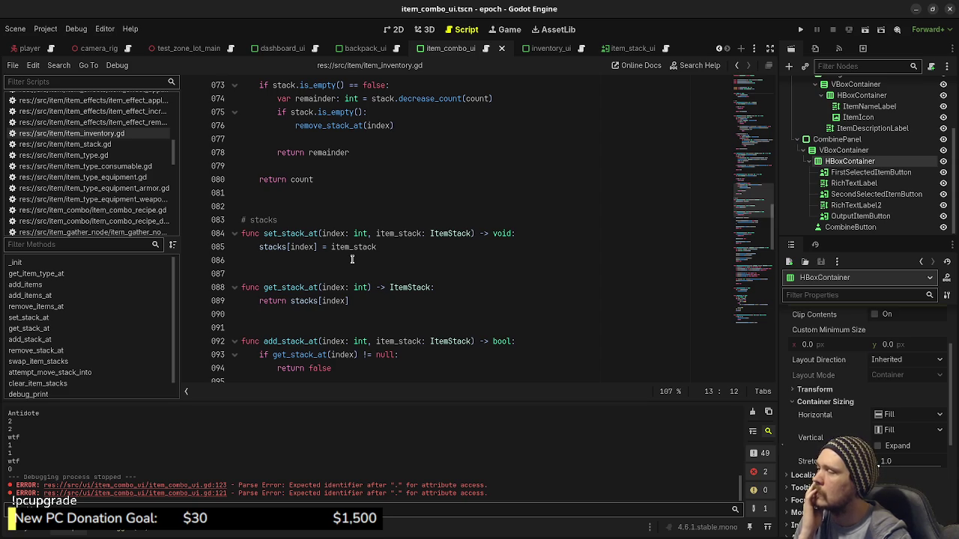
scroll(351, 259, down, 5)
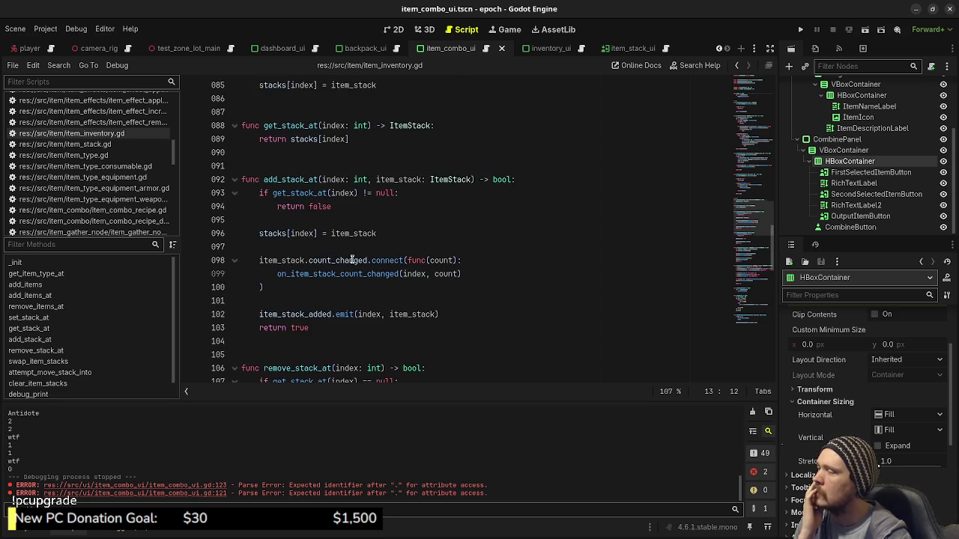
scroll(351, 259, down, 2)
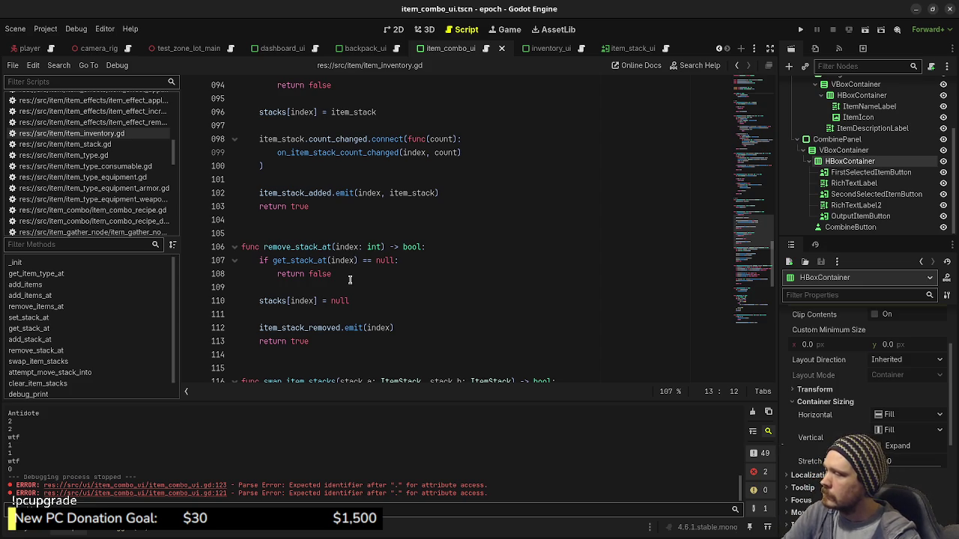
scroll(349, 279, down, 3)
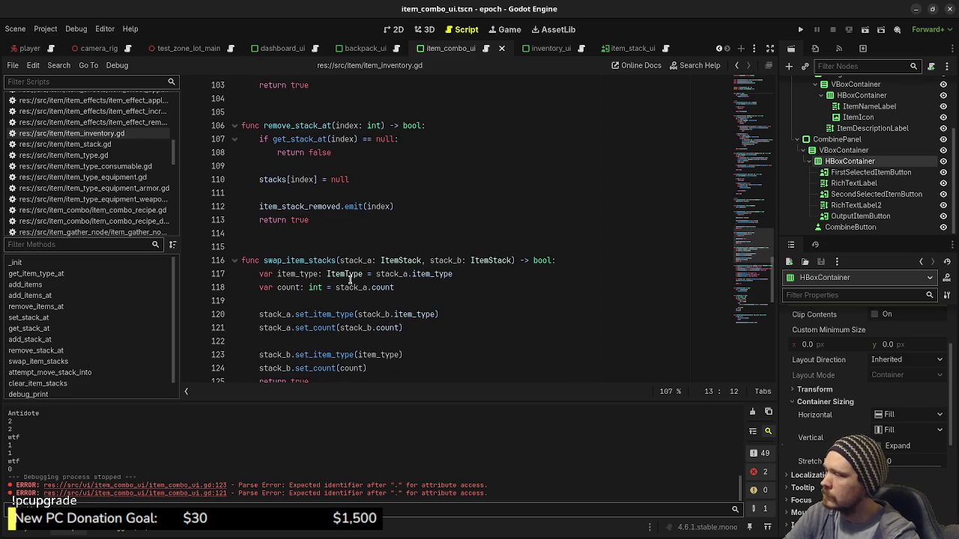
scroll(349, 279, down, 4)
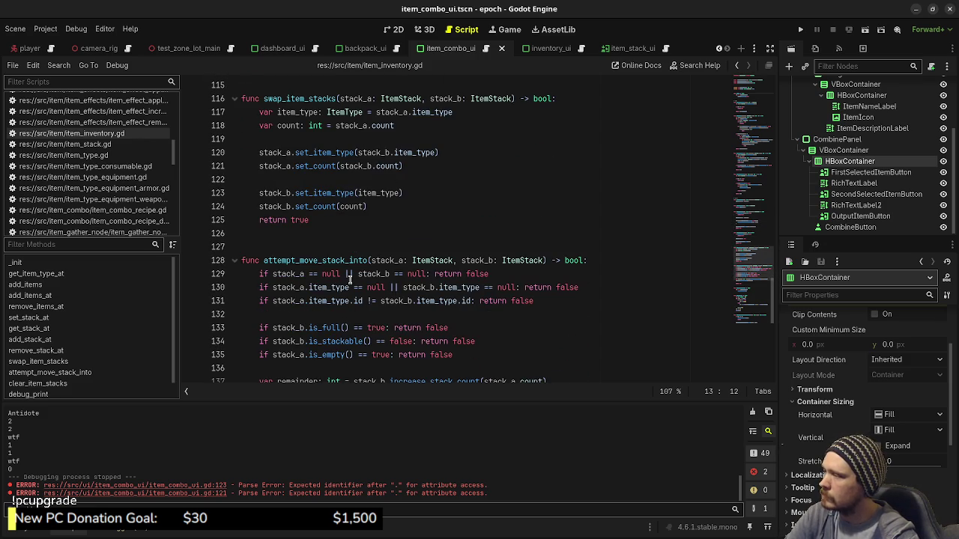
scroll(349, 279, down, 1)
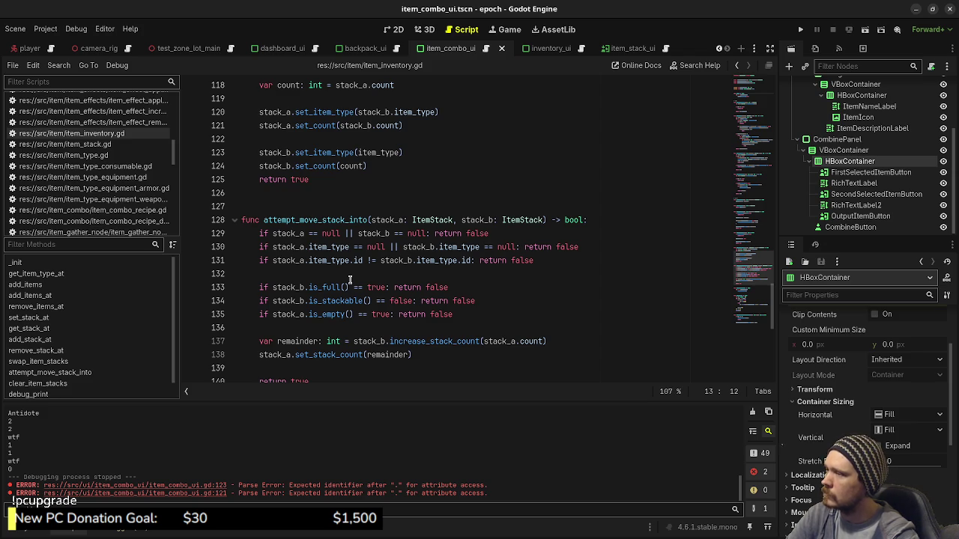
scroll(350, 279, down, 4)
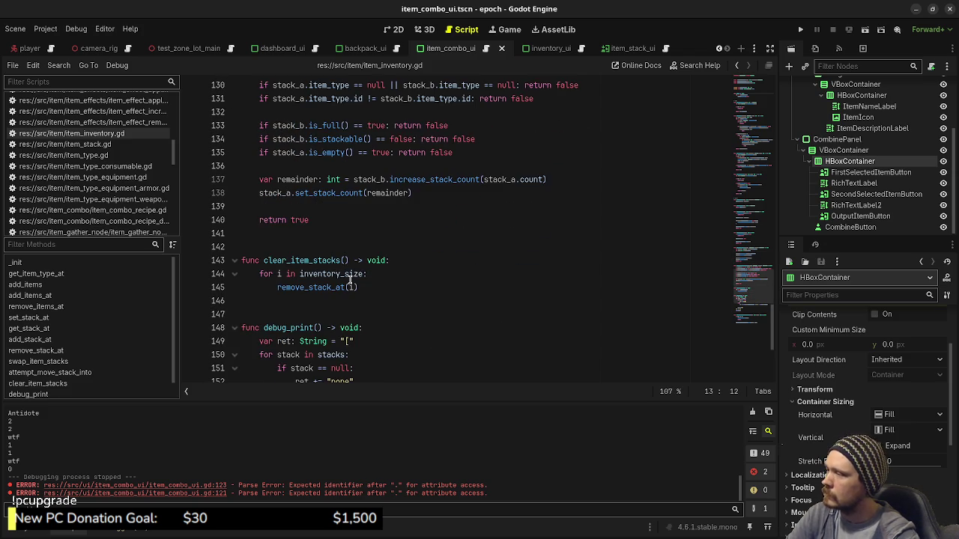
scroll(350, 279, down, 2)
scroll(355, 283, up, 5)
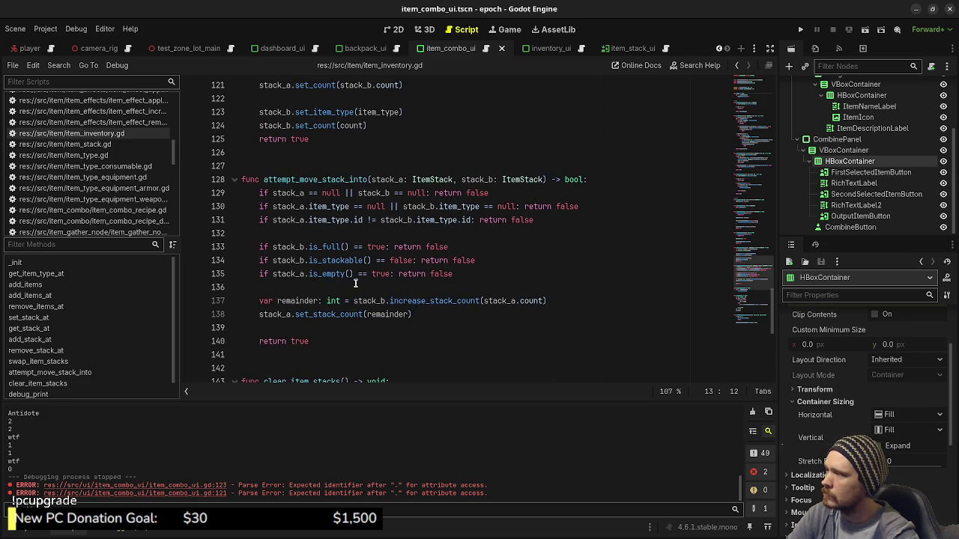
scroll(356, 283, up, 1)
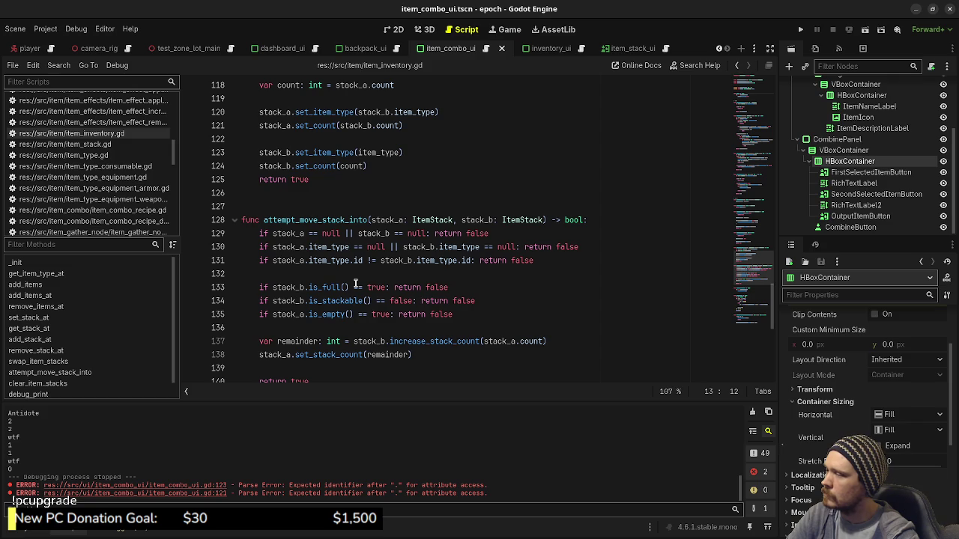
scroll(356, 283, up, 4)
scroll(356, 283, up, 5)
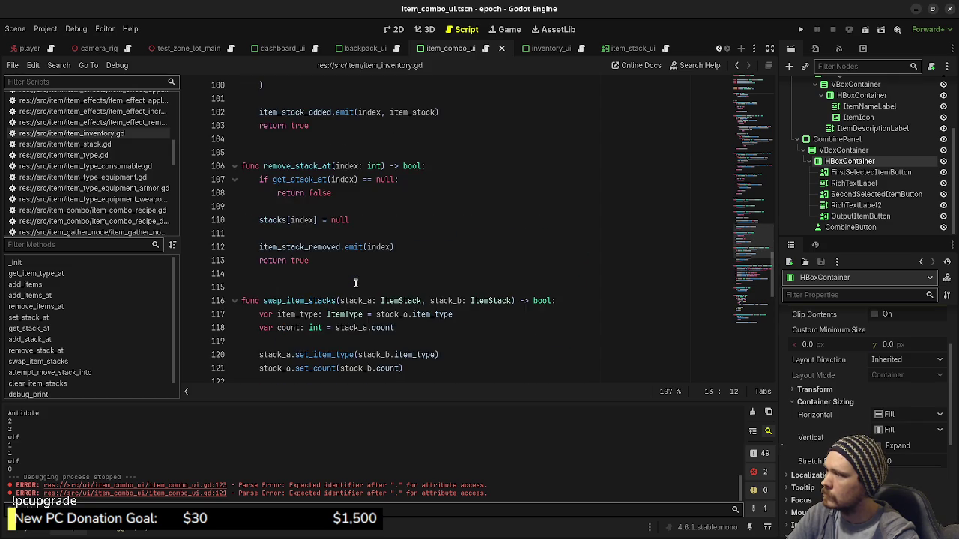
scroll(355, 284, up, 4)
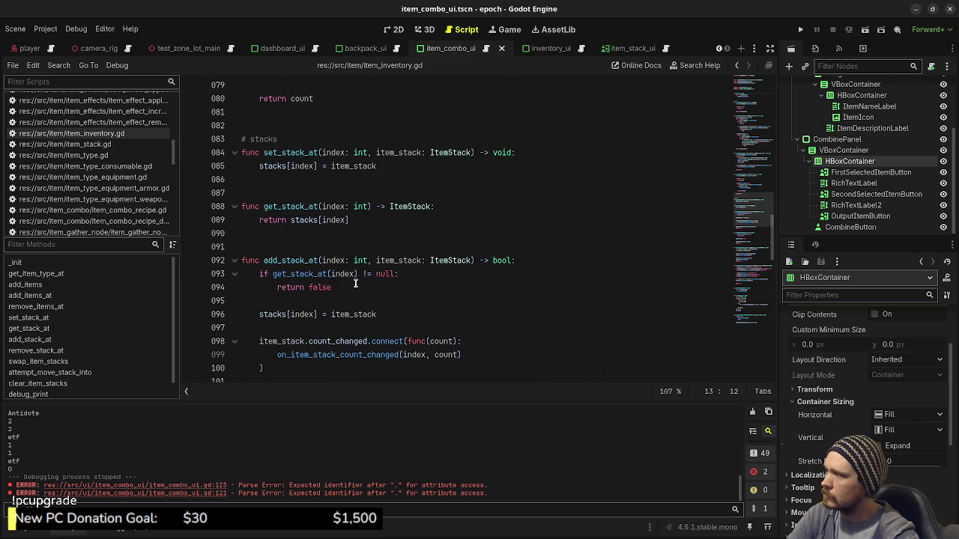
scroll(356, 283, up, 6)
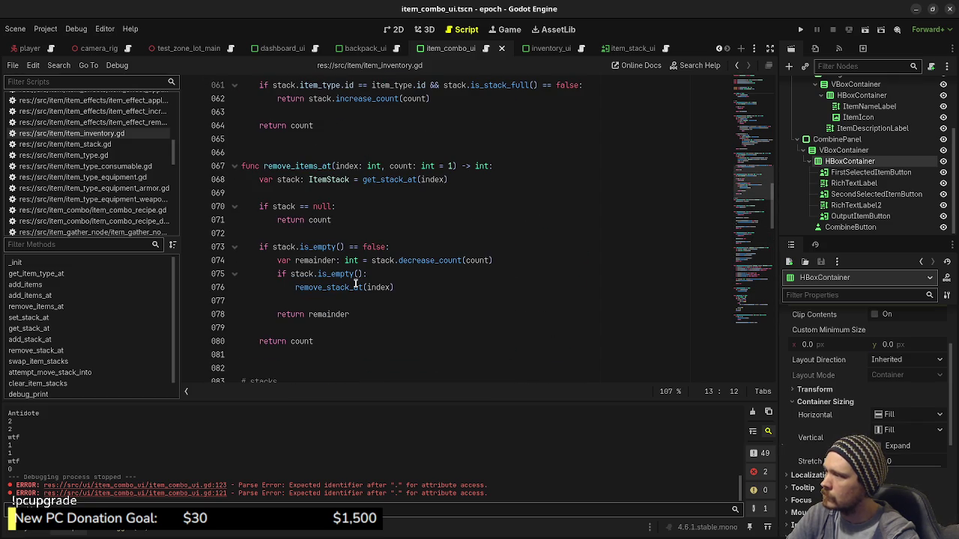
click(330, 345)
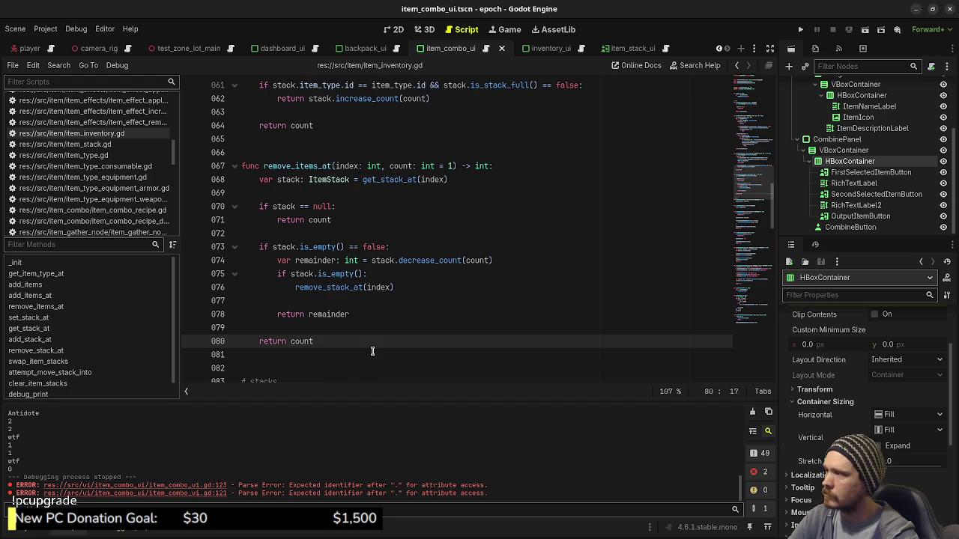
Add 'func remove_items_by_type(type: ItemType, count: int = 1) -> int:' below remove_items_at
click(314, 365)
key(Return)
text(func remove_items_by_type(ty)
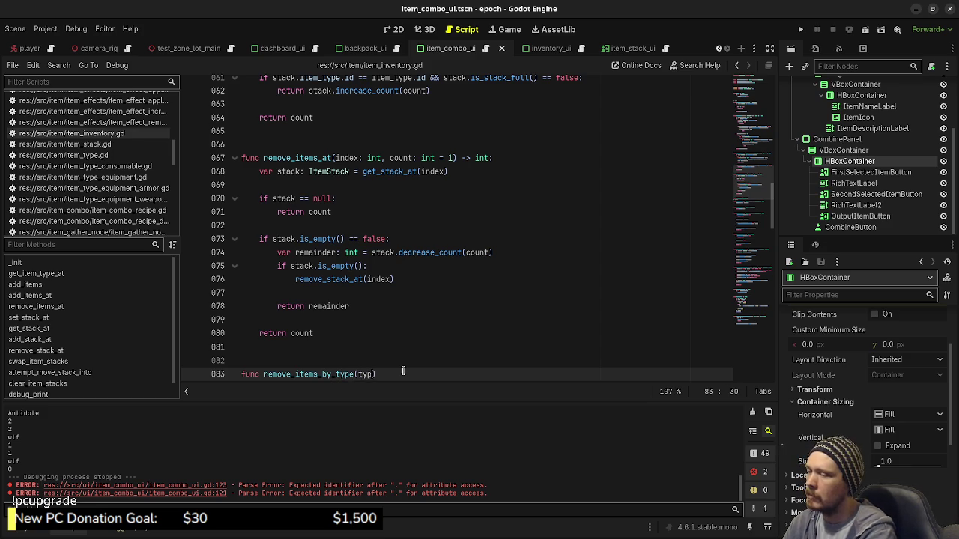
text(pe: ItemType)
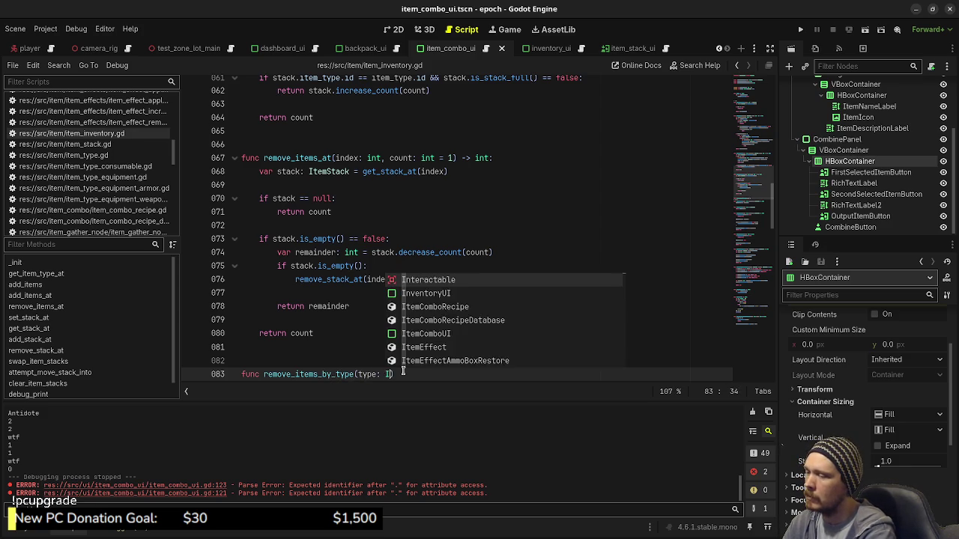
text(, )
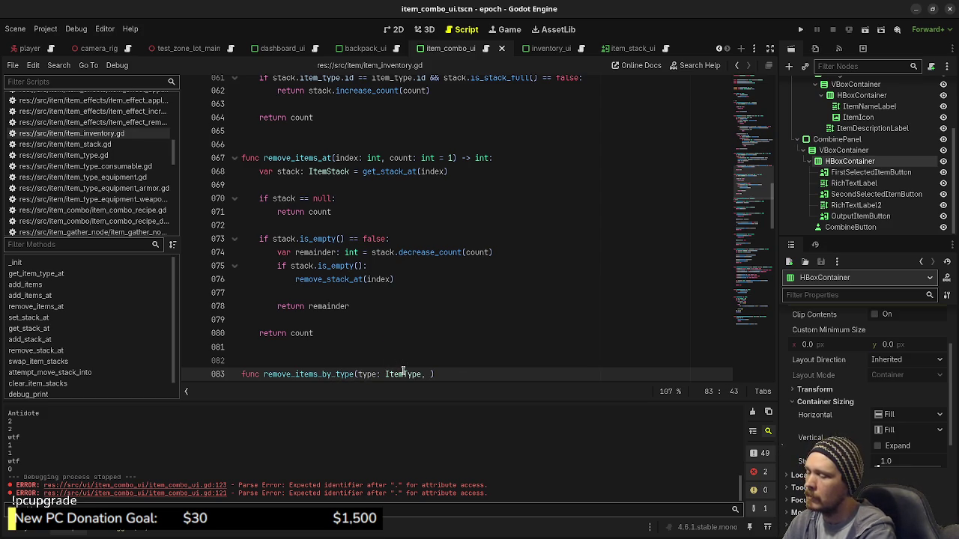
text(count: int =)
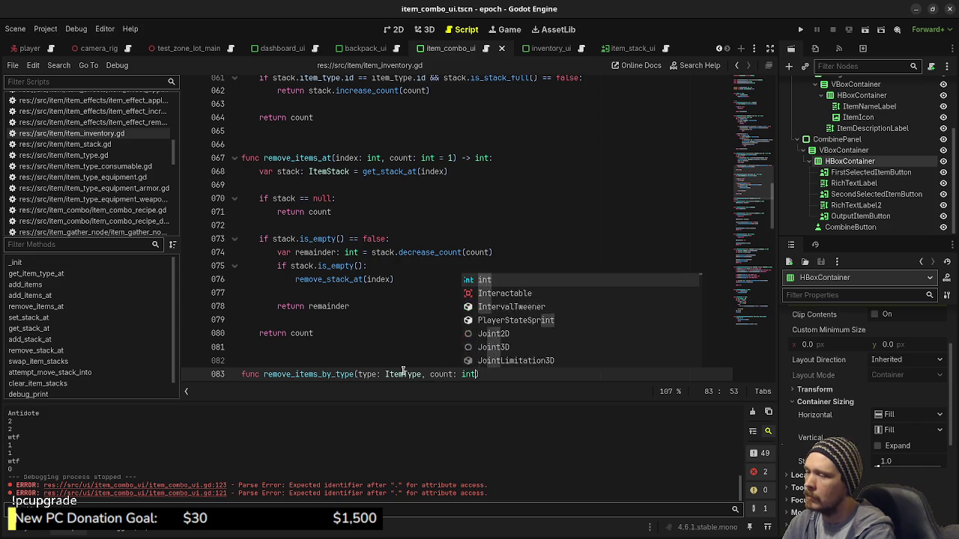
text( 1) ->)
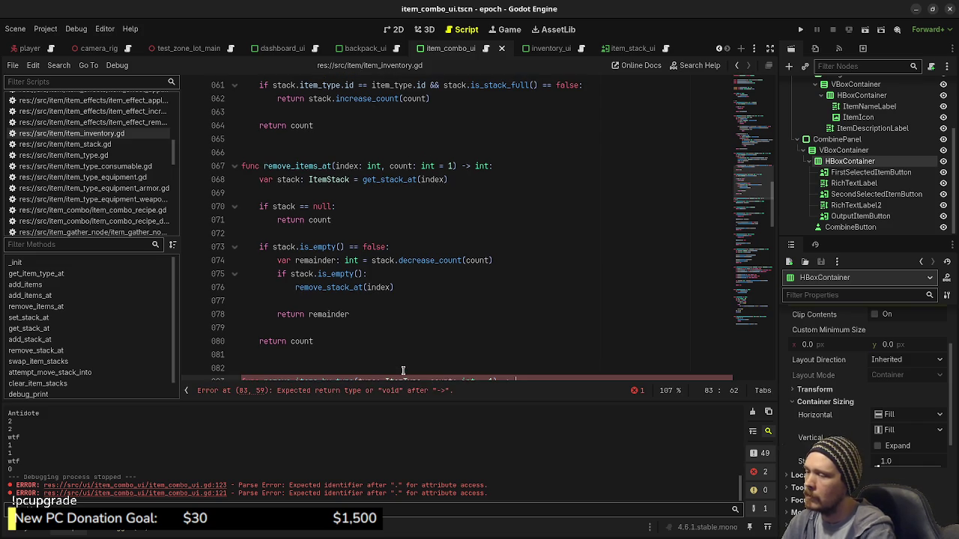
scroll(466, 296, down, 3)
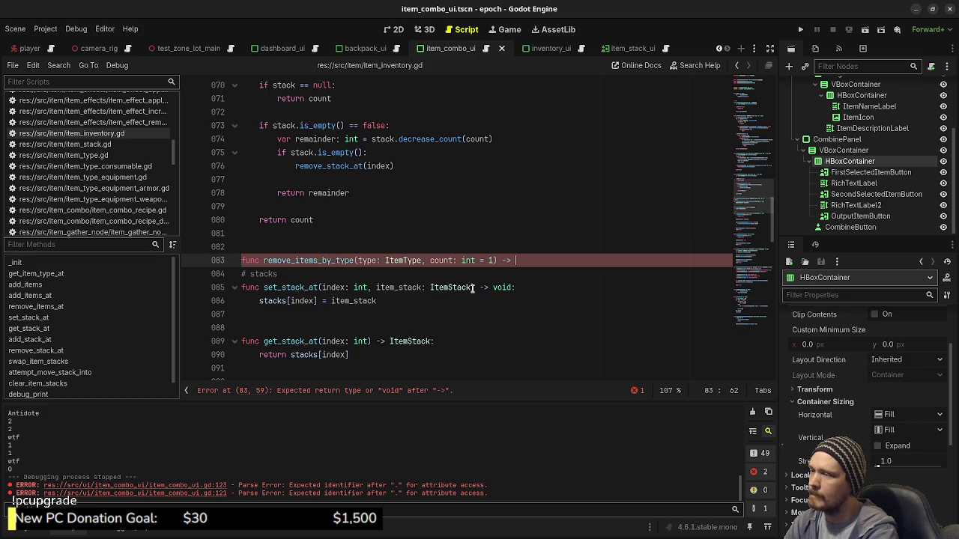
text(int:)
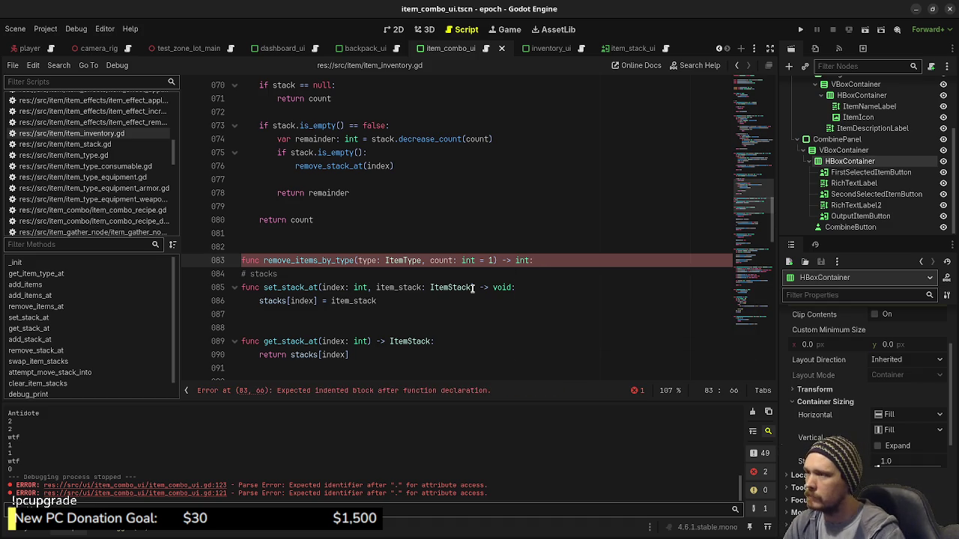
scroll(472, 288, up, 2)
scroll(472, 288, down, 2)
key(Return)
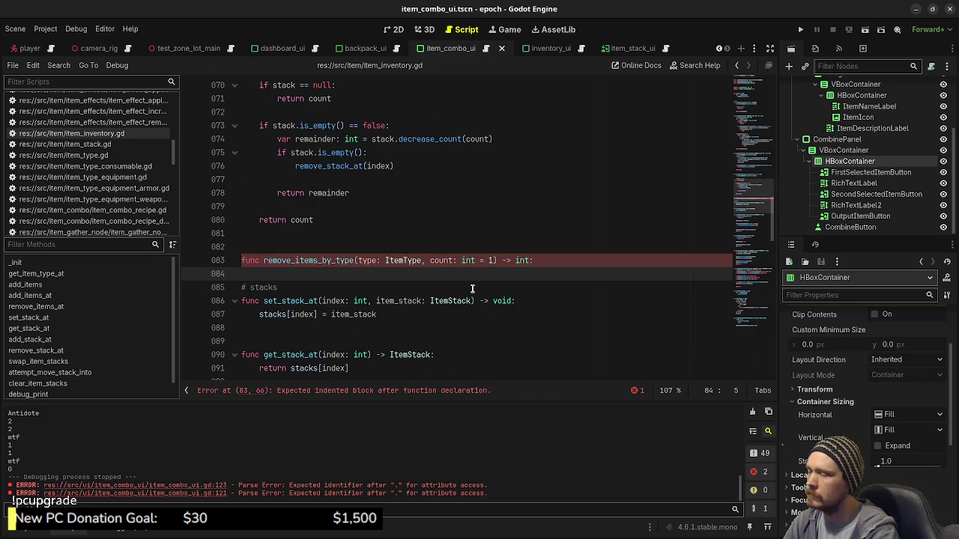
scroll(472, 288, up, 2)
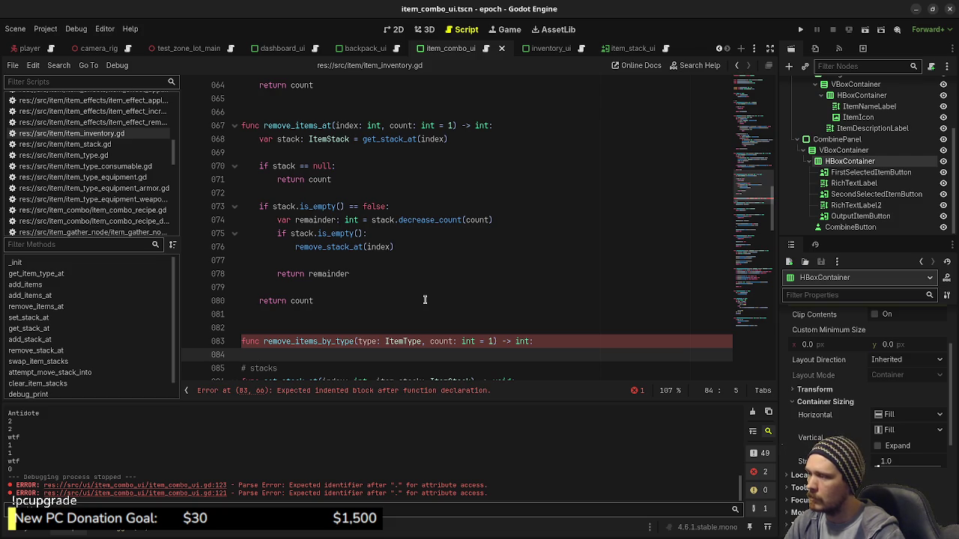
Declare 'var stack_index: int =' and start a 'for i in stacks:' loop
text(var )
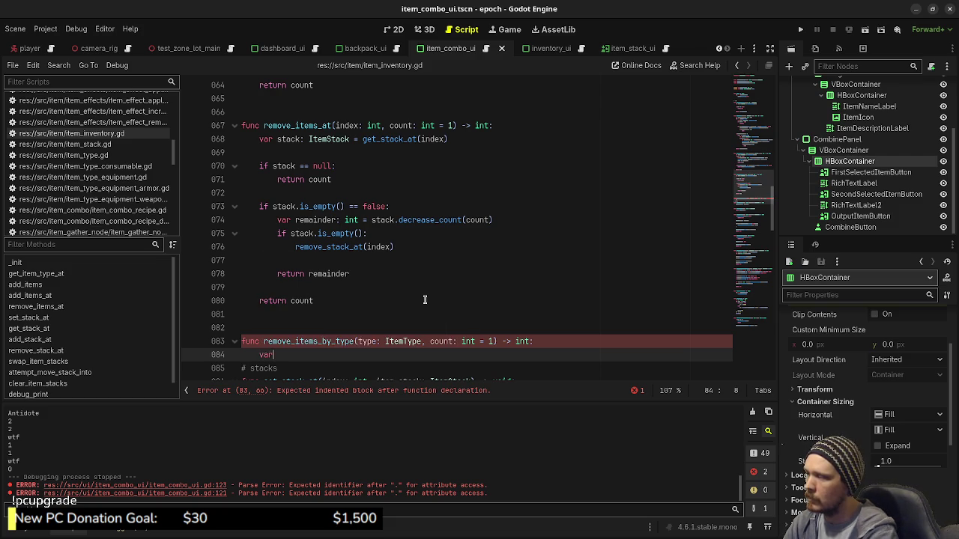
text(stack)
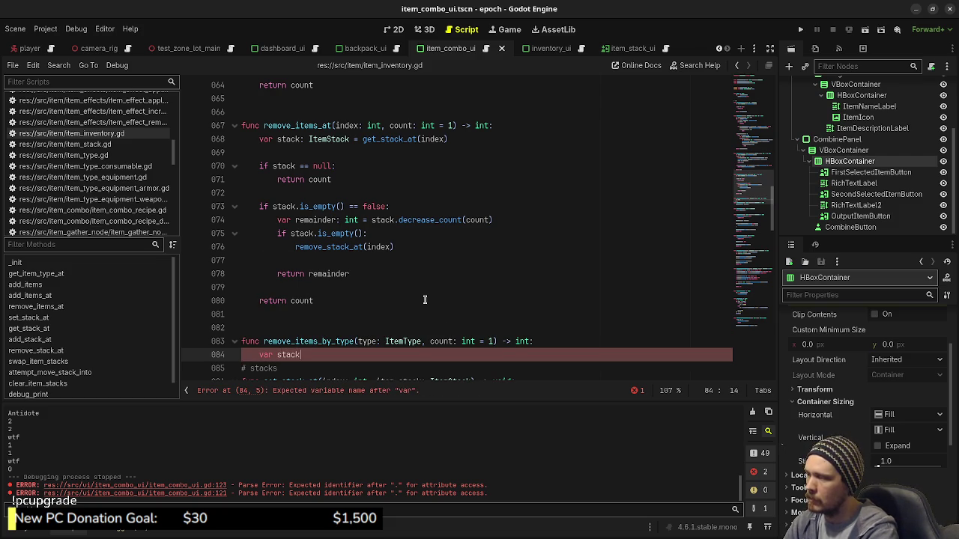
text(_ind)
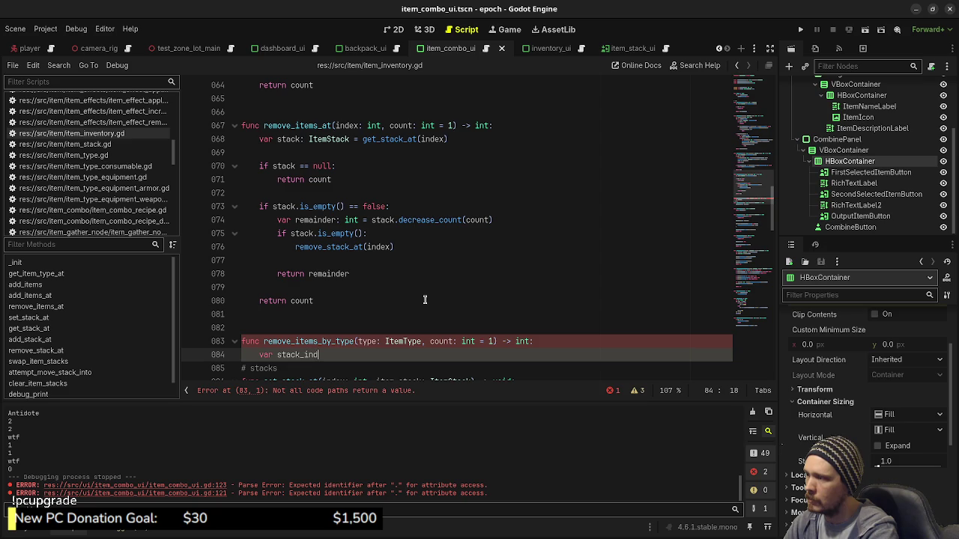
text(ex: int = 0)
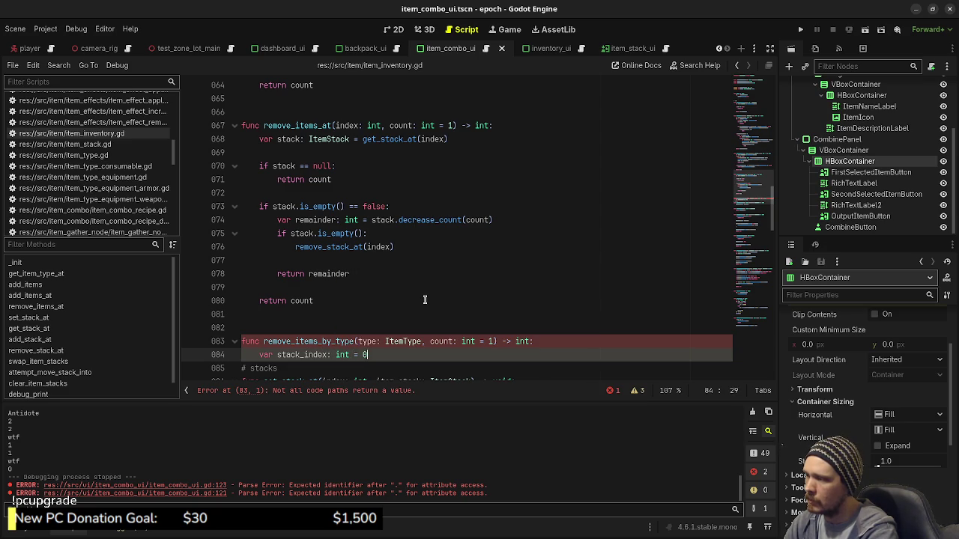
key(Return)
text(for i in)
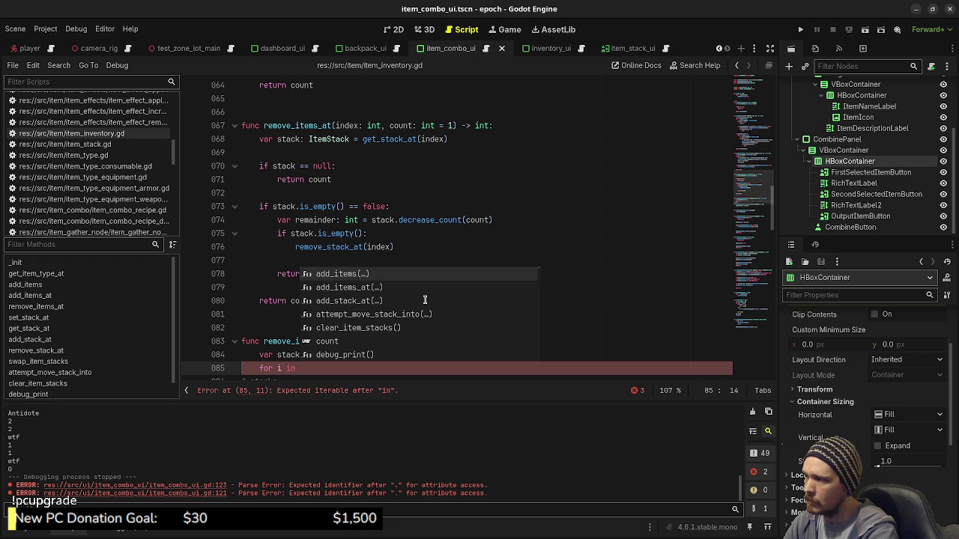
scroll(425, 300, up, 15)
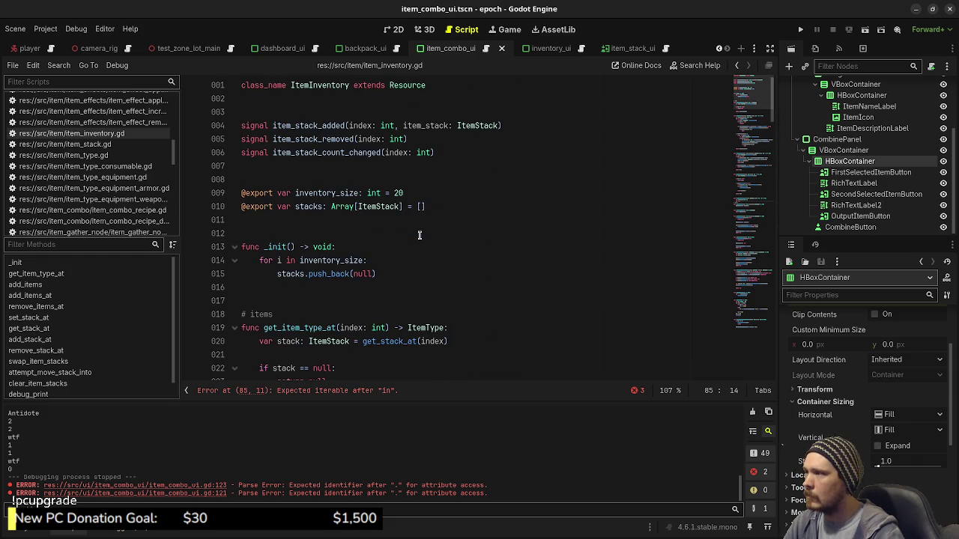
scroll(419, 235, down, 20)
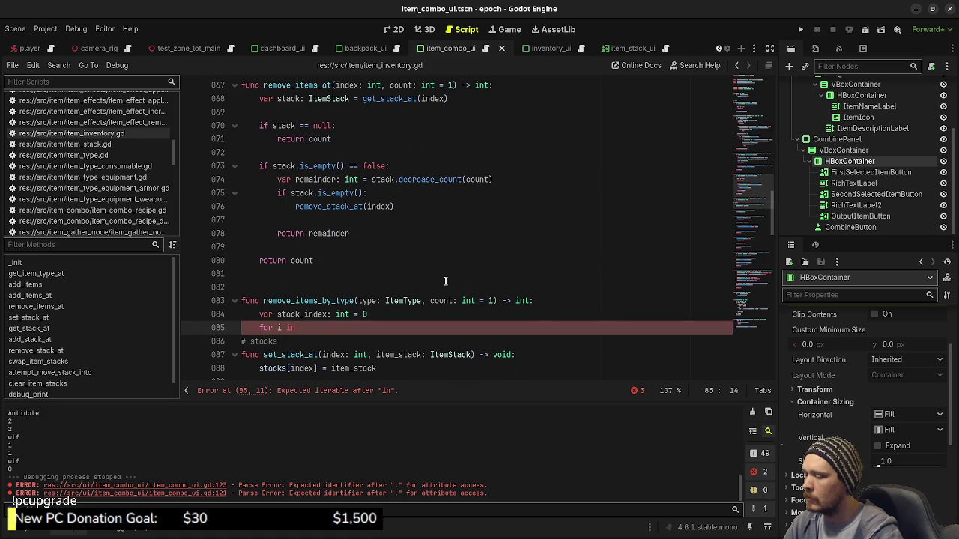
text(stacks:)
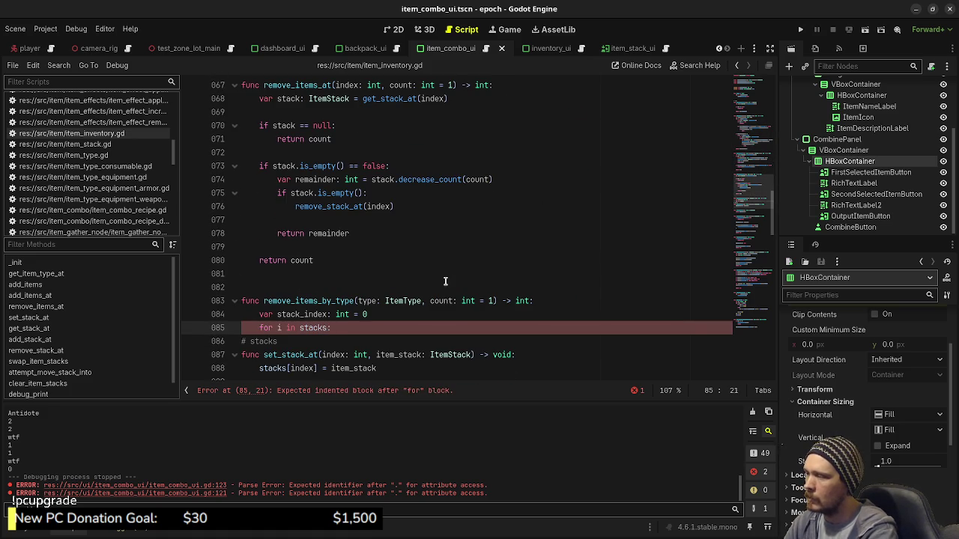
key(Return)
Add the condition 'if i.item_type.name == type.name:' and begin a stack_index line under it
text(if stack)
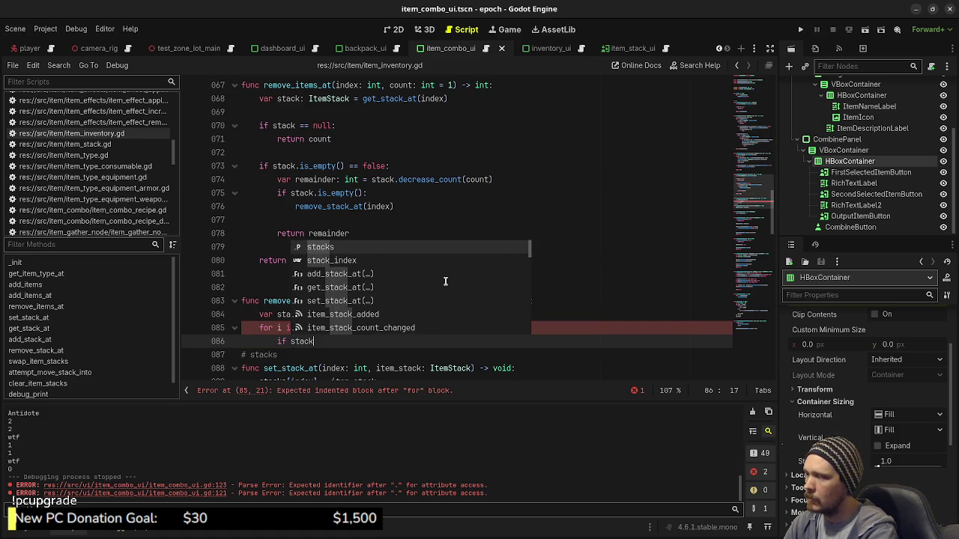
key(BackSpace)
key(BackSpace)
key(BackSpace)
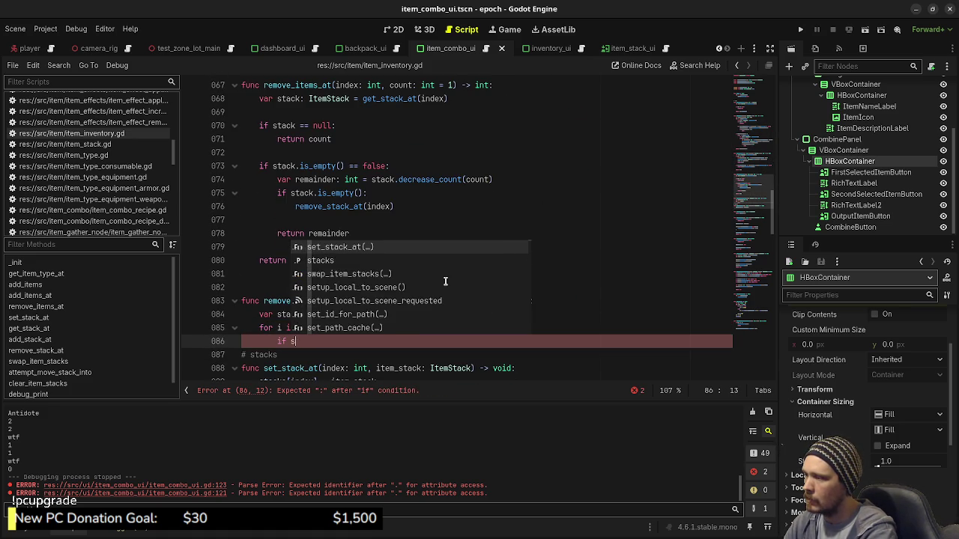
text(i.)
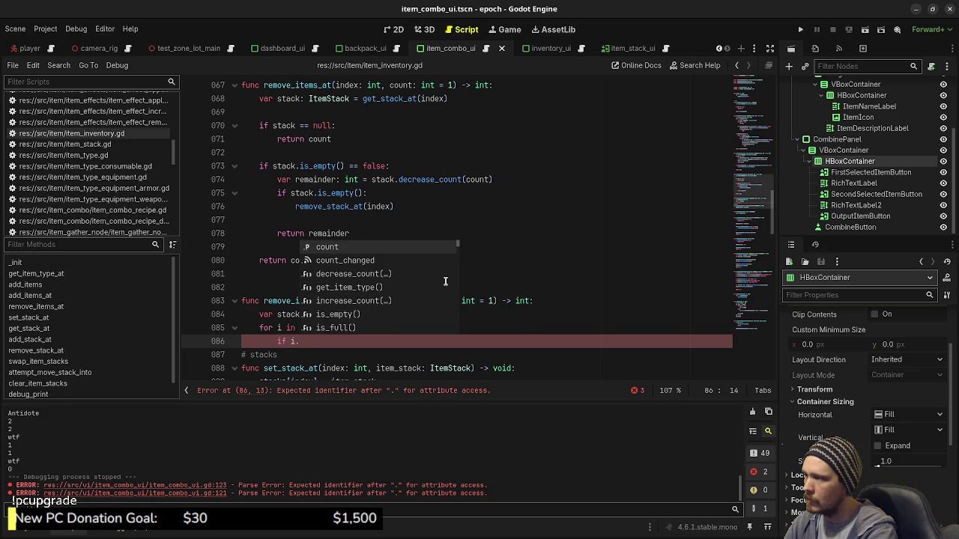
text(item_type)
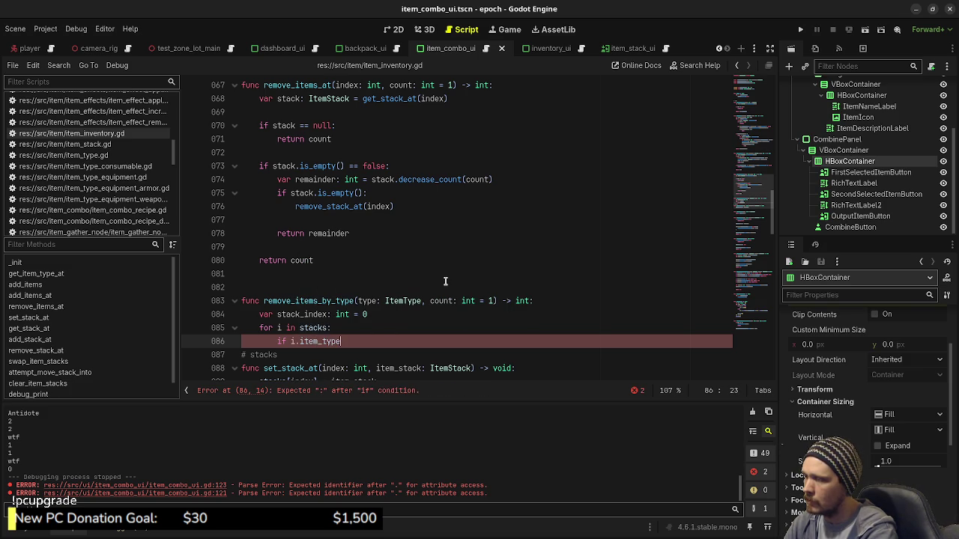
text( =)
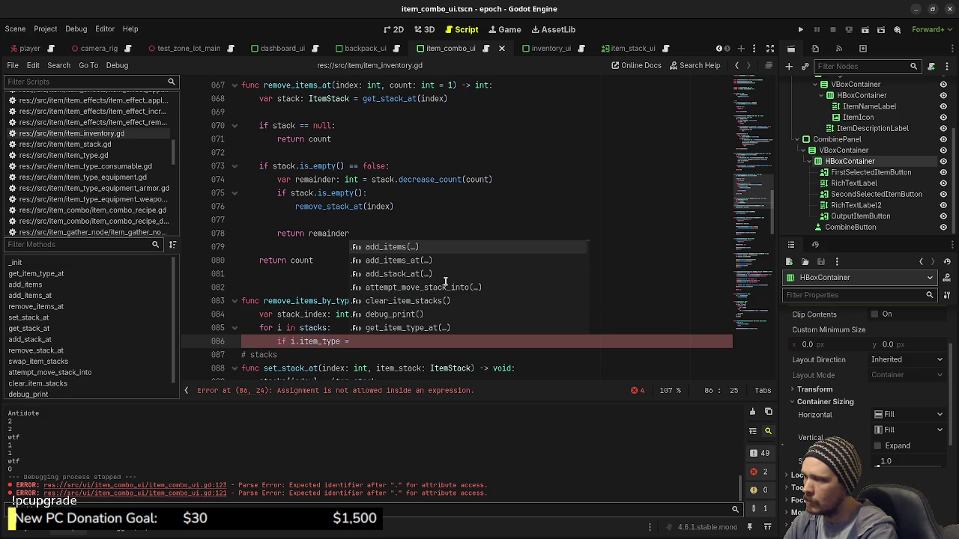
key(BackSpace)
key(BackSpace)
text(.n)
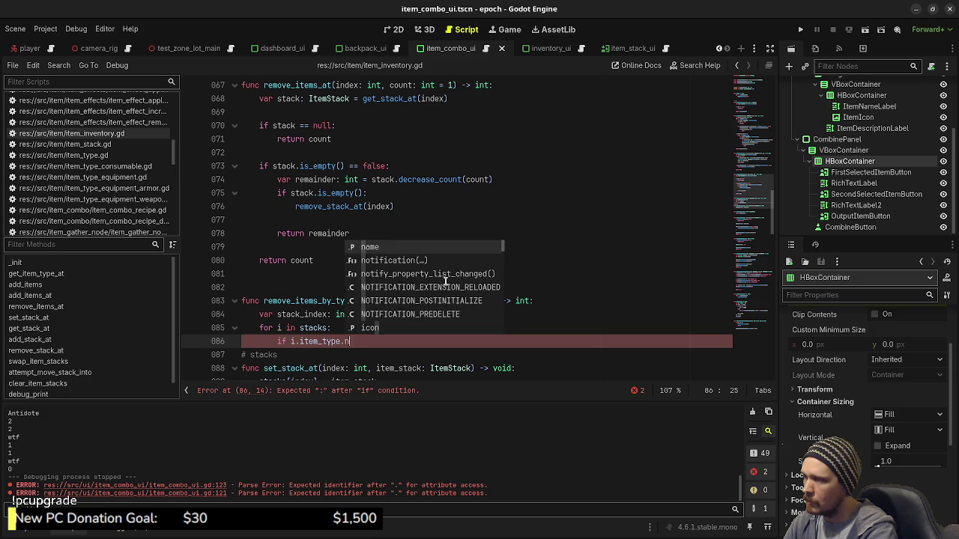
text(ame == )
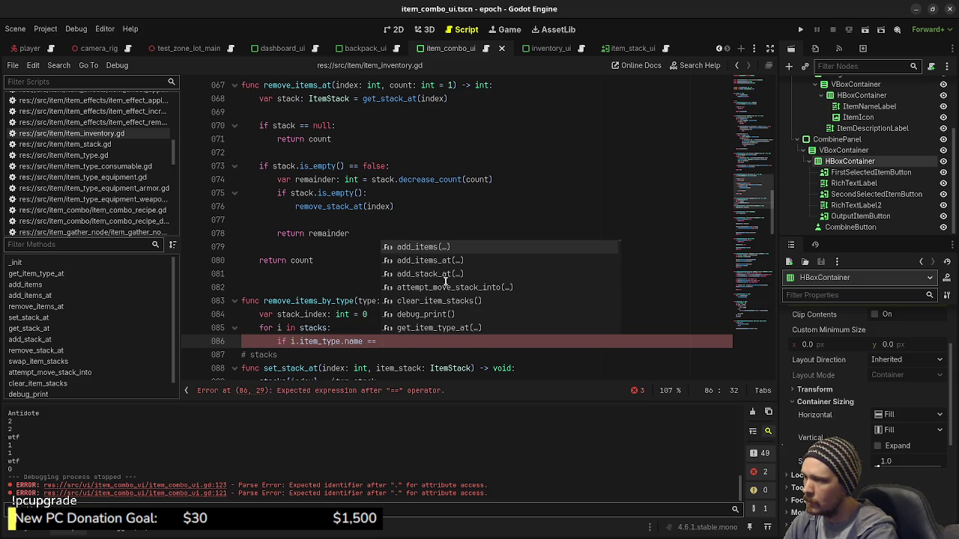
text(type.name:)
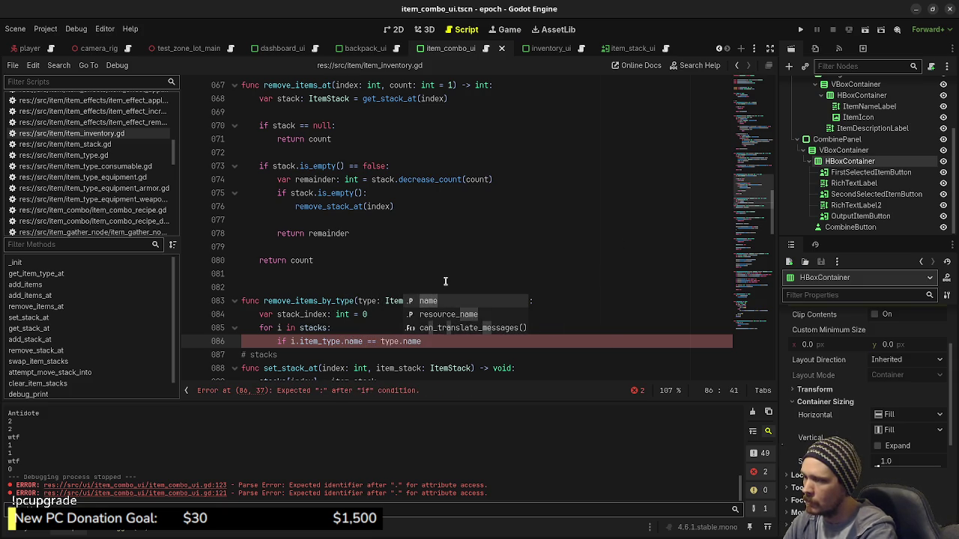
key(Return)
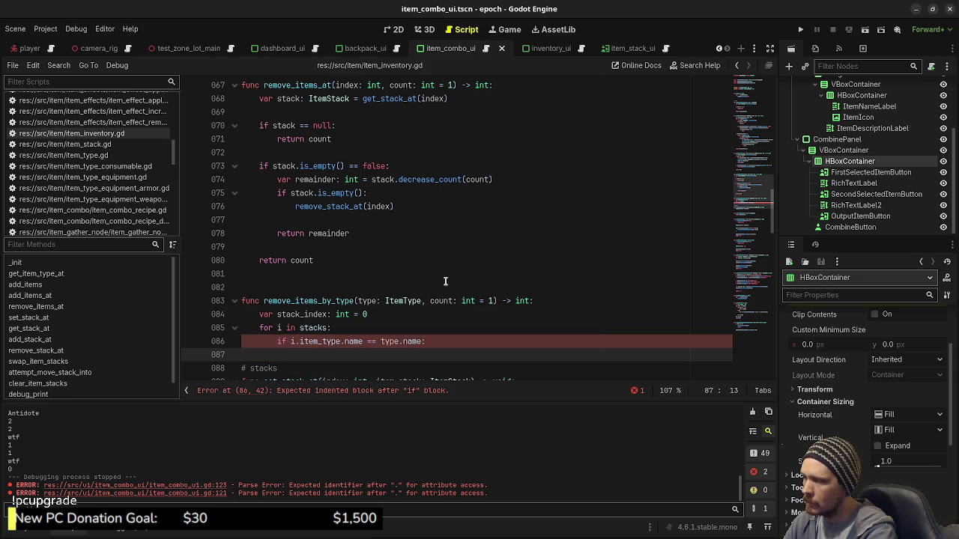
text(stack_index)
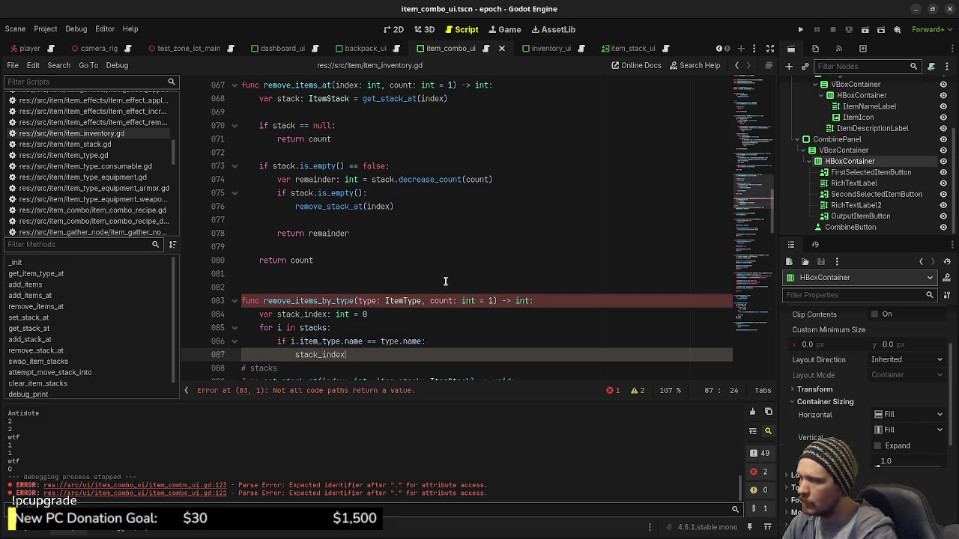
Loop over stacks.size() and compare stacks[i].item_type.name in the condition
click(327, 329)
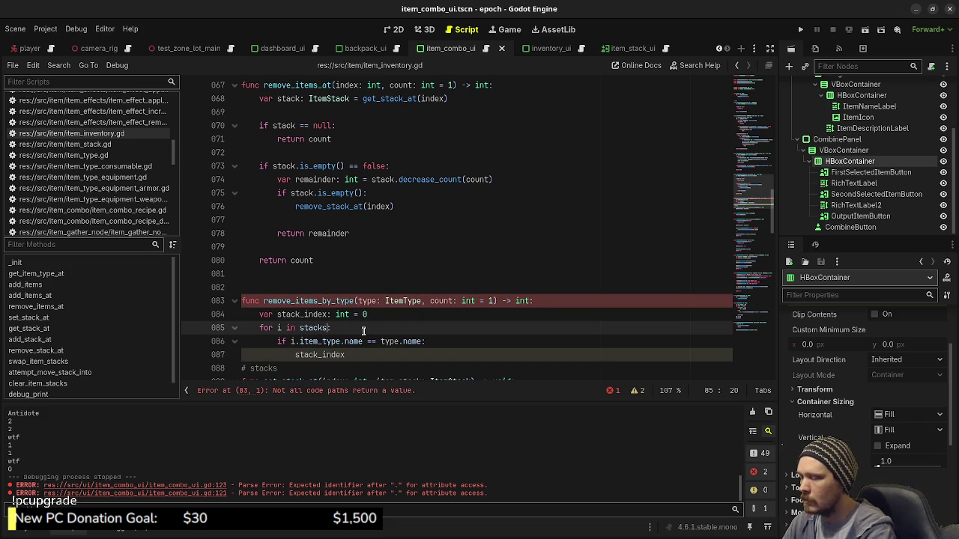
text(.size)
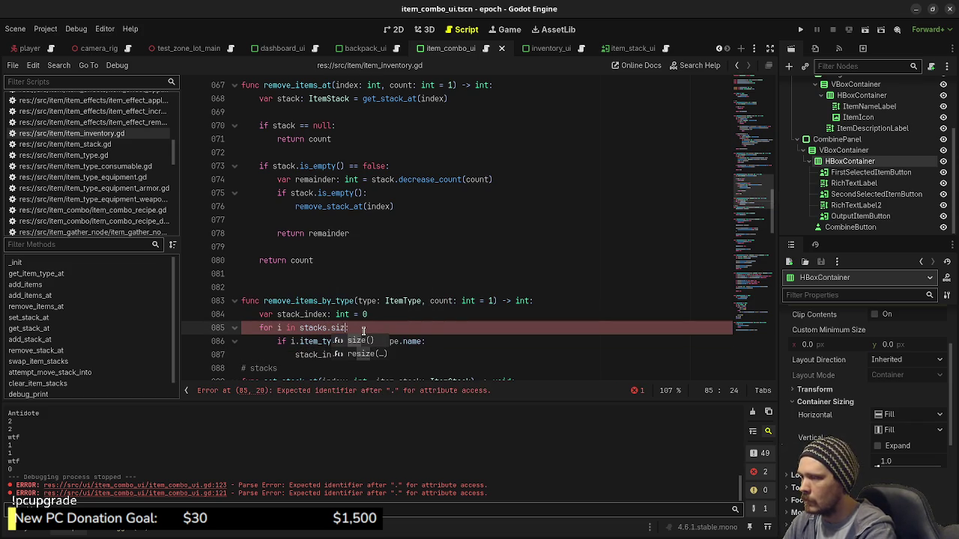
key(Return)
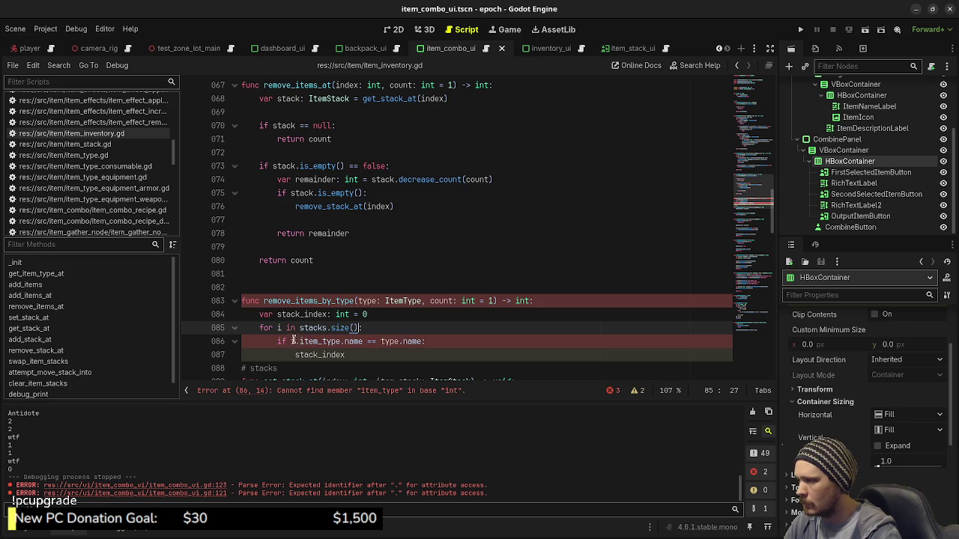
click(290, 341)
text(stacks)
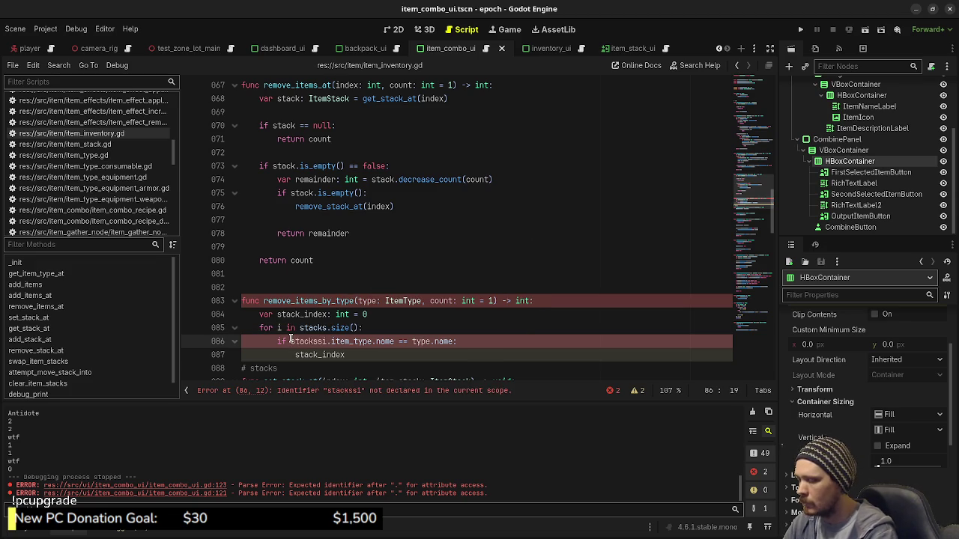
text([)
key(Right)
text(])
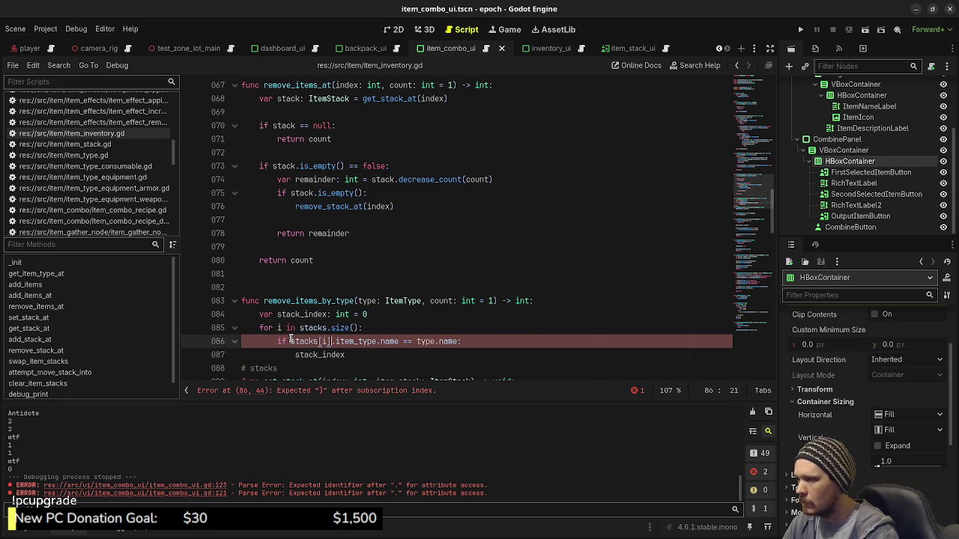
Set 'stack_index = i' and add 'return remove_items_at(stack_index)' after the loop
click(368, 355)
text(=)
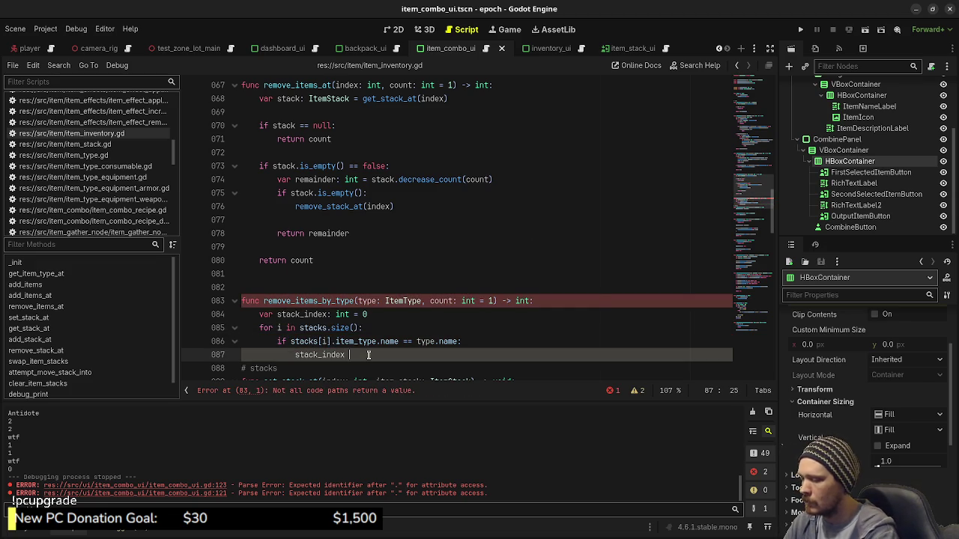
text( i)
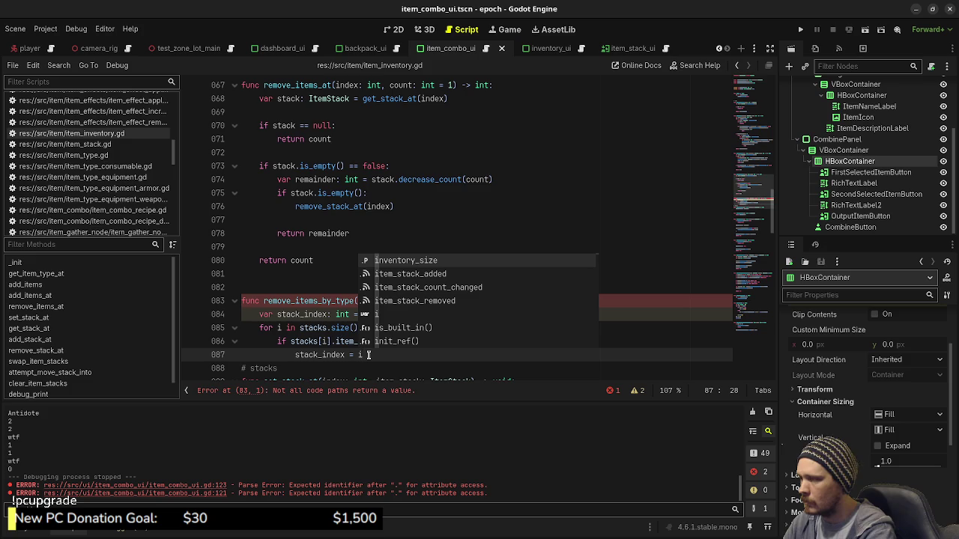
key(Escape)
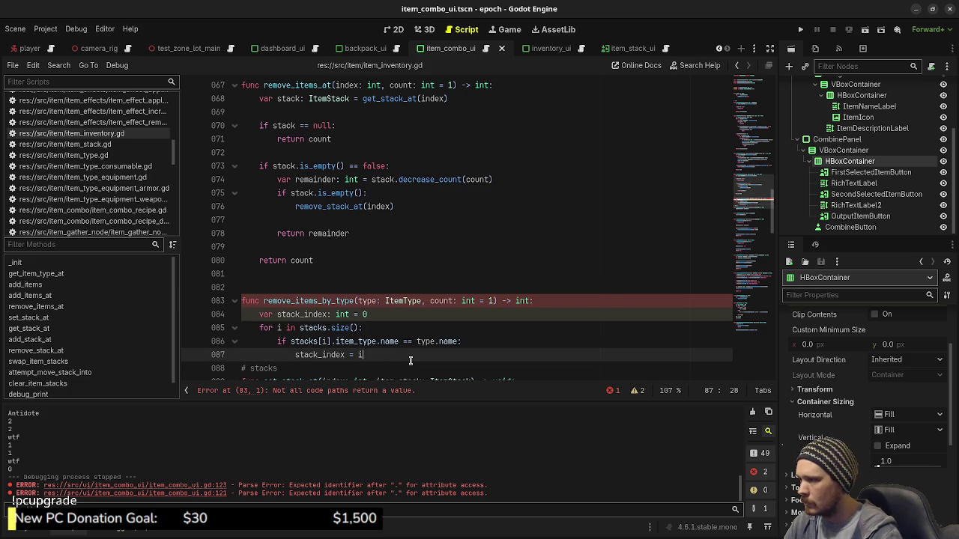
key(Return)
key(Return)
key(BackSpace)
key(BackSpace)
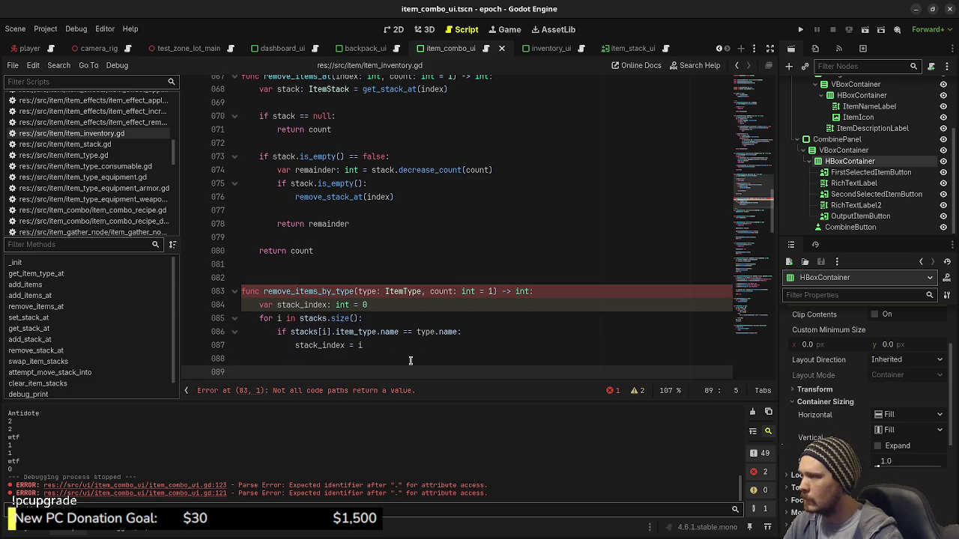
scroll(415, 320, up, 2)
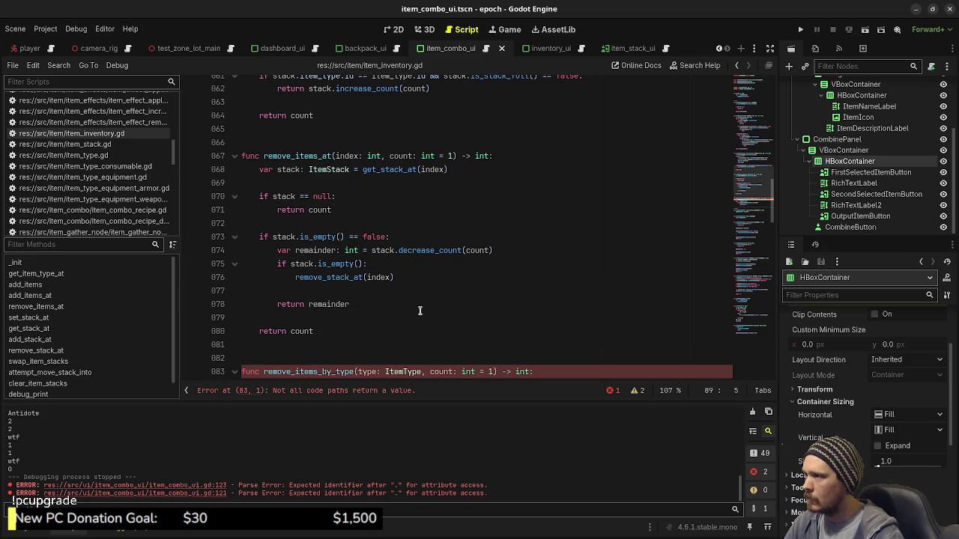
scroll(419, 311, down, 2)
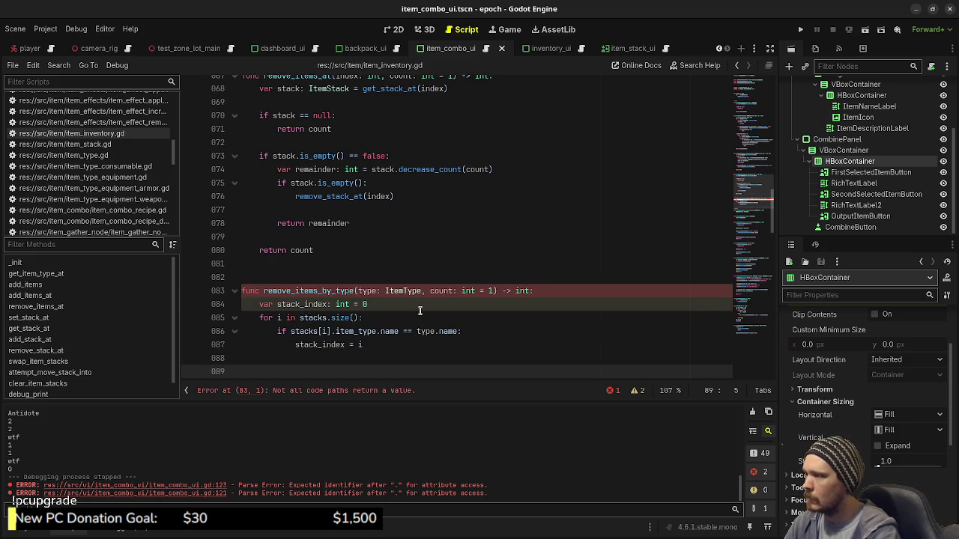
text(return re)
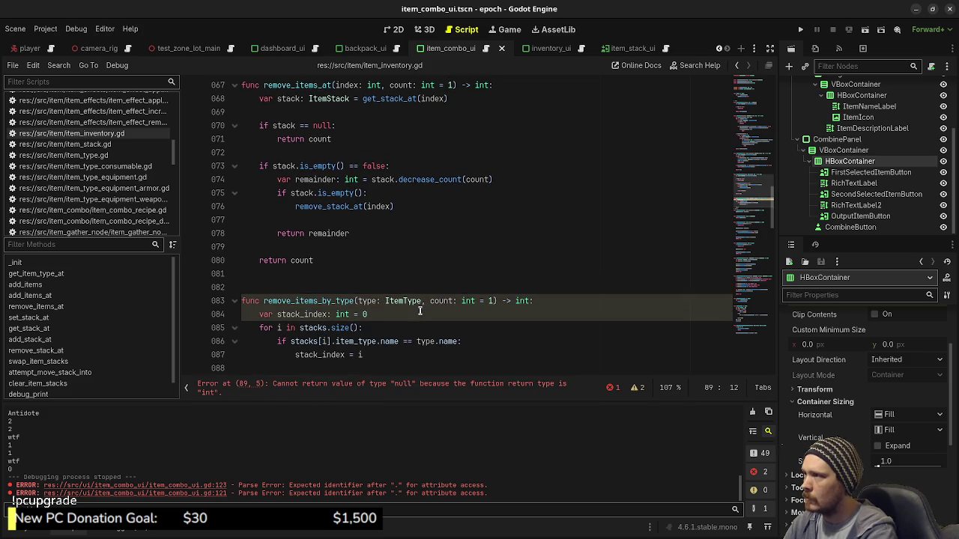
text(move_items)
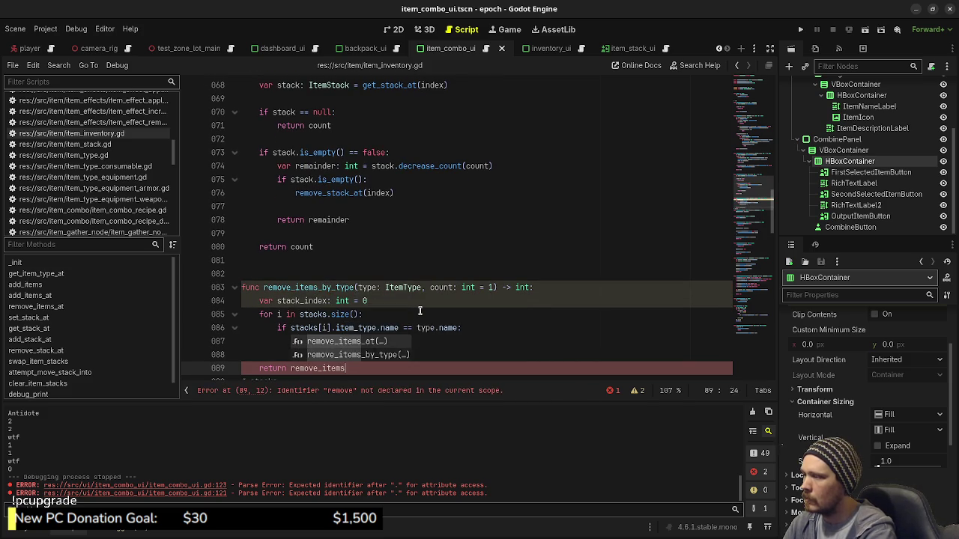
text(_at(stack)
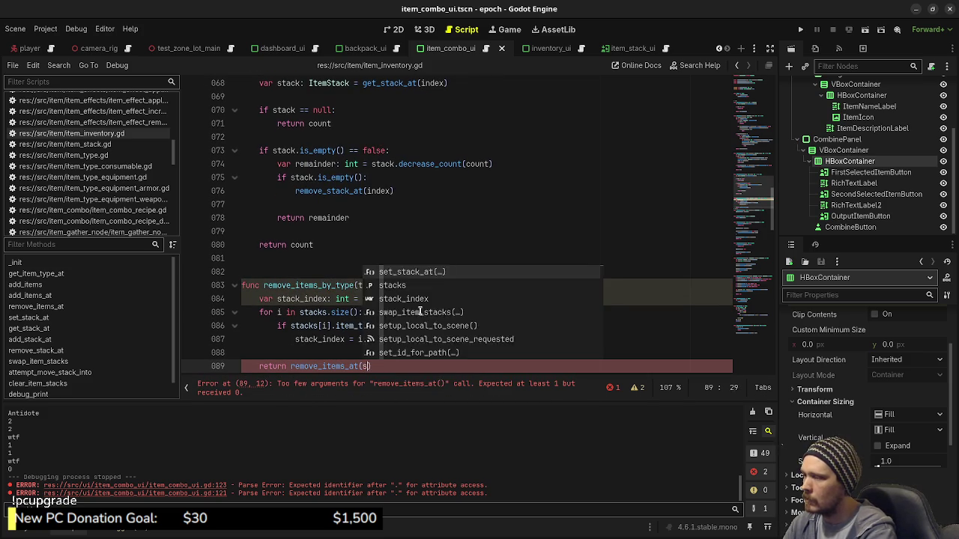
text(_index))
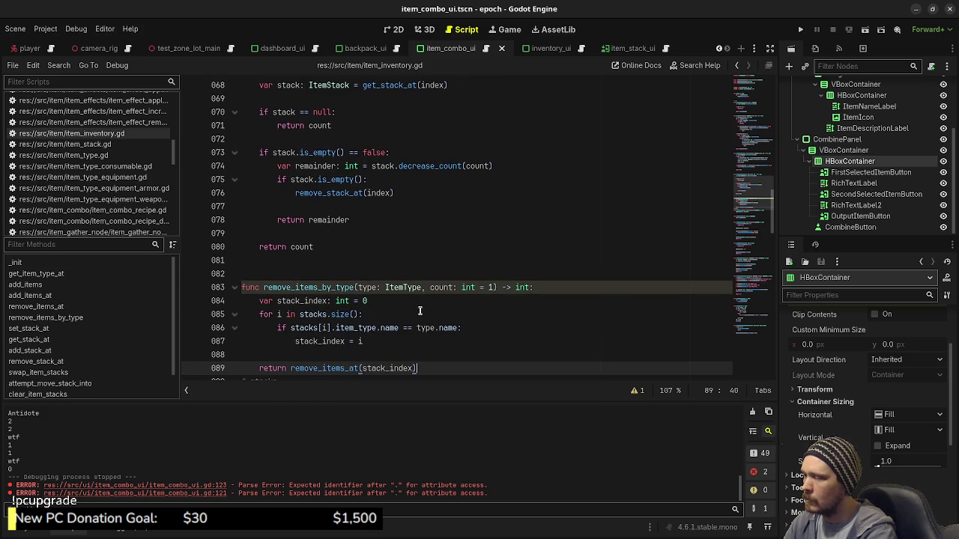
click(406, 341)
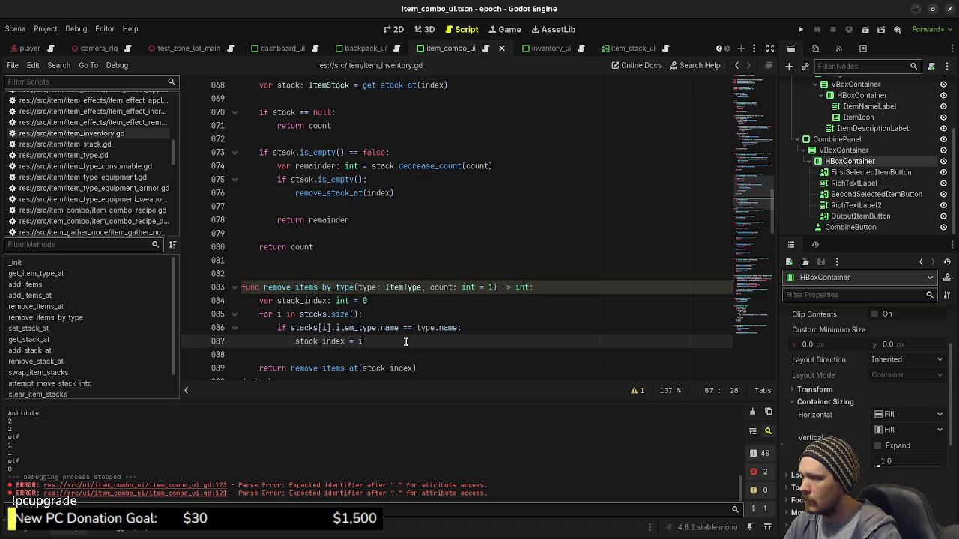
Add a line after the stack_index assignment and change its 'return' to 'break'
key(Return)
text(return)
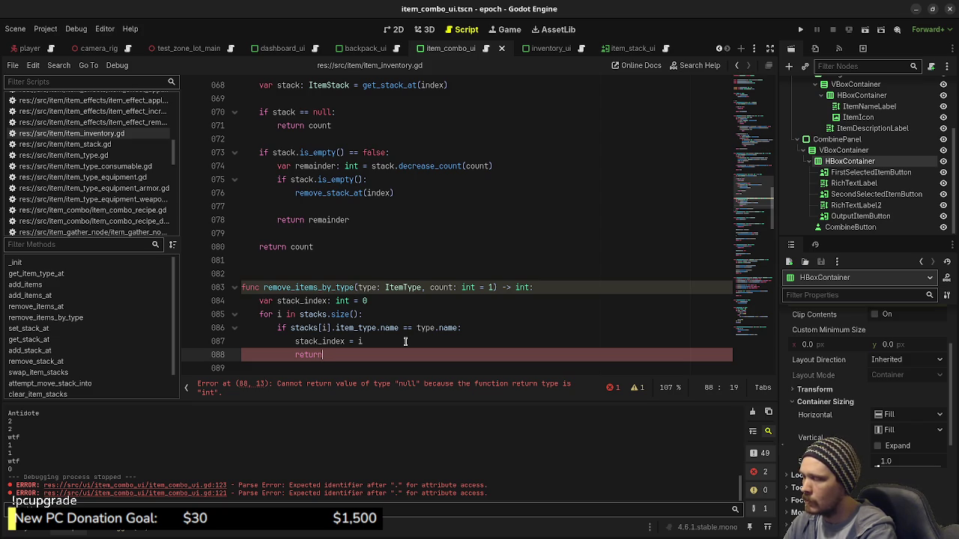
scroll(405, 342, down, 1)
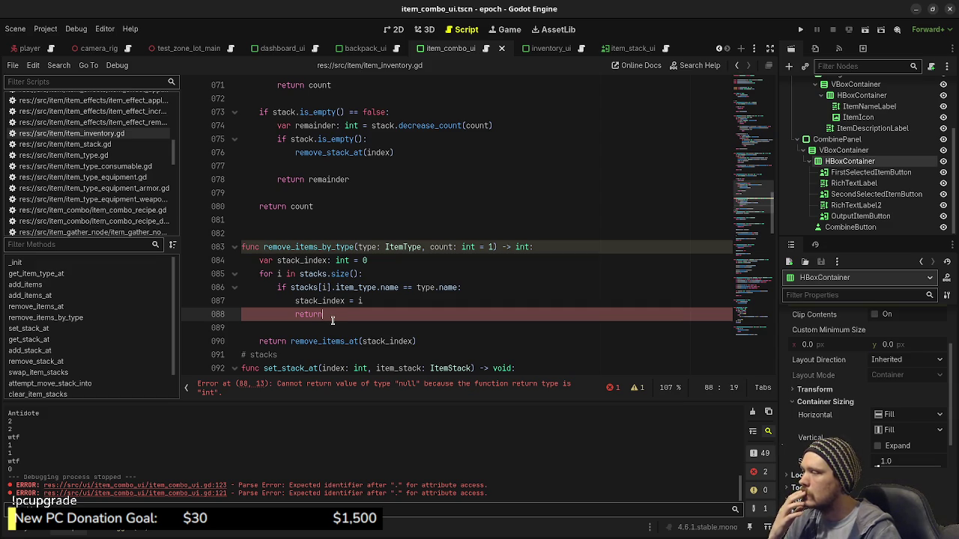
double_click(309, 315)
text(break)
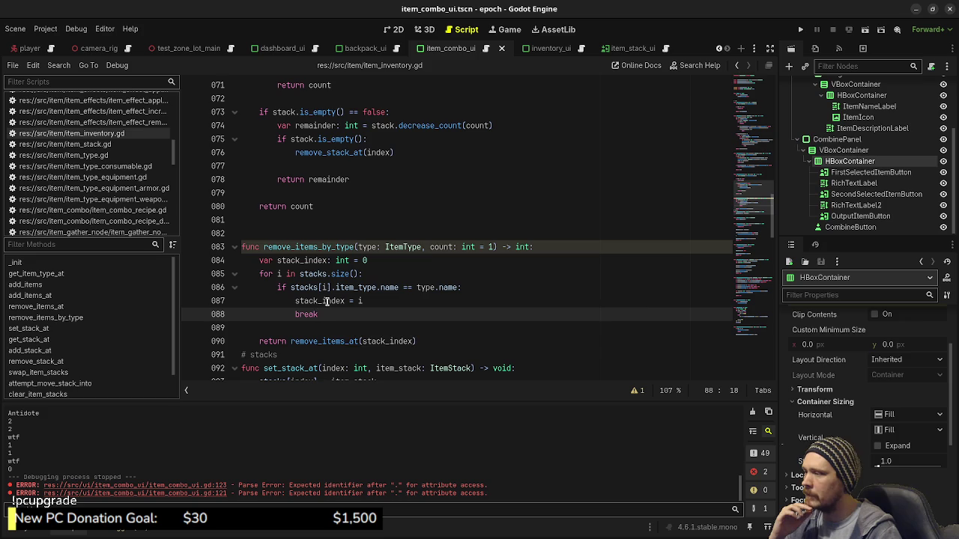
mouse_move(326, 301)
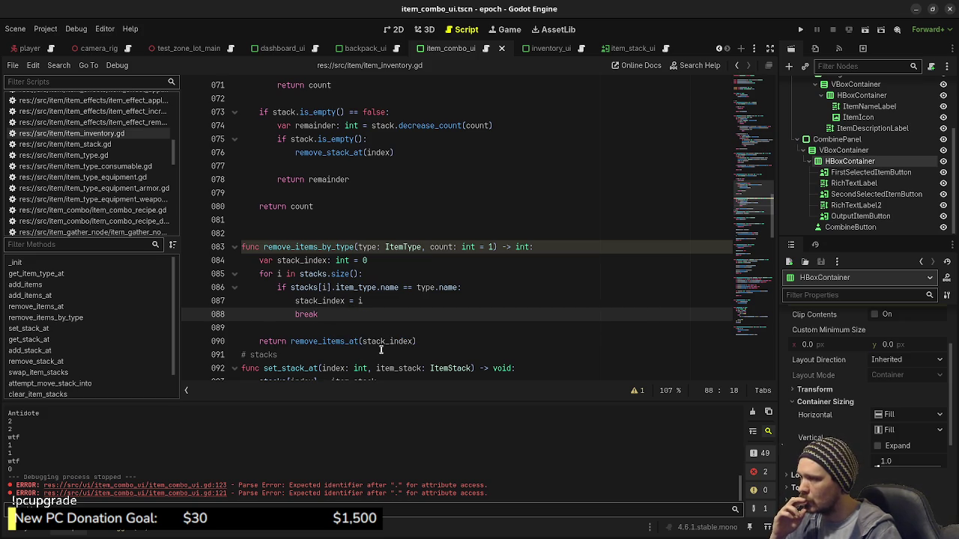
Add blank lines after line 90 and save item_inventory.gd
click(427, 341)
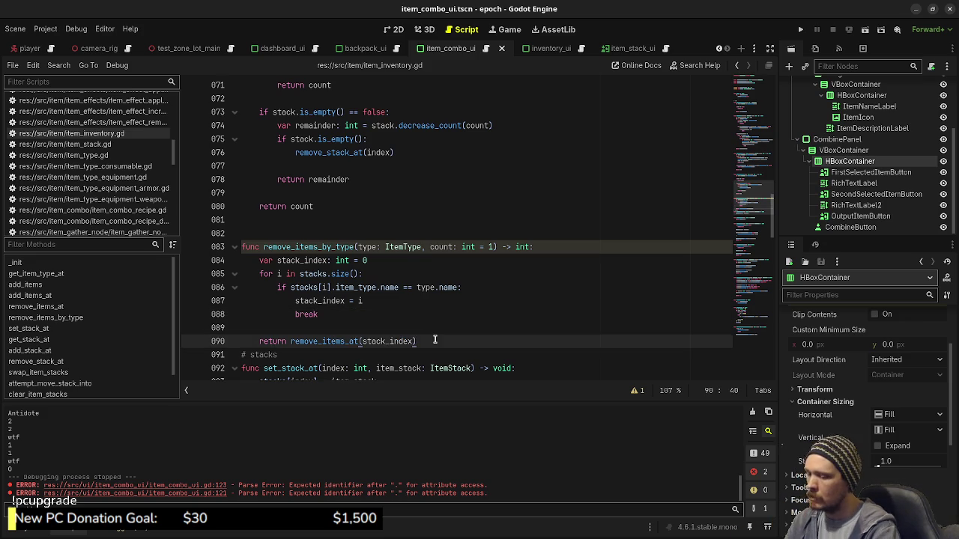
key(Return)
key(Return)
key(ctrl+s)
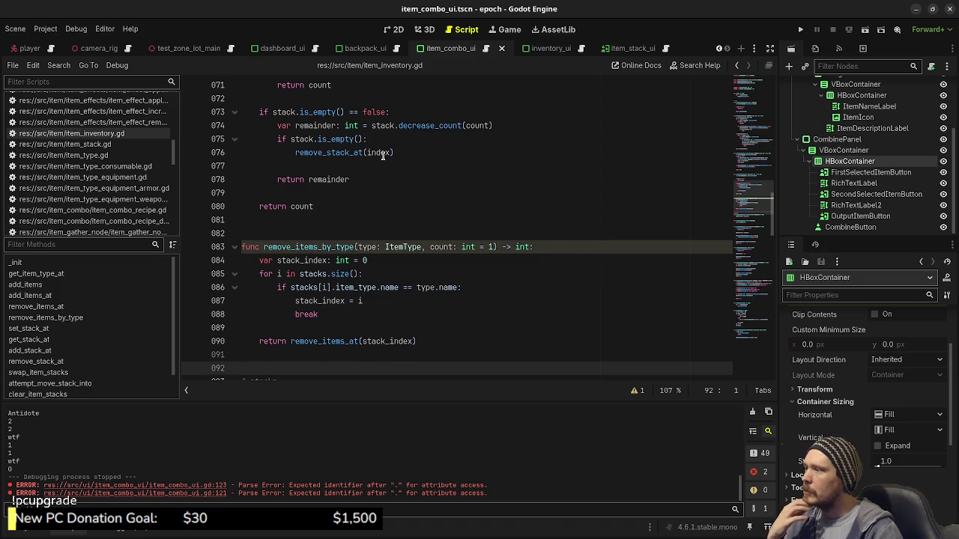
scroll(395, 143, up, 2)
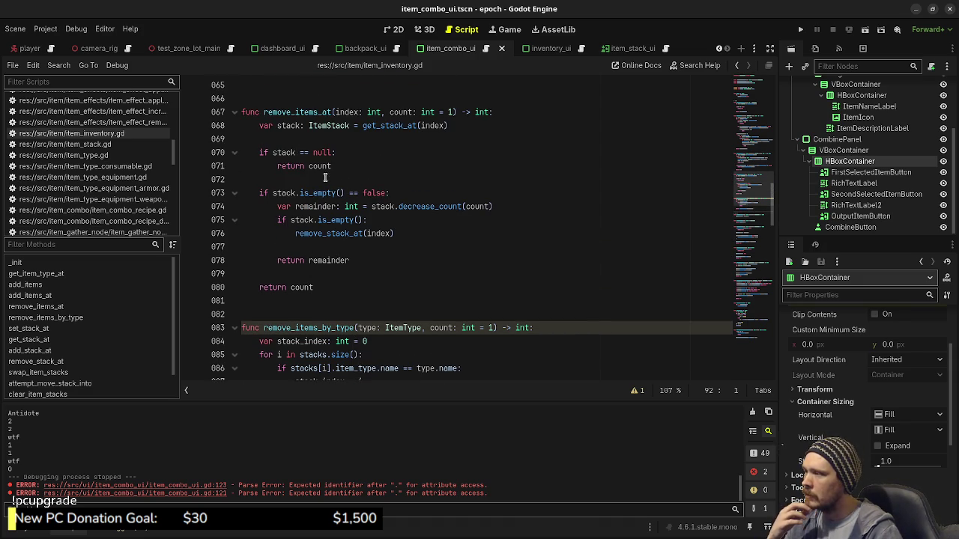
mouse_move(336, 256)
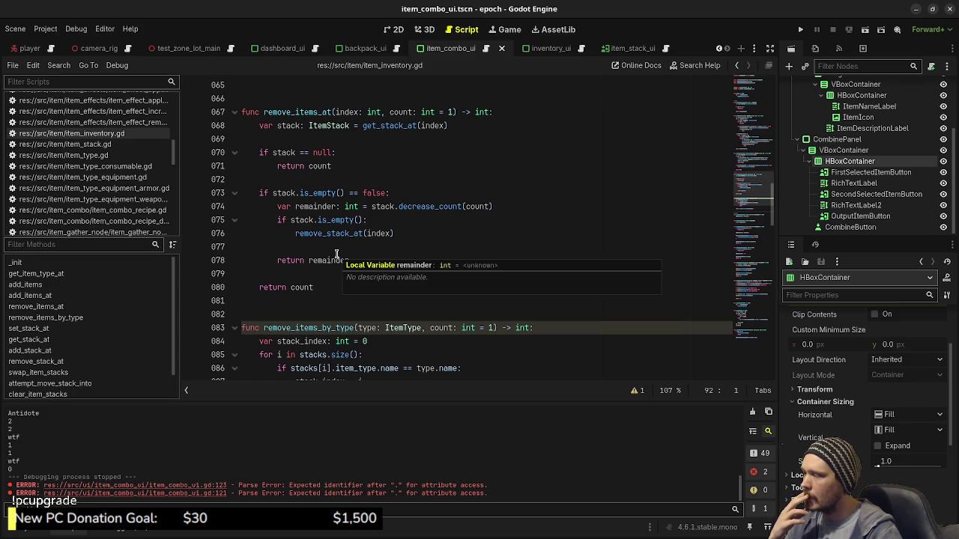
scroll(337, 255, down, 2)
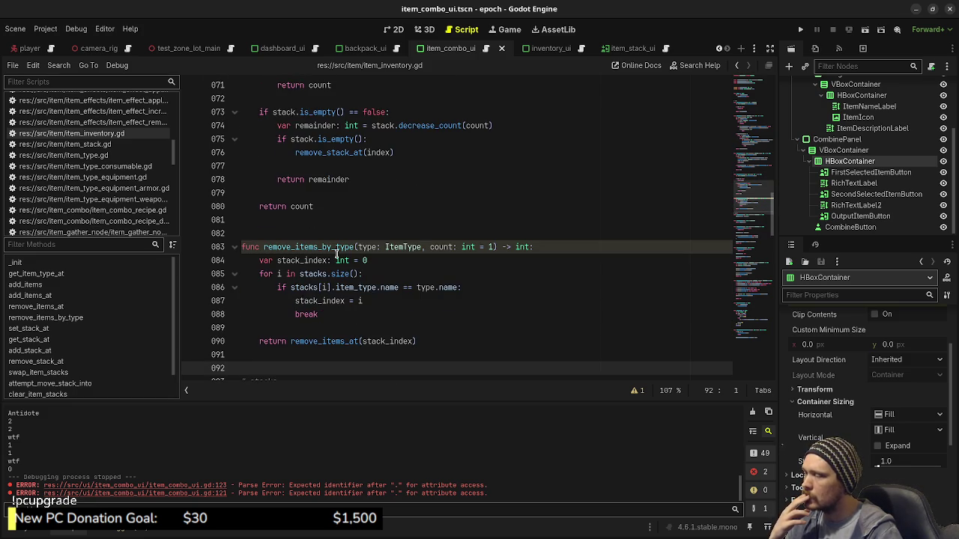
scroll(336, 254, up, 2)
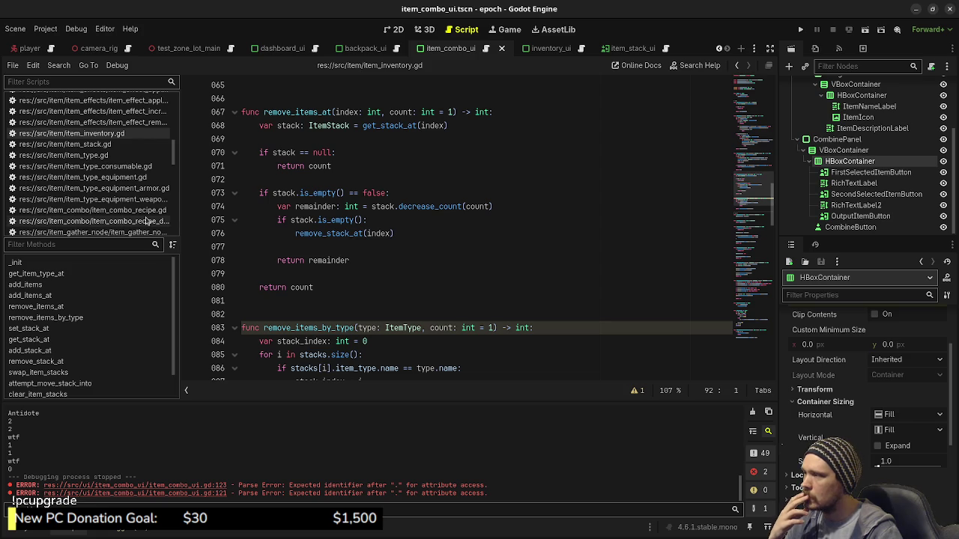
scroll(120, 198, down, 10)
scroll(120, 199, down, 5)
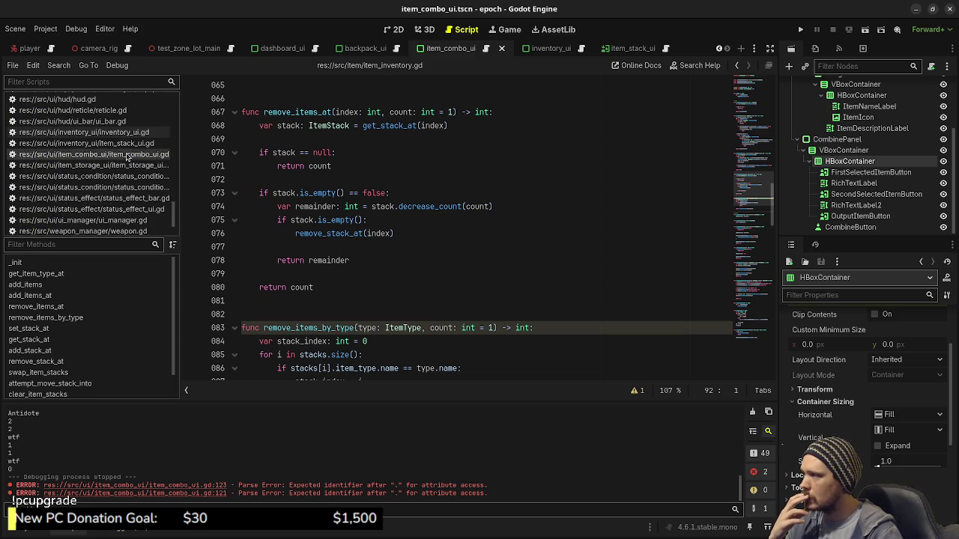
In item_combo_ui.gd, call remove_items_by_type(first_selected_item, 1) on line 121
click(135, 155)
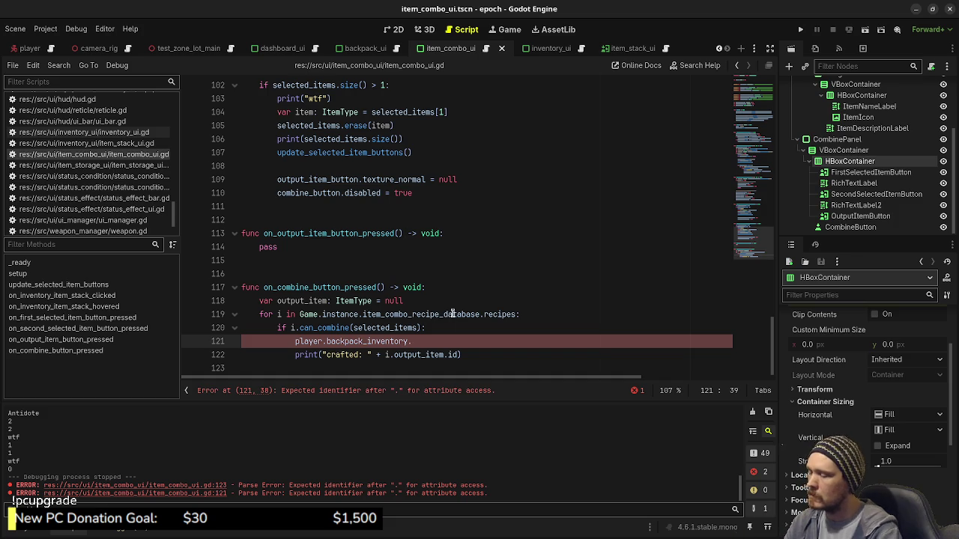
text(remove)
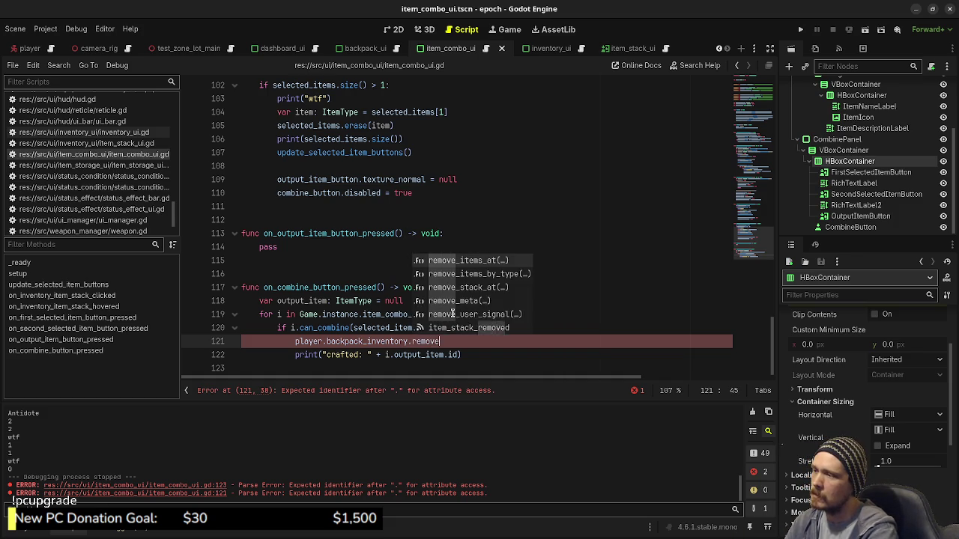
text(_items_by_t)
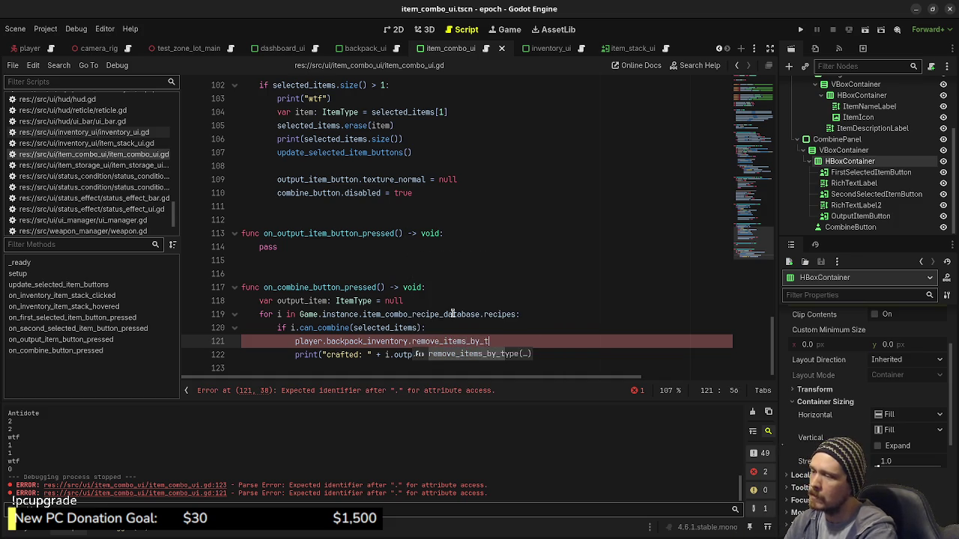
text(ype(first_)
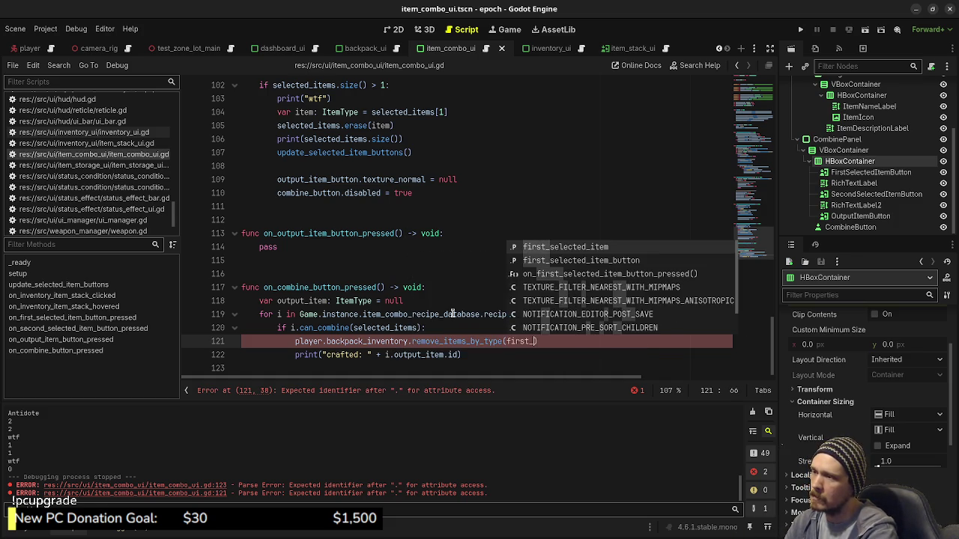
key(Return)
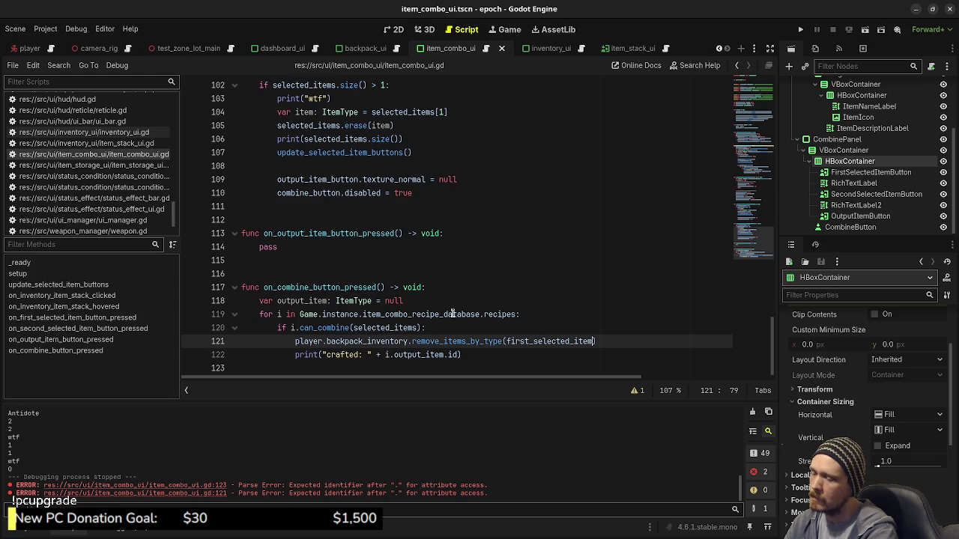
text(, 1)
key(End)
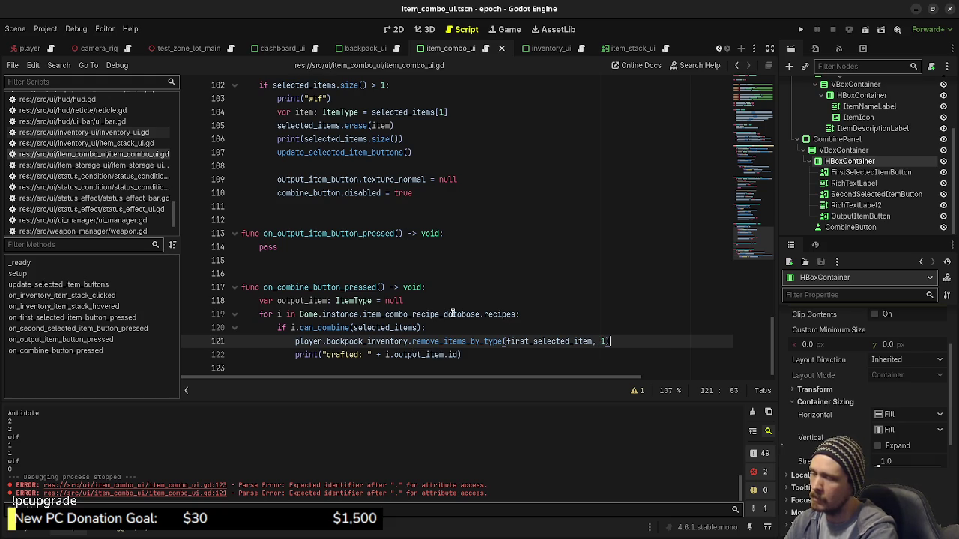
Duplicate the removal call onto line 122 using second_selected_item
drag(625, 344, 292, 341)
key(ctrl+c)
key(End)
key(Return)
key(ctrl+v)
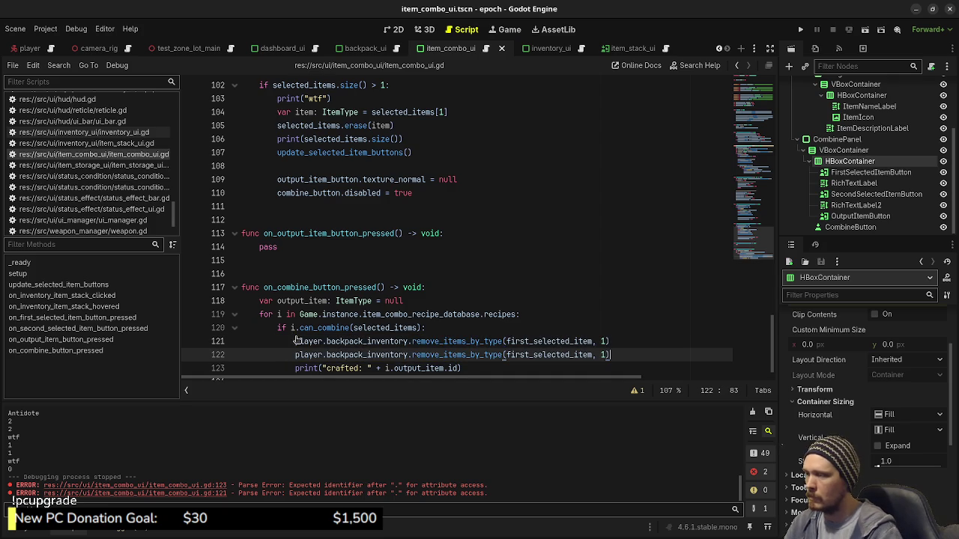
click(529, 354)
key(BackSpace)
key(BackSpace)
key(BackSpace)
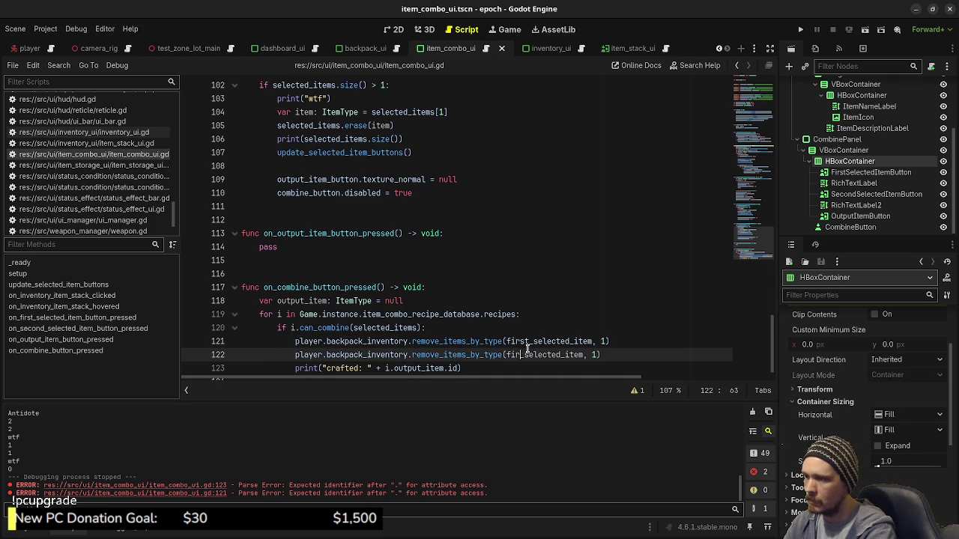
text(second)
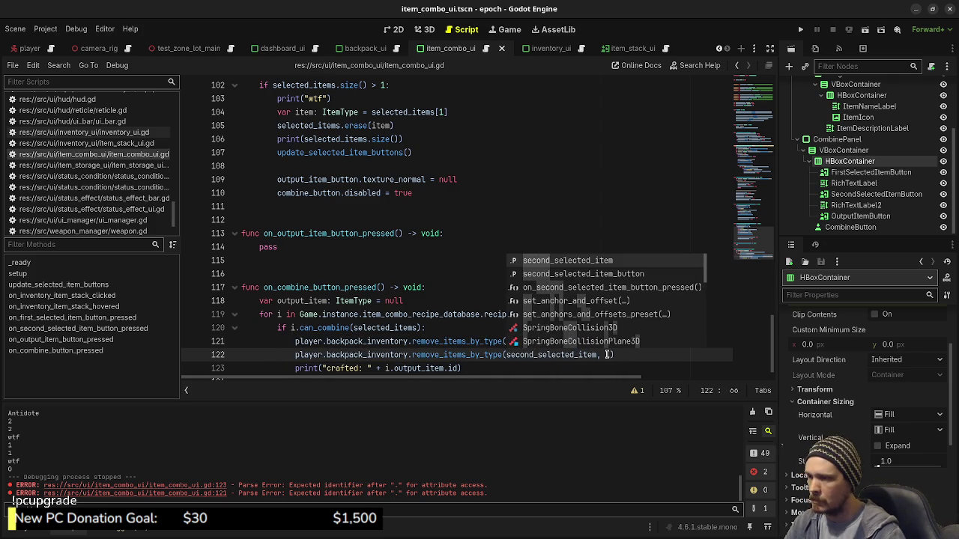
Begin a 'player.backpack_inventory.add_items()' call on line 123
click(619, 353)
key(Return)
text(play)
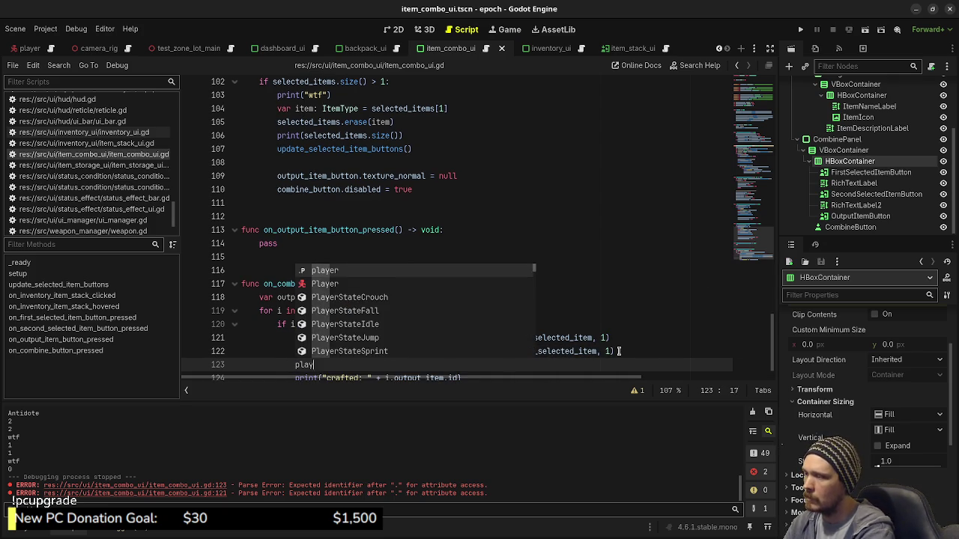
text(er.backpack_inventory.)
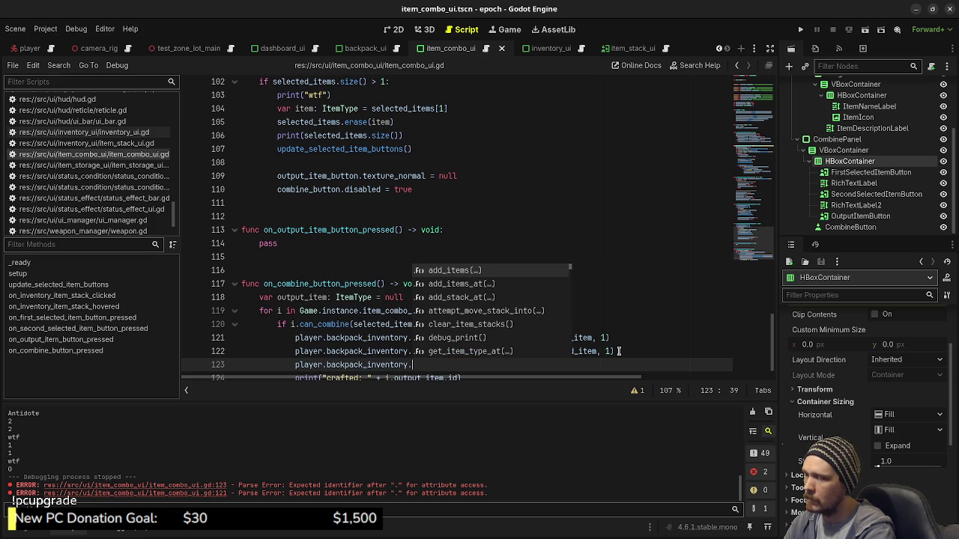
text(add_item)
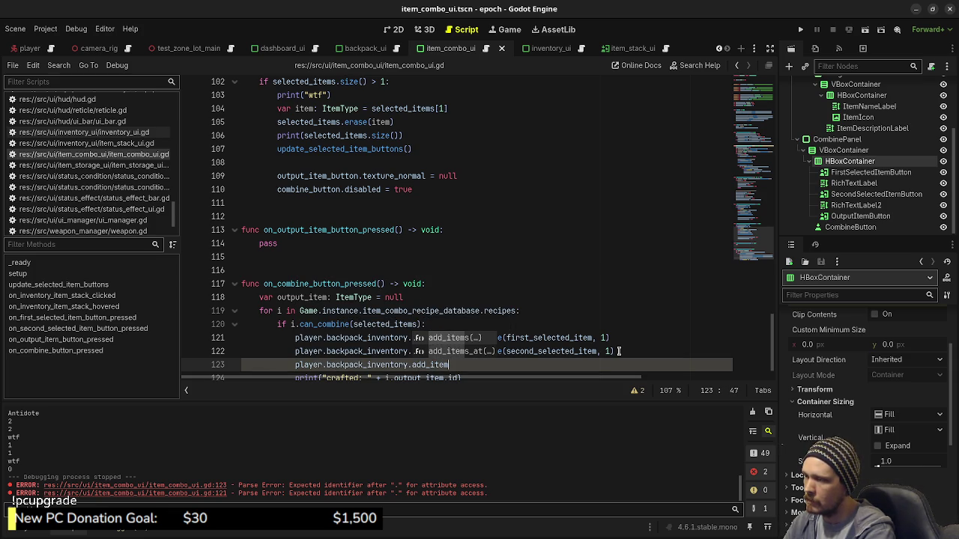
key(Return)
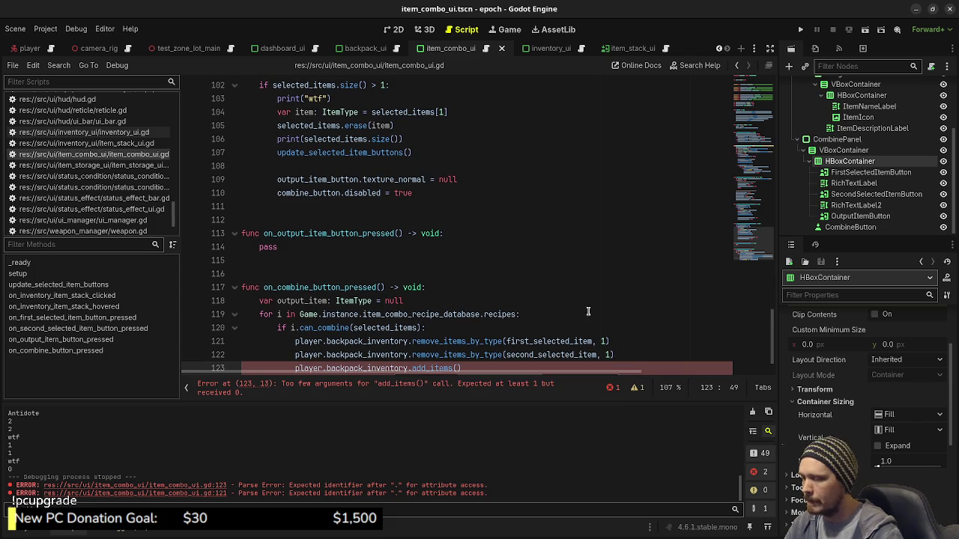
Complete line 123 with Game.instance.item_type_database.get_item_type("potion") as the add_items argument
scroll(592, 315, down, 1)
text(Game)
text(.instance.i)
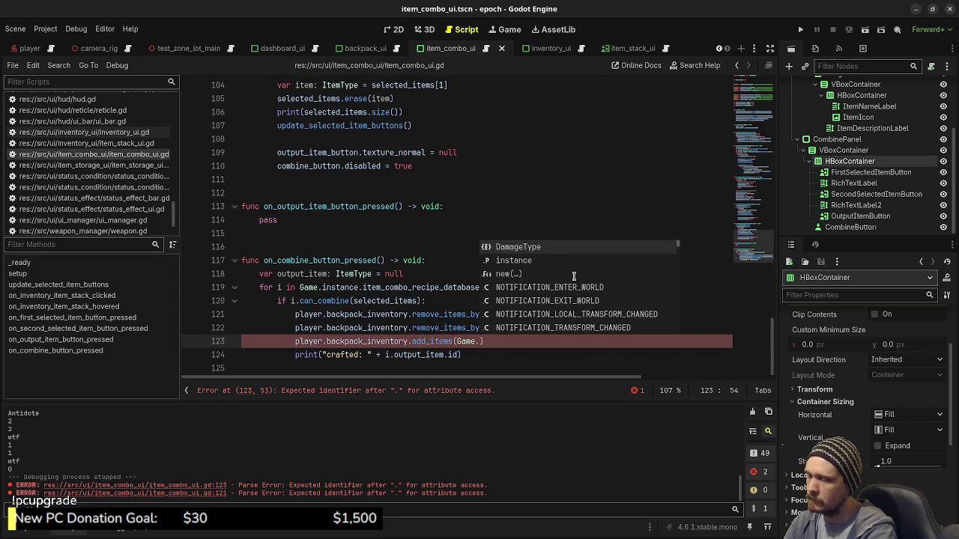
text(tem_)
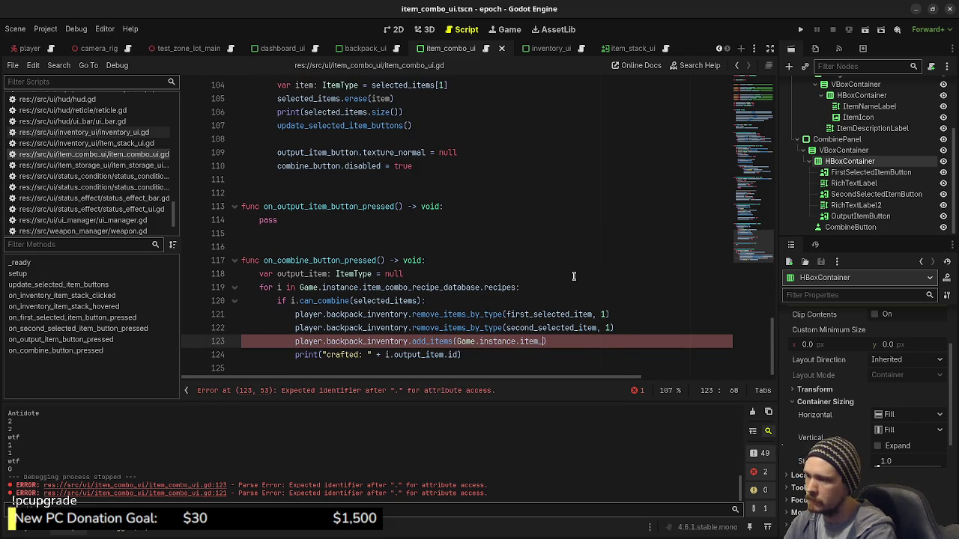
text(type_dat)
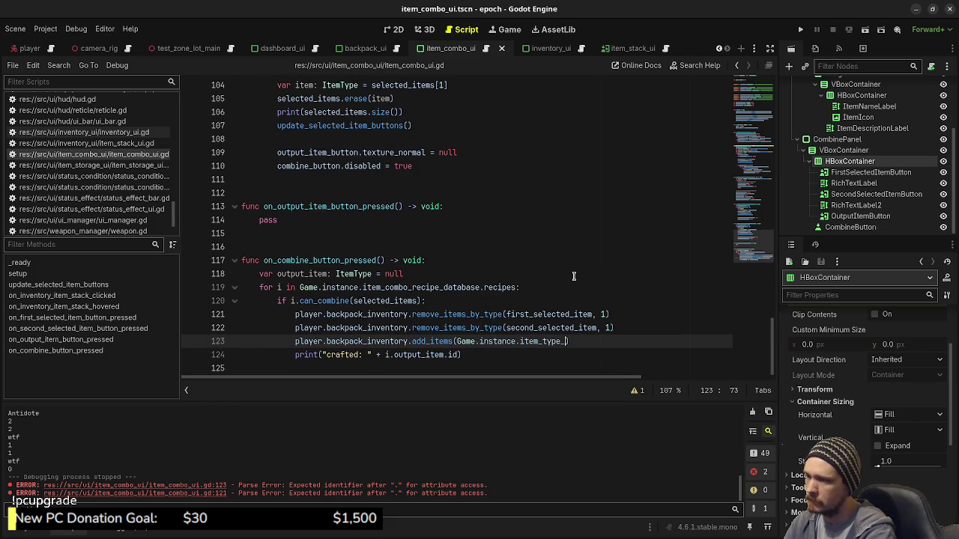
text(abase.)
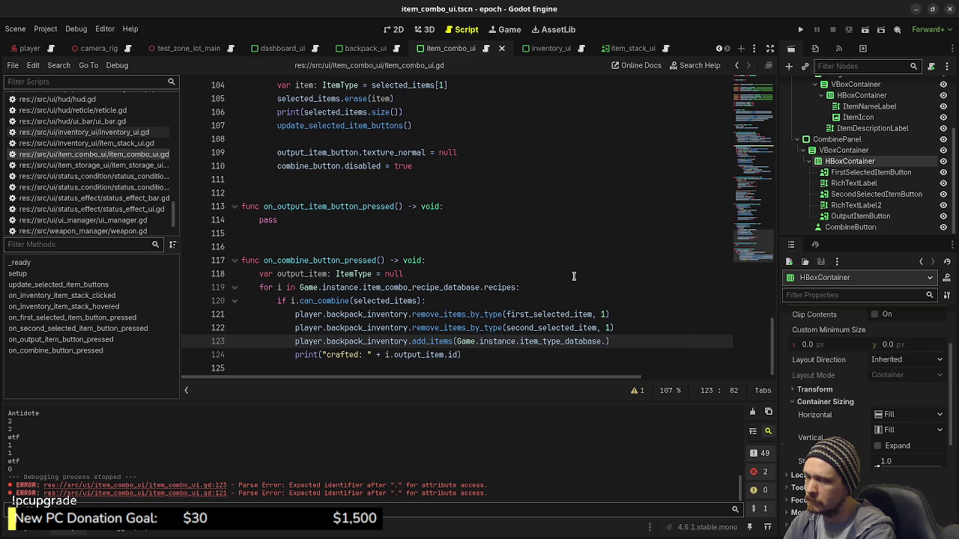
text(get_items)
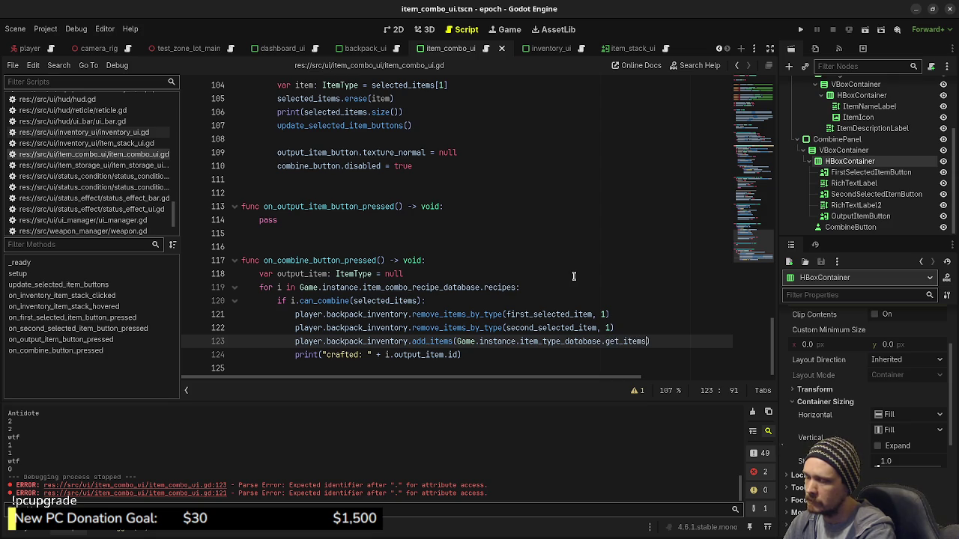
key(BackSpace)
text(type_by)
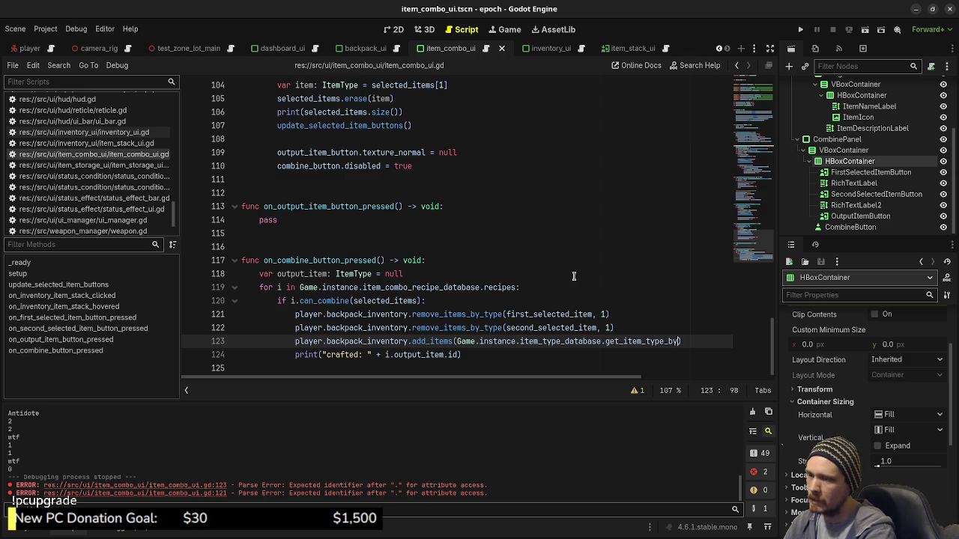
key(BackSpace)
key(BackSpace)
key(BackSpace)
text(("potion)
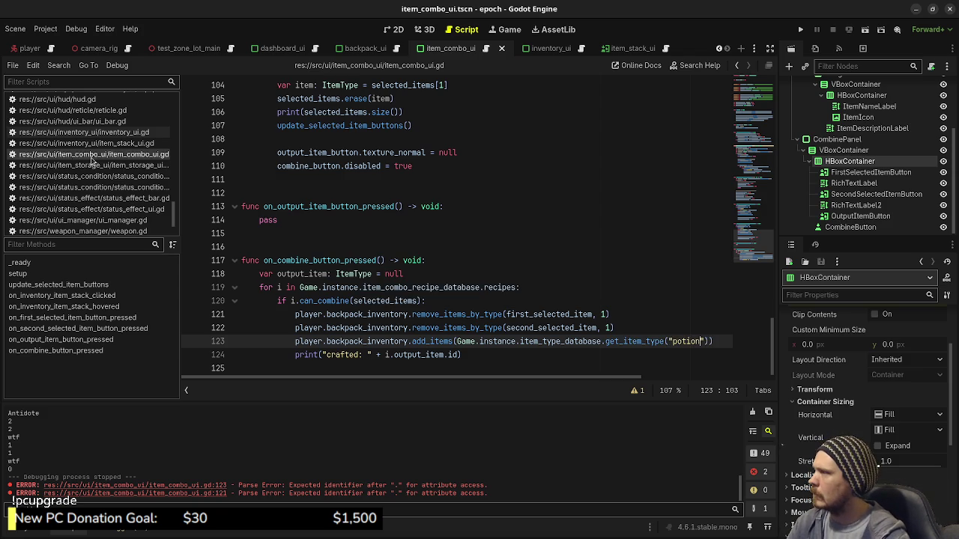
Check the recipe test code in game.gd, then return to the combine handler in item_combo_ui.gd
scroll(97, 173, up, 10)
scroll(108, 185, up, 10)
scroll(108, 185, up, 10)
click(117, 155)
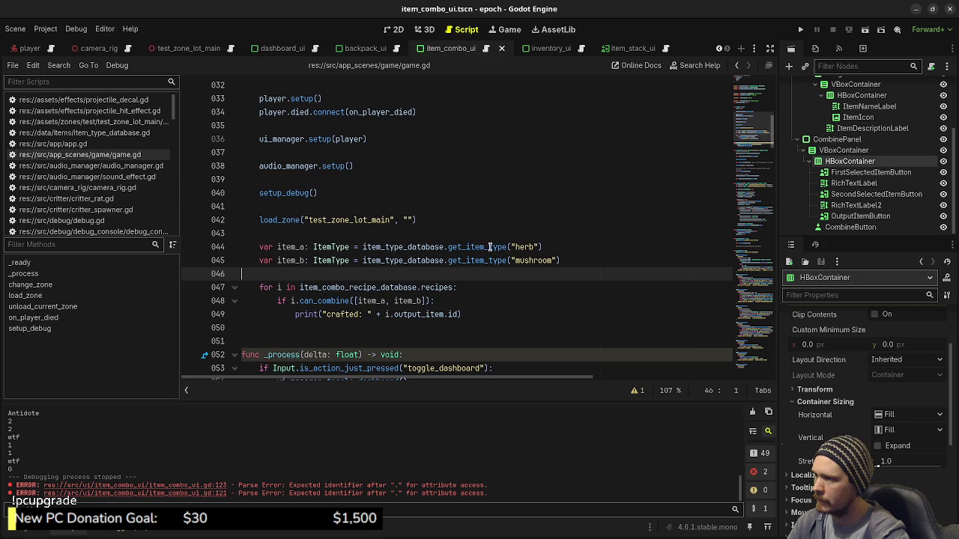
scroll(115, 209, down, 10)
scroll(115, 209, down, 10)
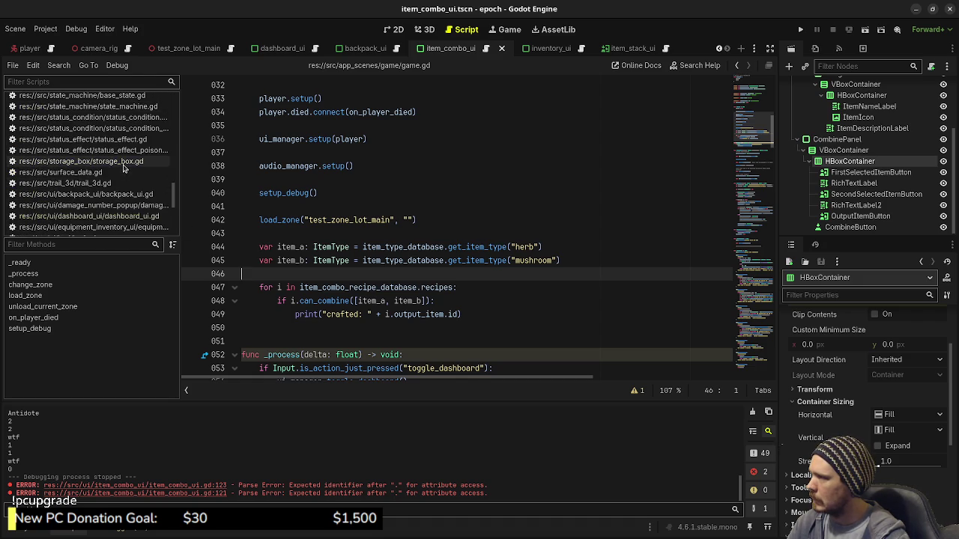
scroll(125, 169, down, 3)
click(90, 223)
click(461, 262)
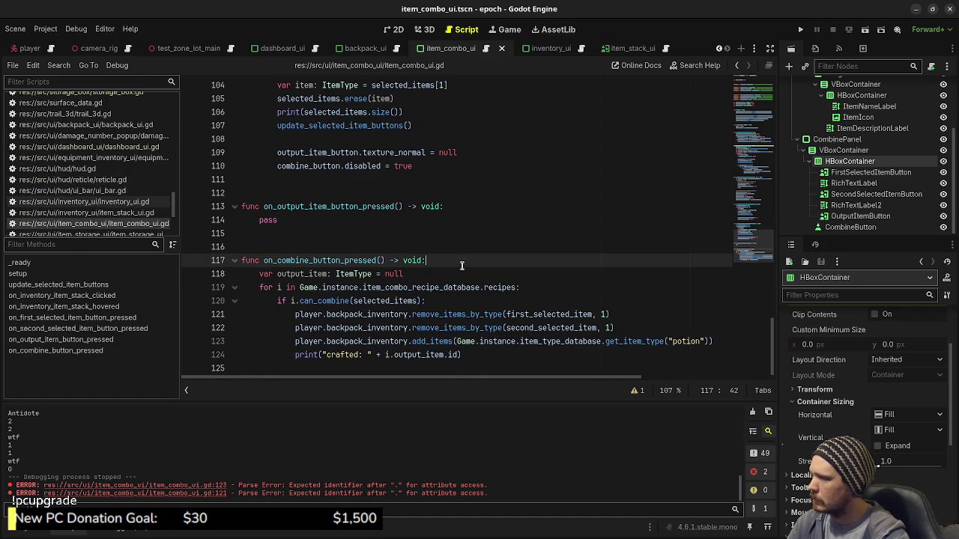
Replace the hard-coded potion lookup on line 123 with i.output_item and save
key(ctrl+s)
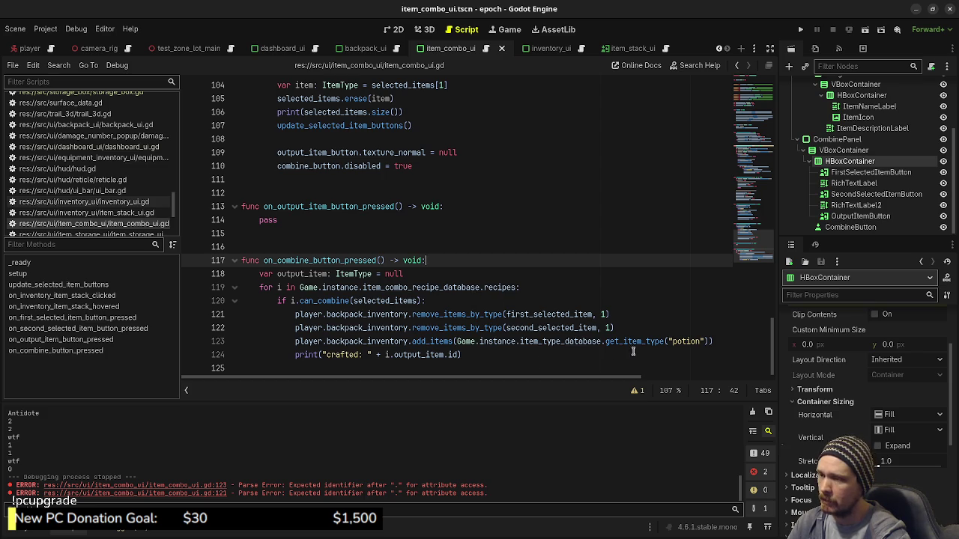
drag(712, 340, 458, 341)
text(i.out)
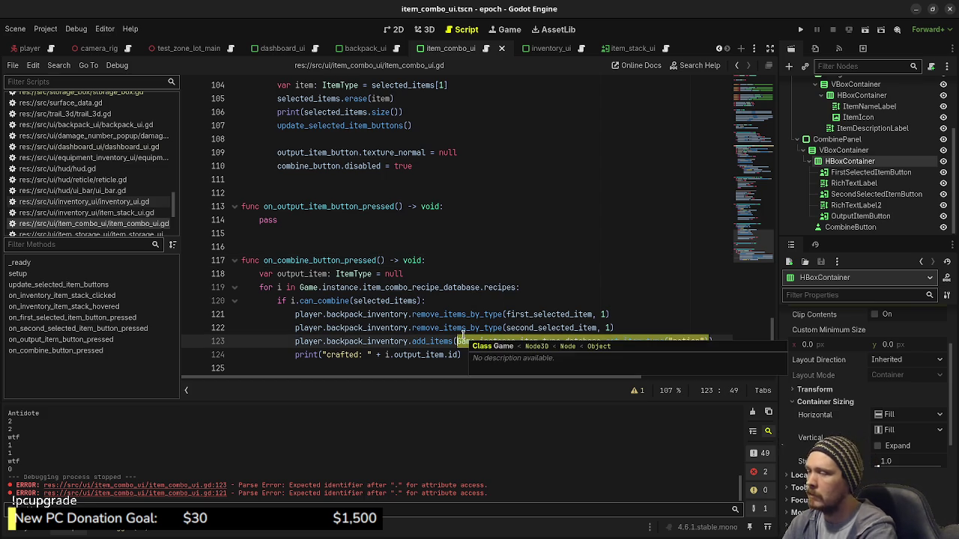
text(put_)
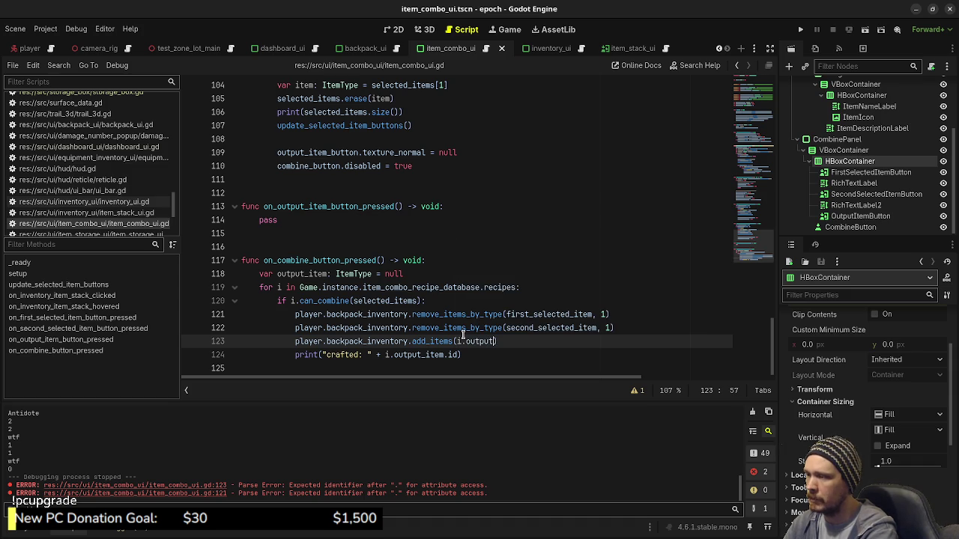
text(item)
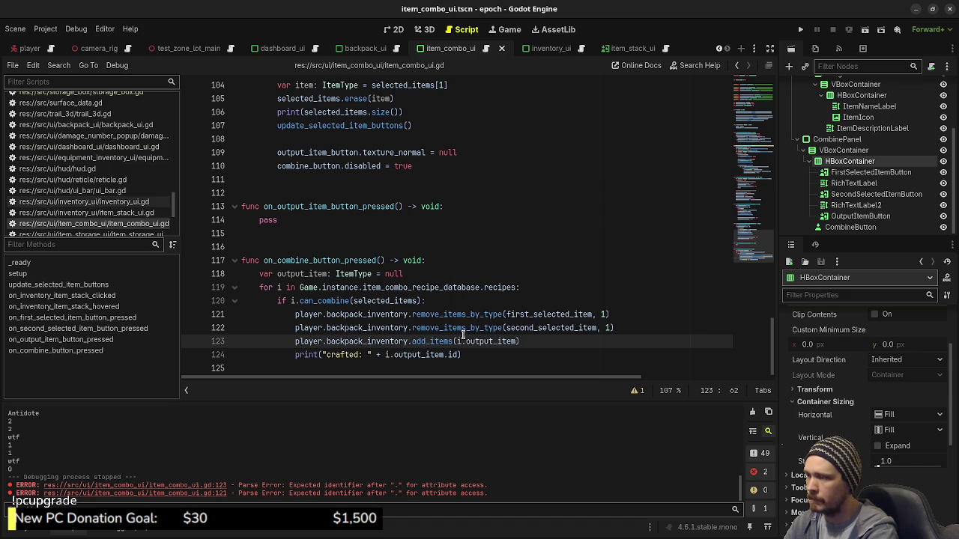
key(ctrl+s)
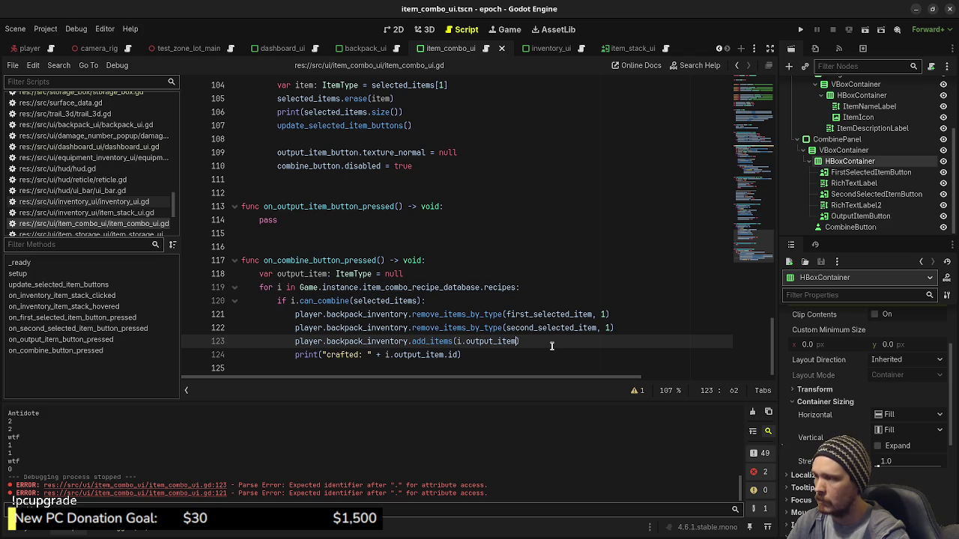
Close the add_items call and add a break after the print line, then save
text())
key(Down)
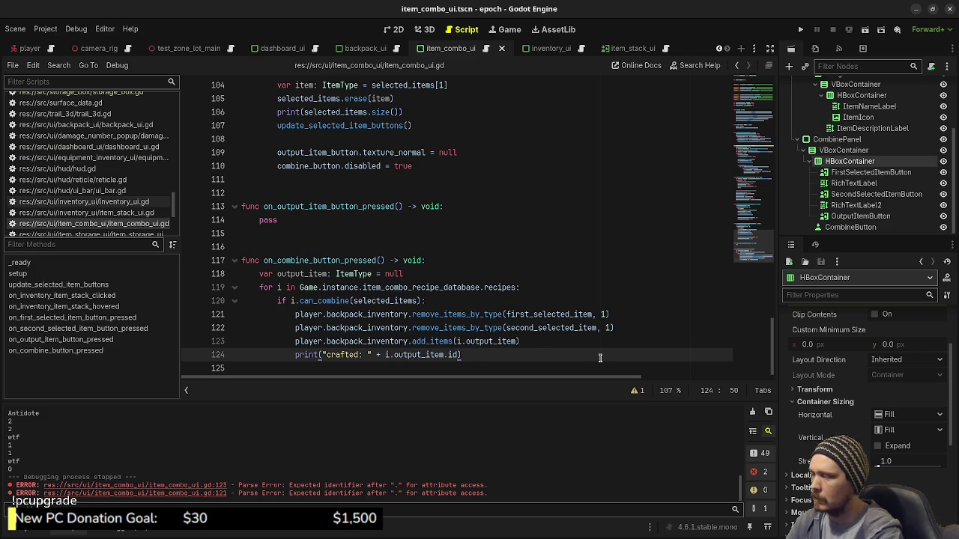
key(Return)
text(break)
key(ctrl+s)
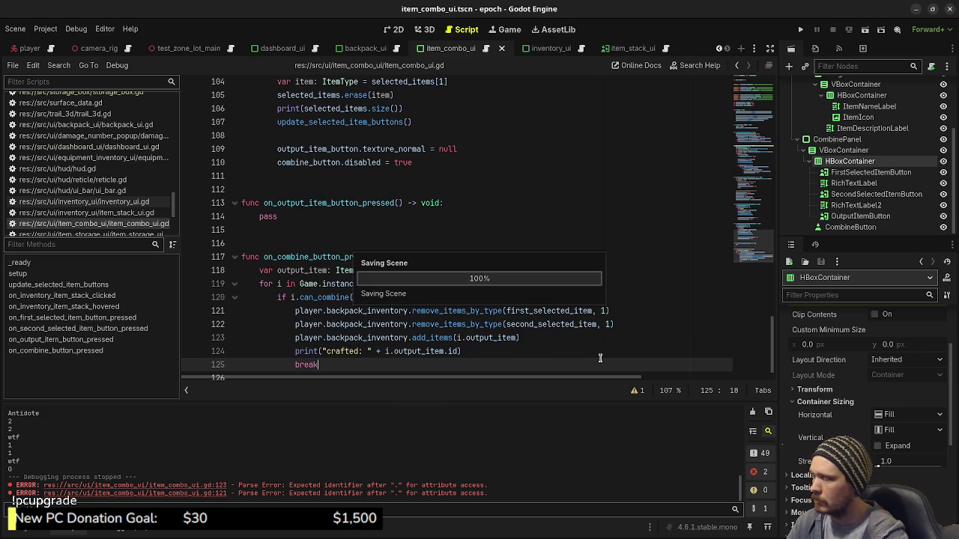
click(427, 219)
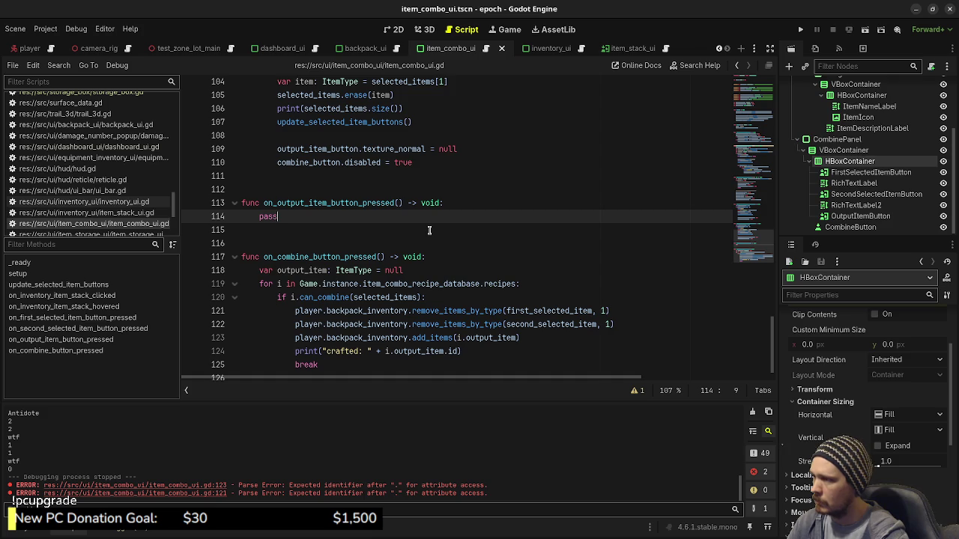
scroll(462, 287, up, 3)
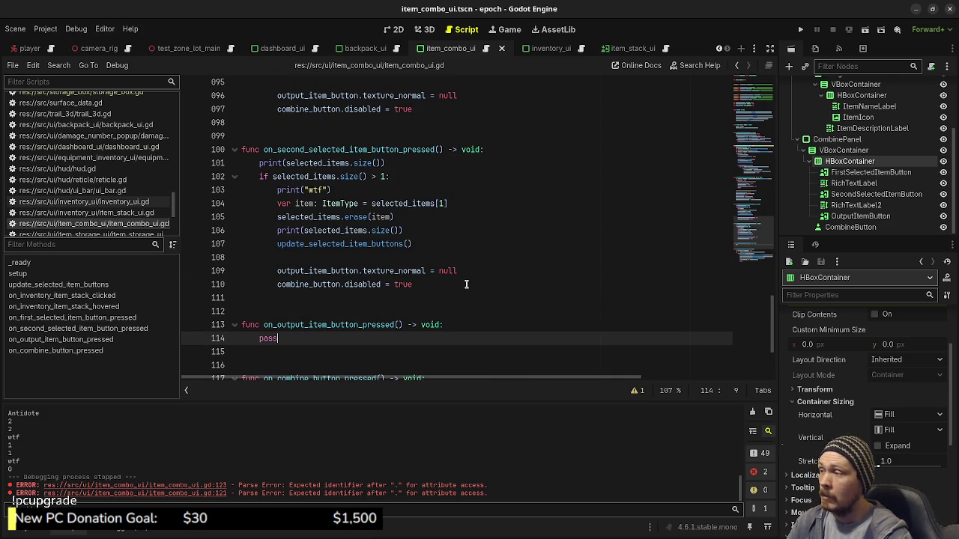
scroll(473, 278, up, 4)
Run the game with F5, walk to the purple item and open the inventory
key(F5)
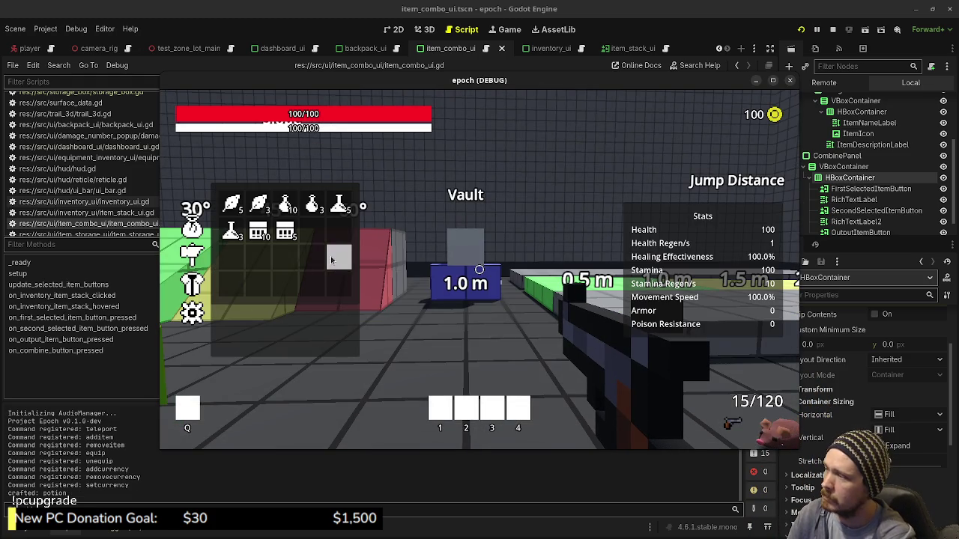
key(Tab)
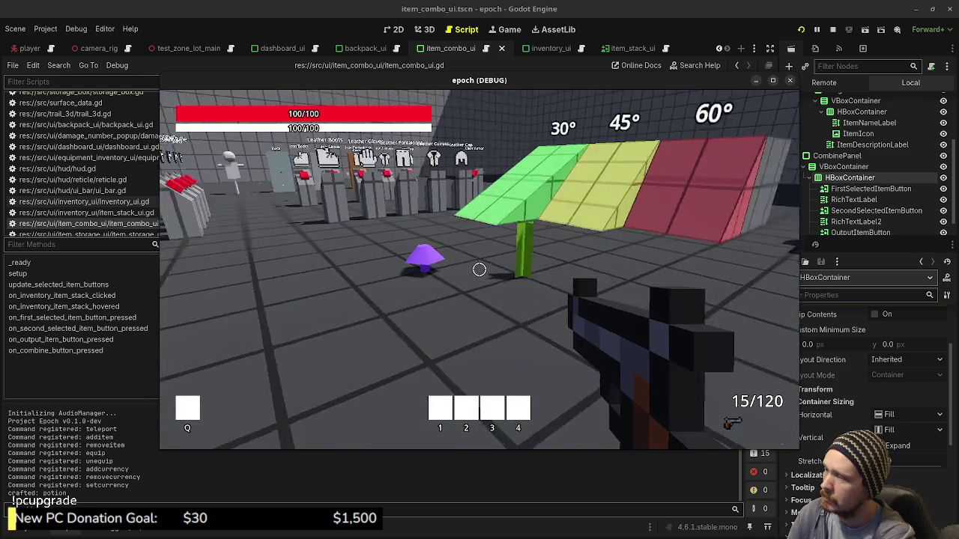
key(w)
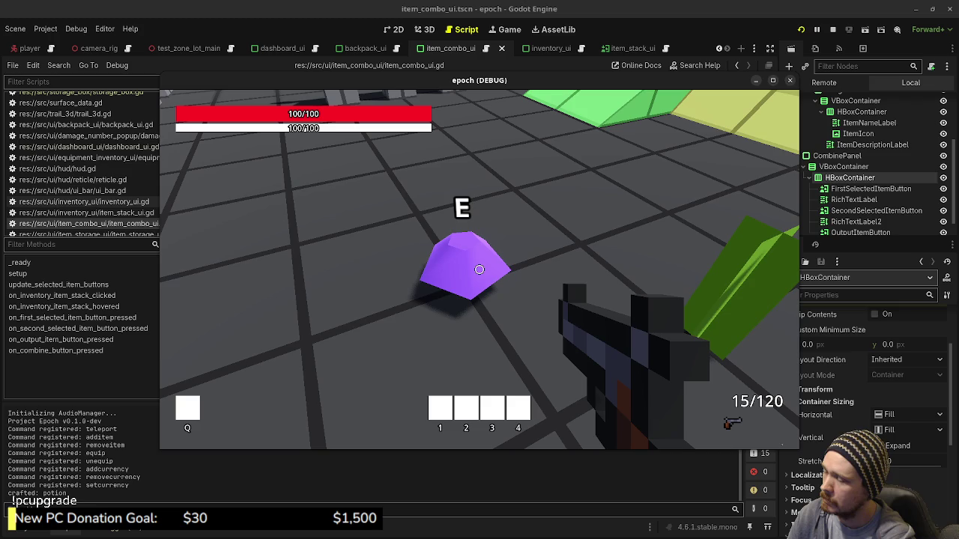
key(Tab)
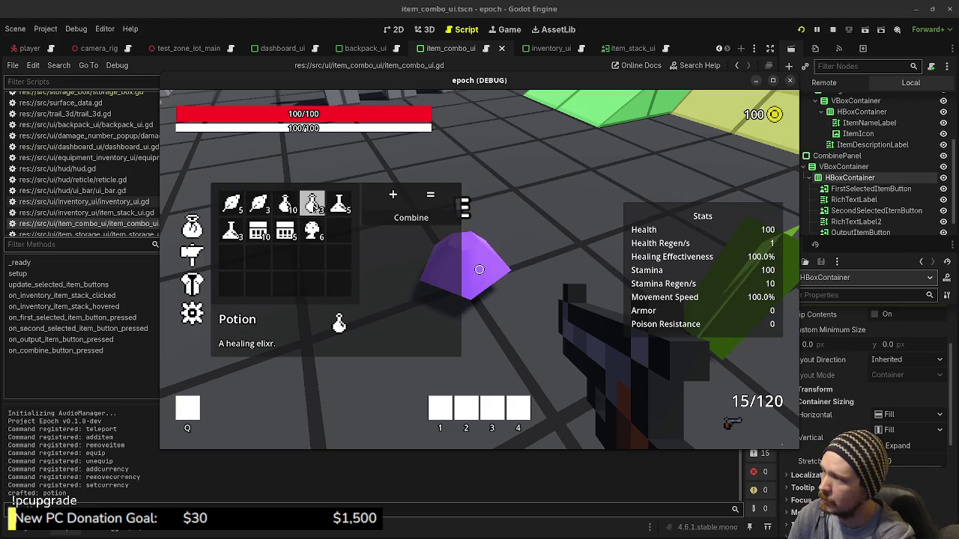
Place Herb and Mushroom in the combine slots, combine them, and move the game window aside
click(259, 206)
click(312, 230)
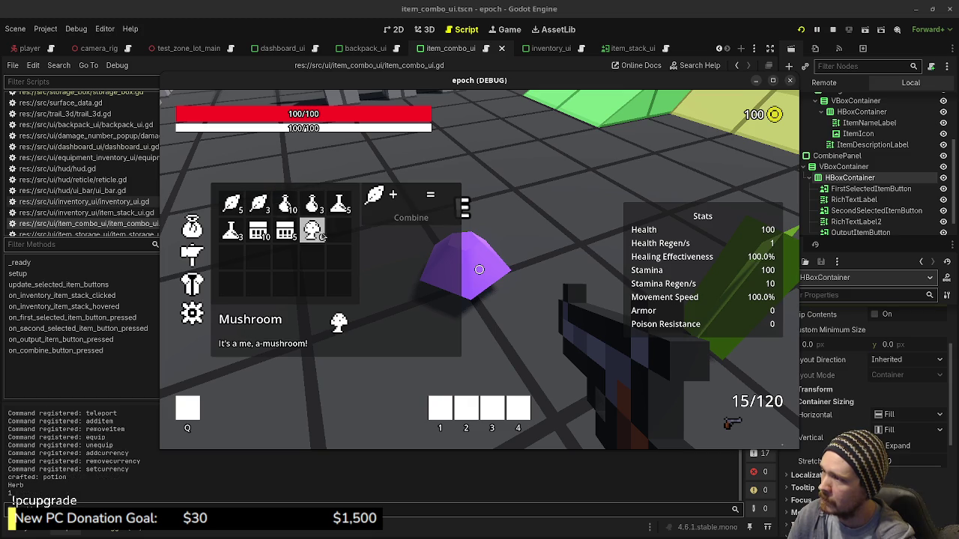
click(411, 217)
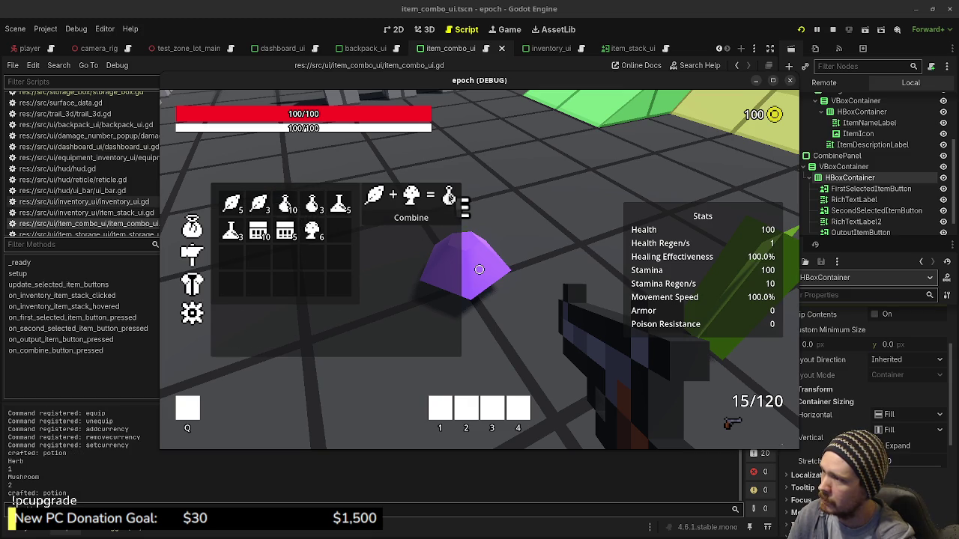
click(418, 198)
click(313, 230)
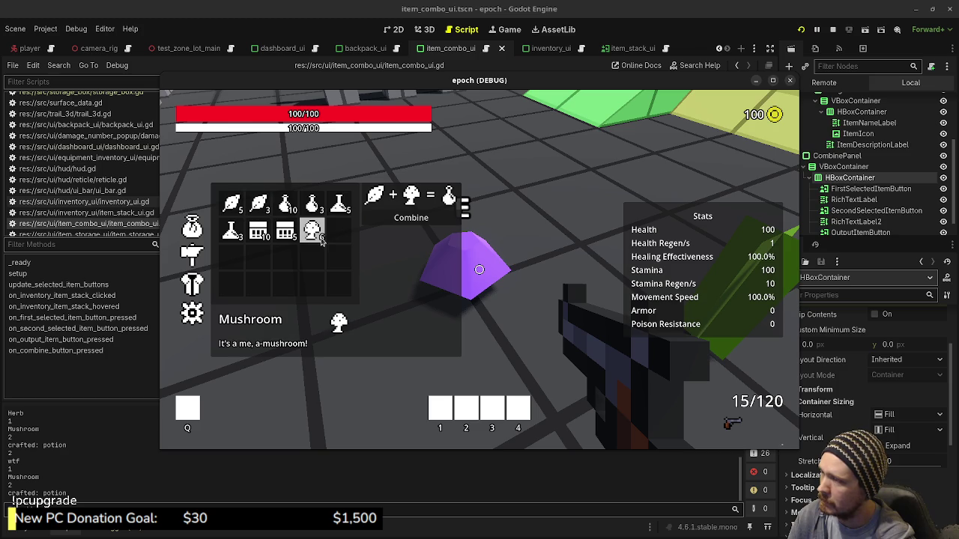
click(401, 224)
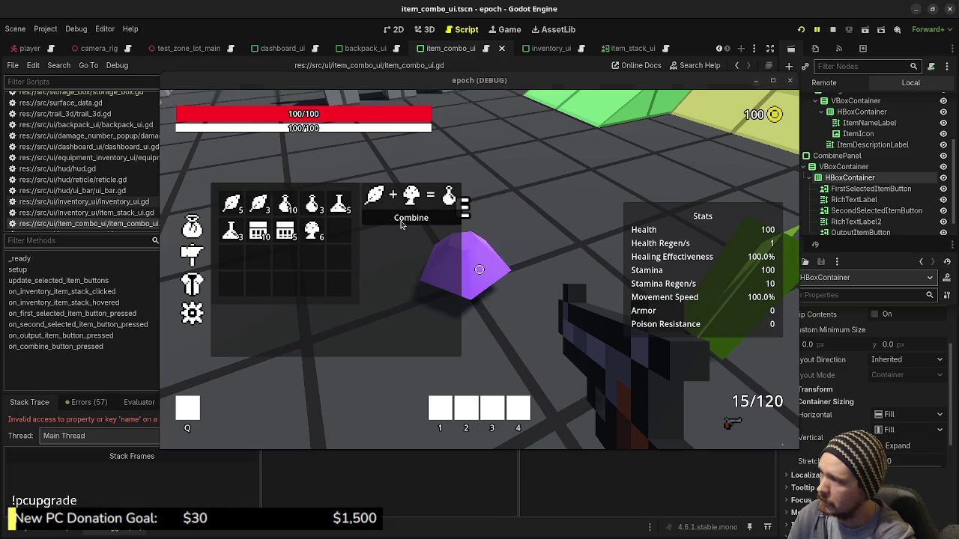
mouse_move(391, 81)
mouse_down()
mouse_move(395, 170)
mouse_move(361, 339)
mouse_move(358, 447)
mouse_up()
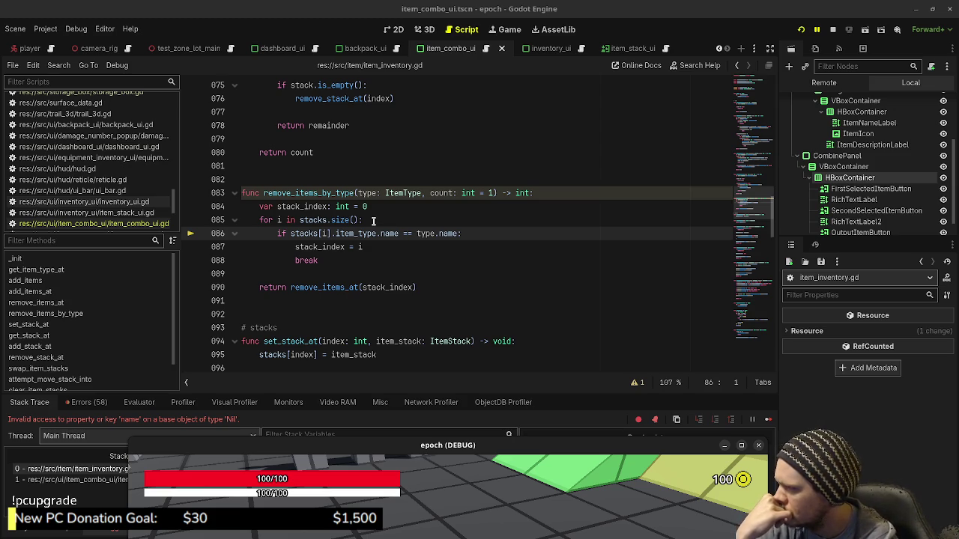
Insert 'stacks[i].item_type != null &&' before the name comparison on line 86, save, and stop the game
click(289, 234)
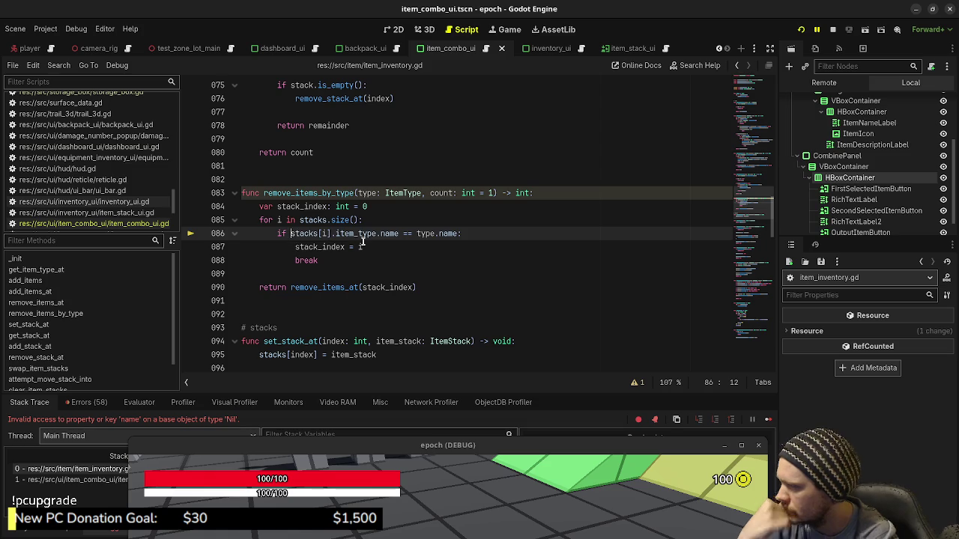
text(stacks[i])
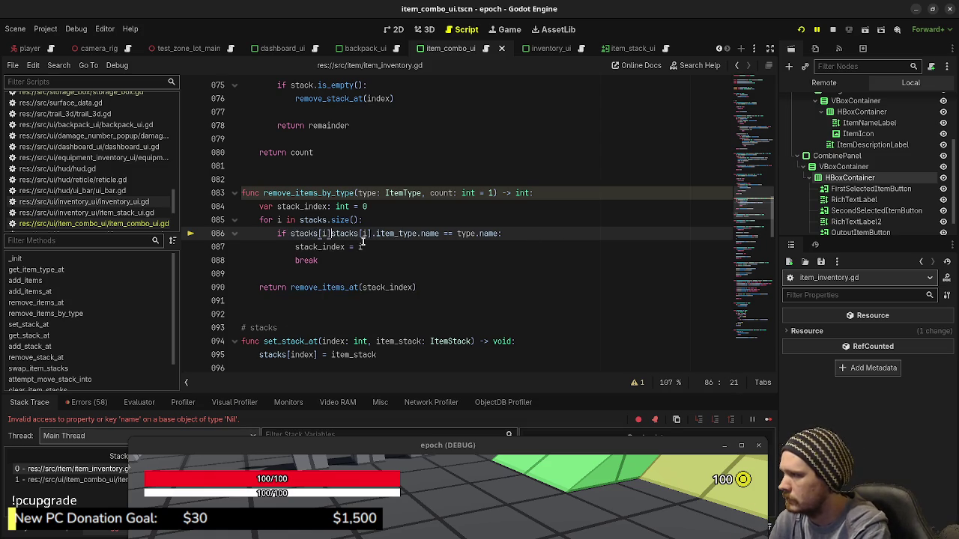
key(BackSpace)
text(.item_type =)
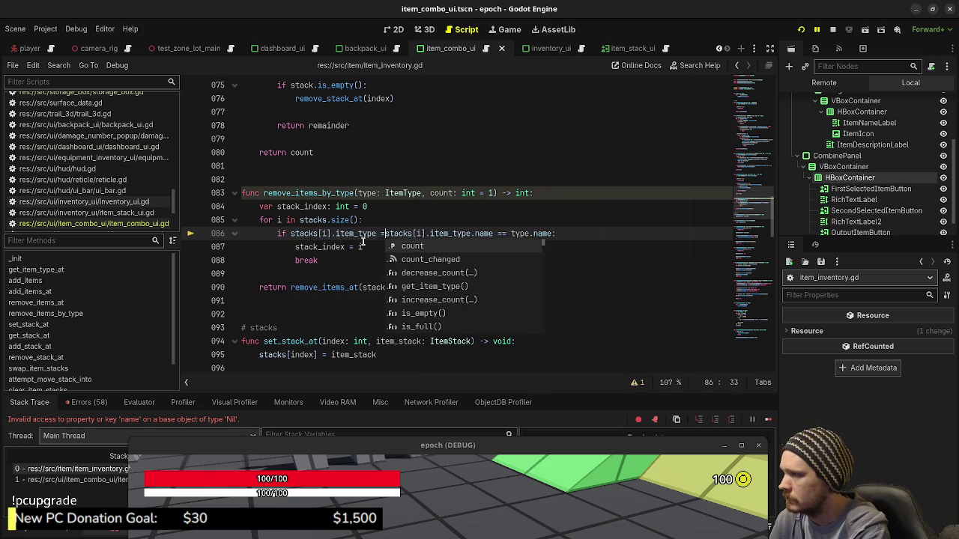
key(BackSpace)
text(!= nul)
text(l &&)
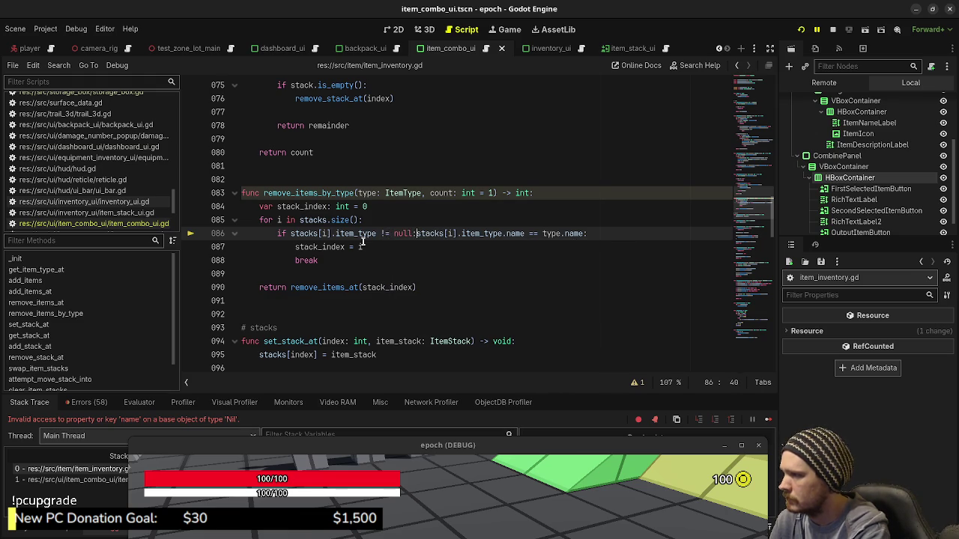
key(ctrl+s)
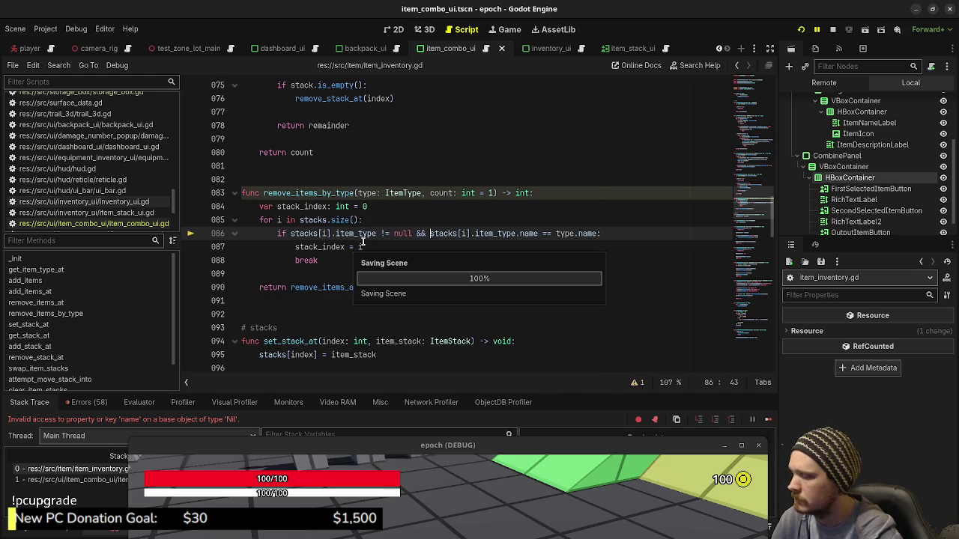
key(F8)
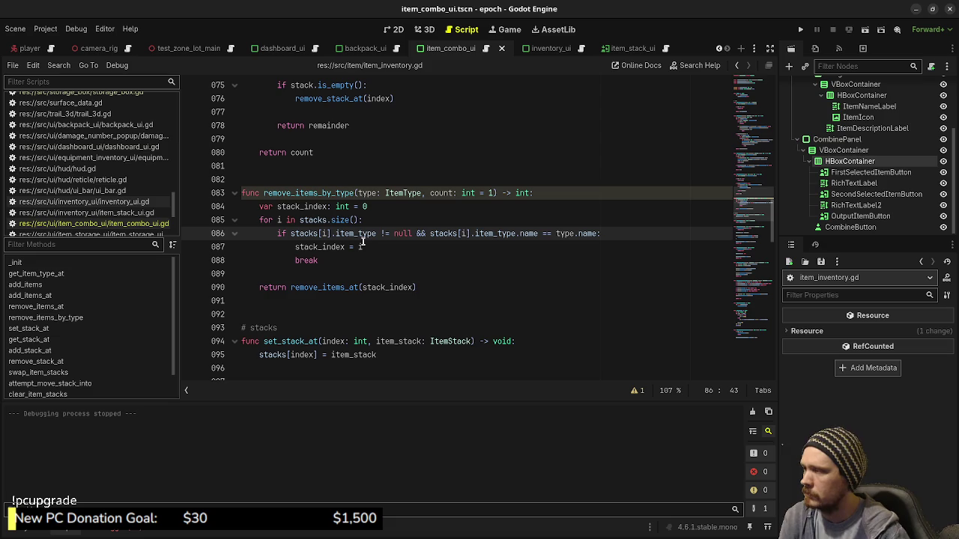
Rerun the game, select Herb and Mushroom in the combine section, combine, and uncover the code
click(800, 29)
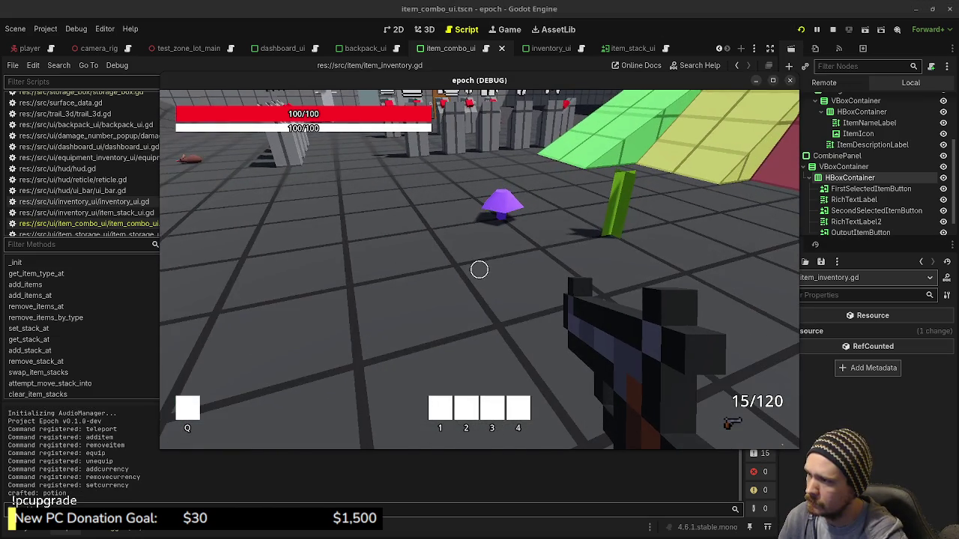
key(w)
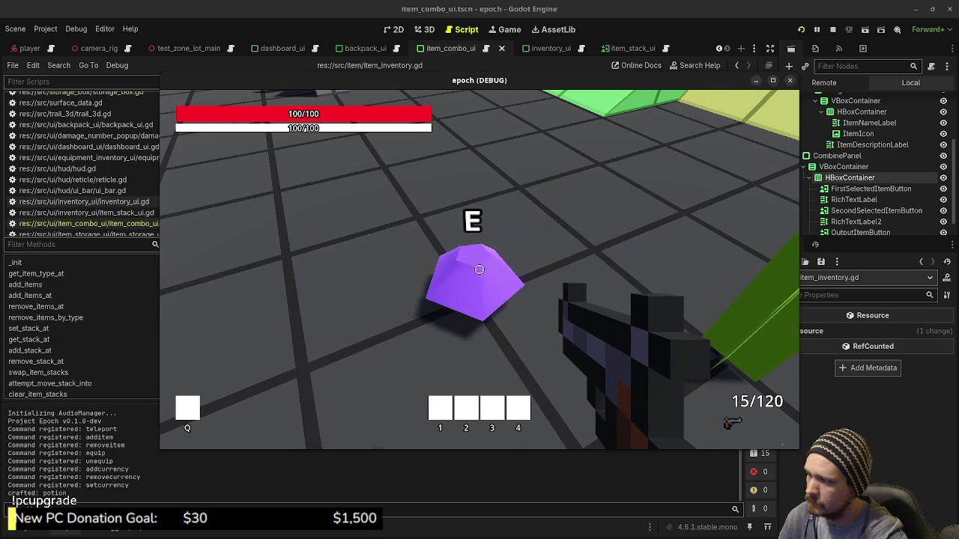
key(Tab)
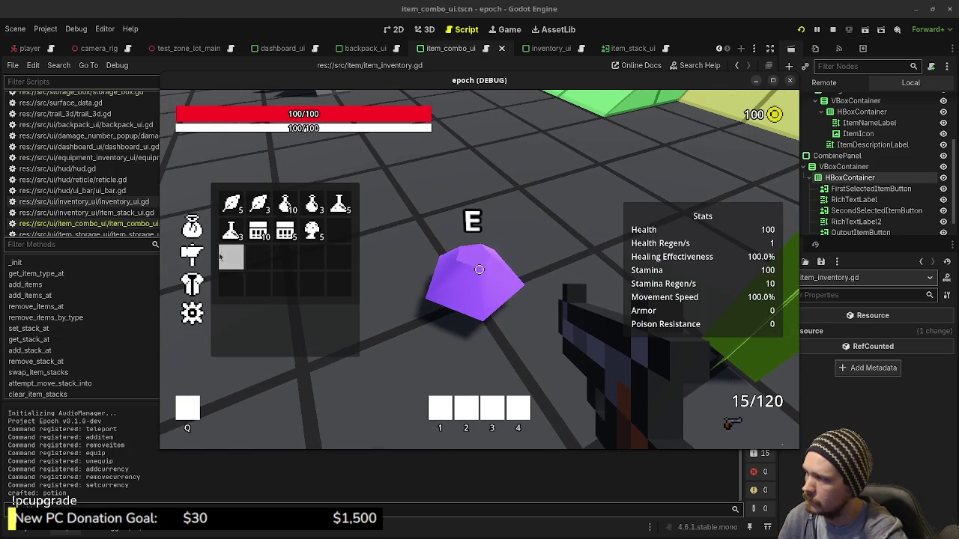
click(199, 257)
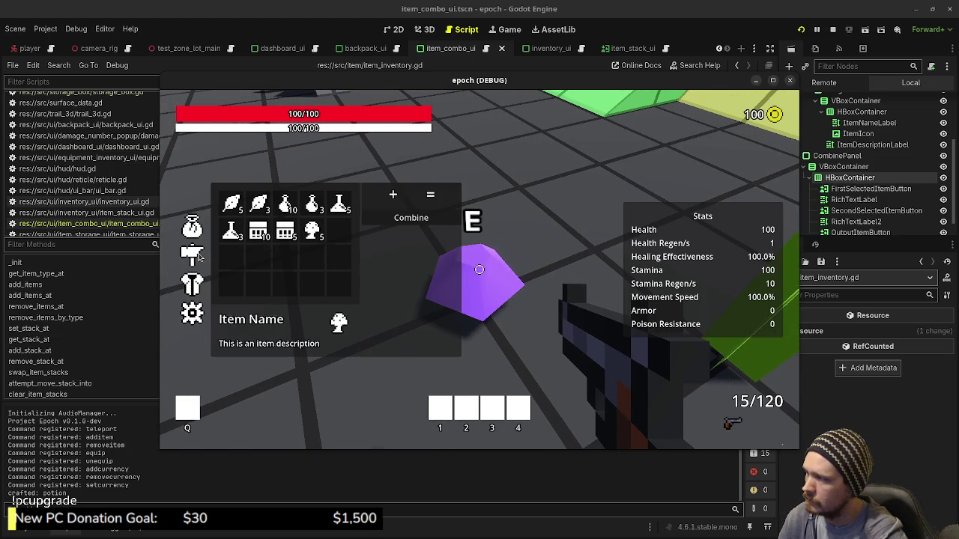
click(256, 212)
click(312, 230)
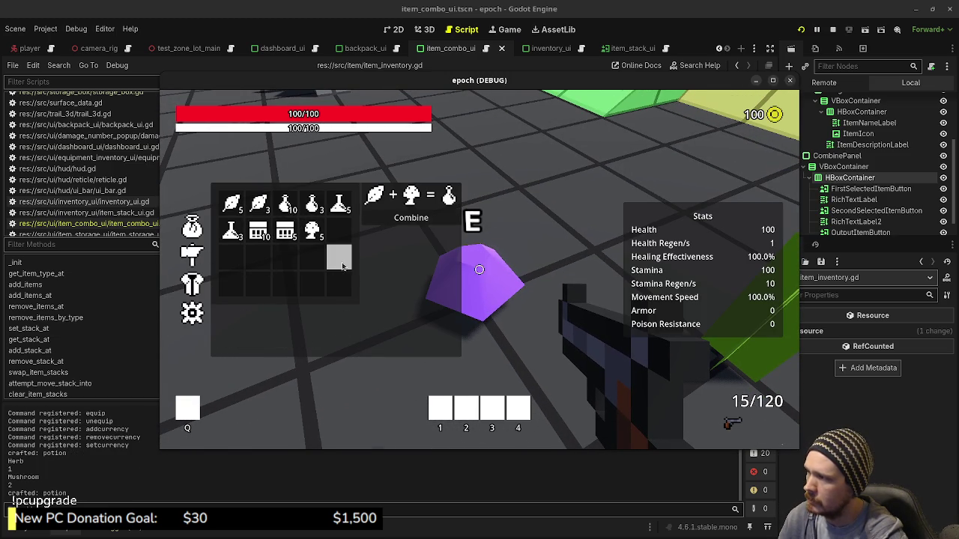
click(394, 222)
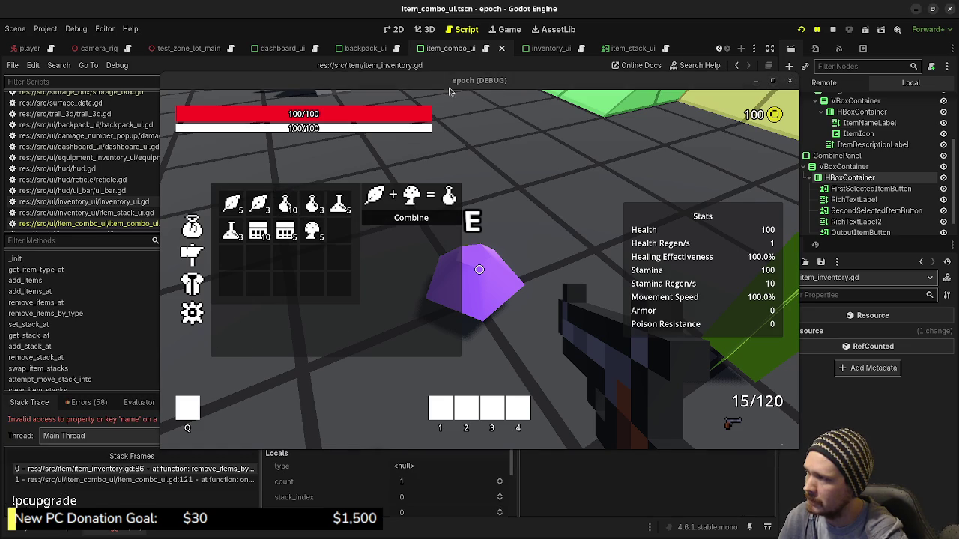
mouse_move(449, 85)
mouse_down()
mouse_move(453, 421)
mouse_move(433, 442)
mouse_up()
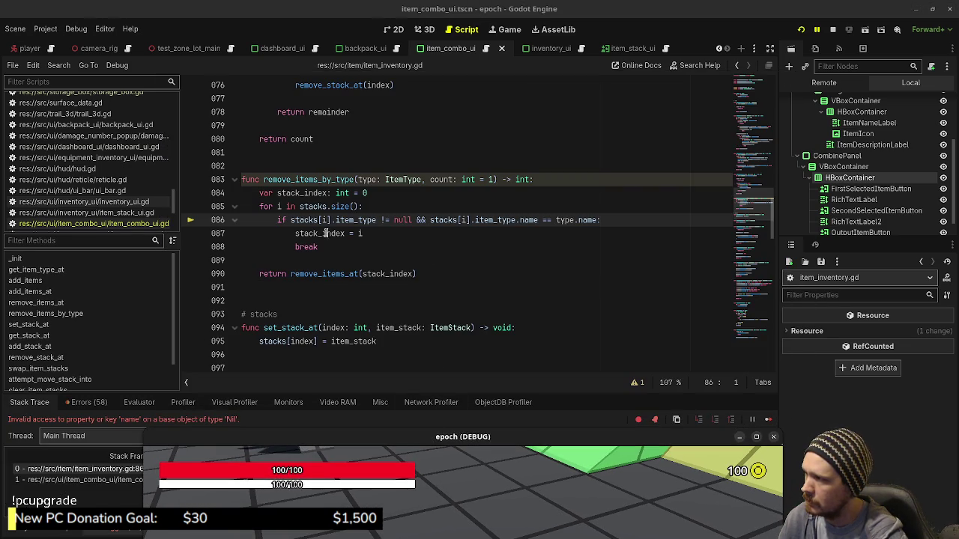
Follow item_type on line 86 to its declaration in item_stack.gd and the ItemType class
click(292, 222)
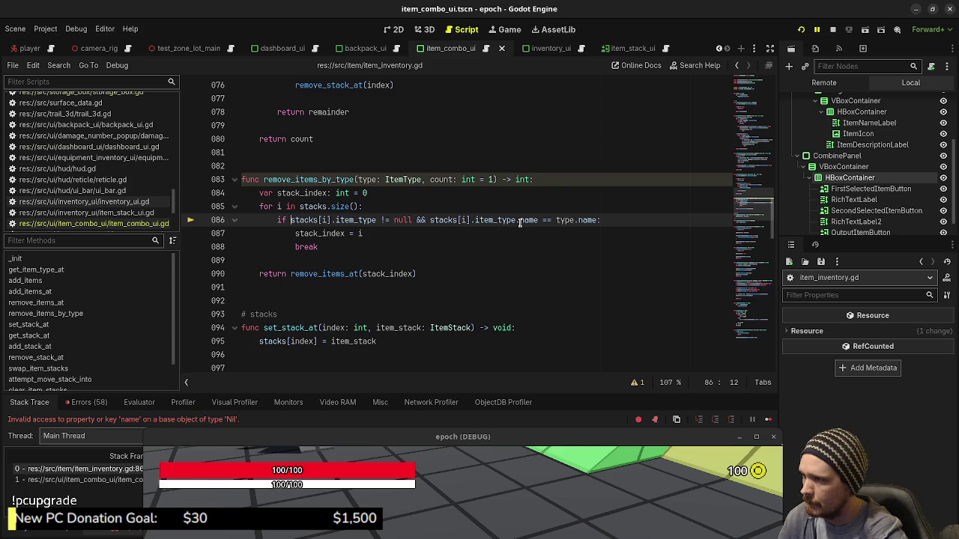
mouse_move(520, 223)
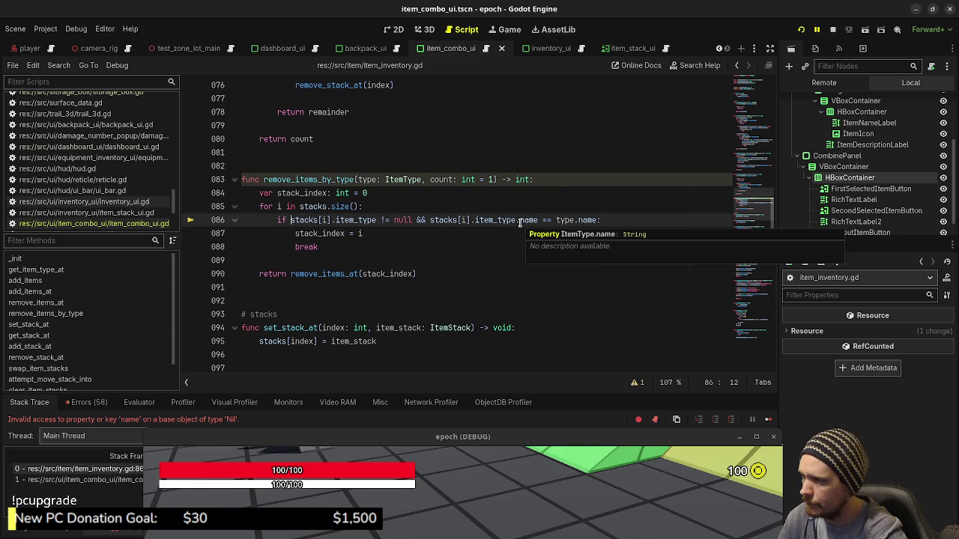
ctrl+click(507, 221)
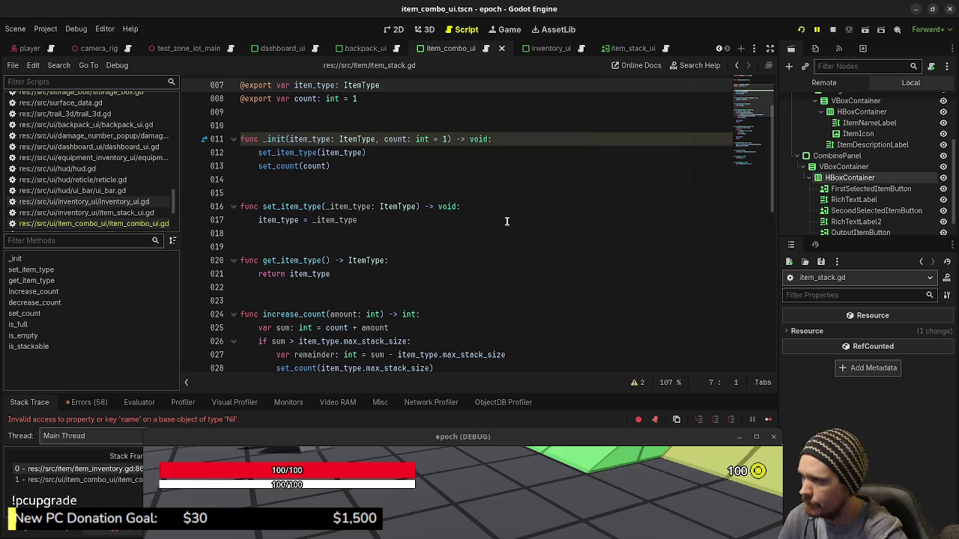
scroll(482, 240, up, 2)
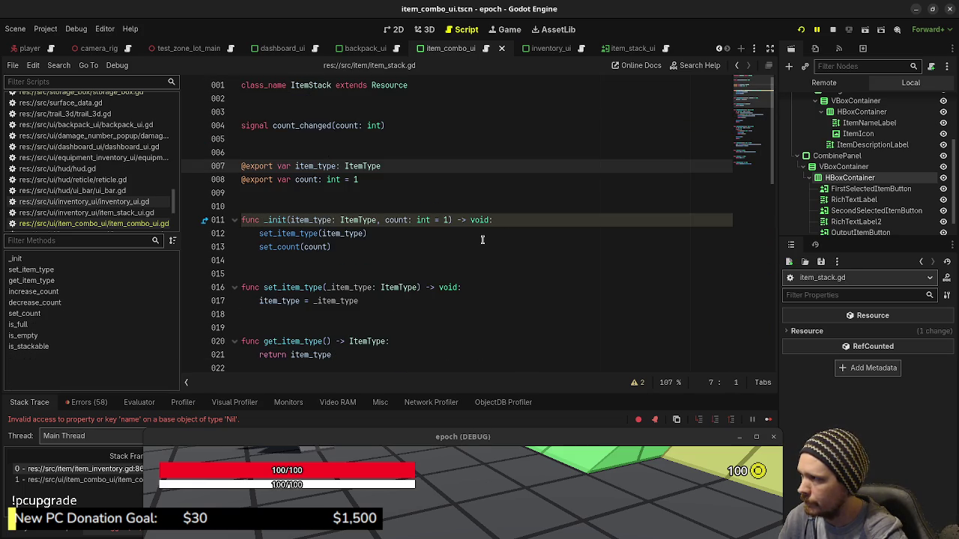
ctrl+click(354, 168)
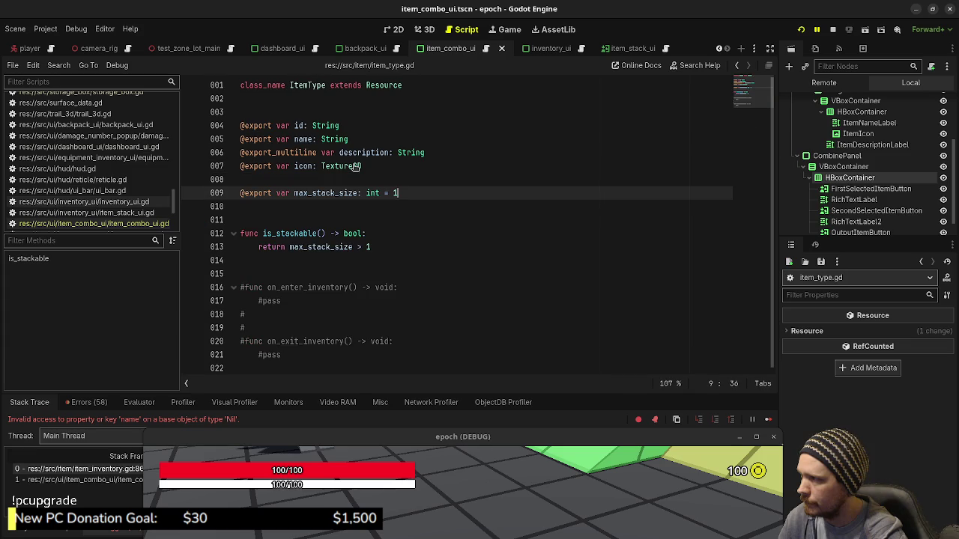
Look at item_combo_ui.gd, then go back to the failing line in item_inventory.gd
click(147, 226)
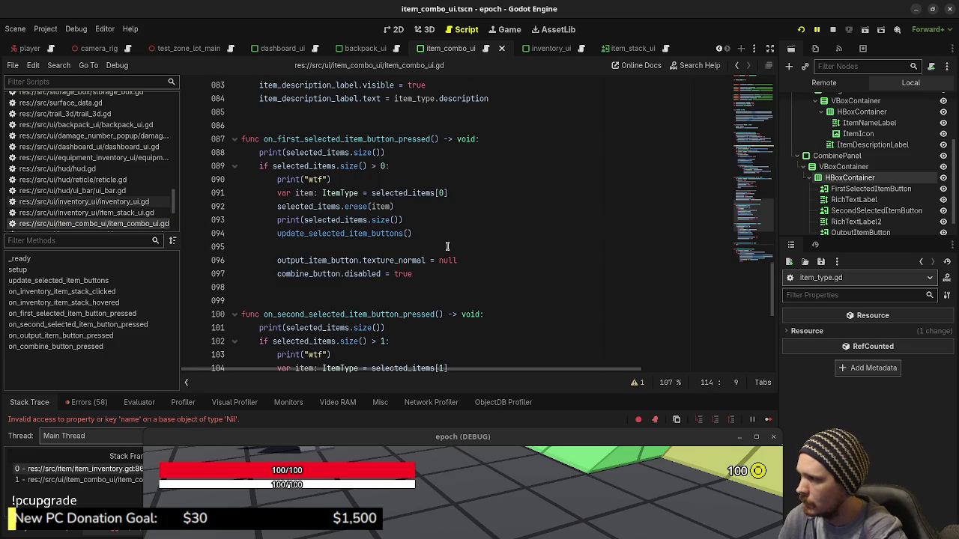
scroll(447, 246, up, 3)
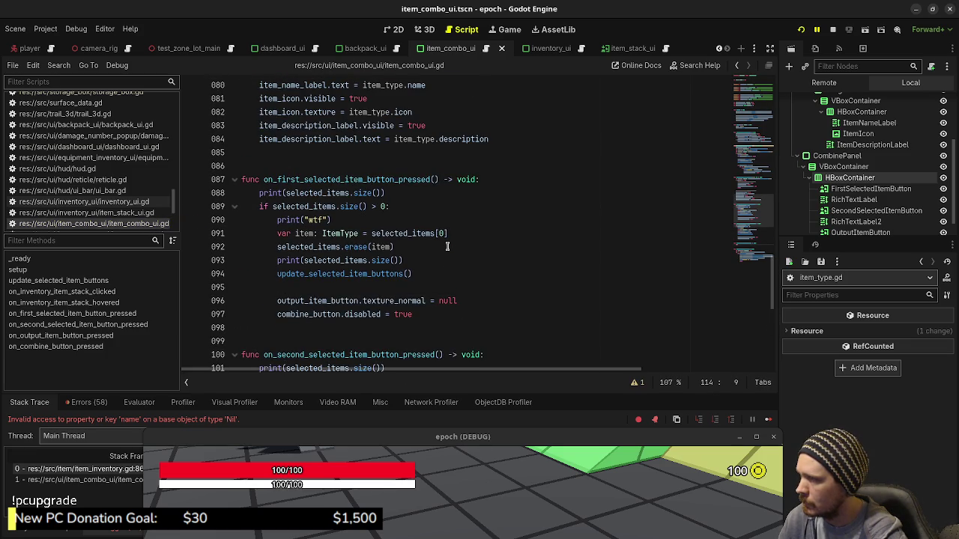
scroll(448, 246, down, 8)
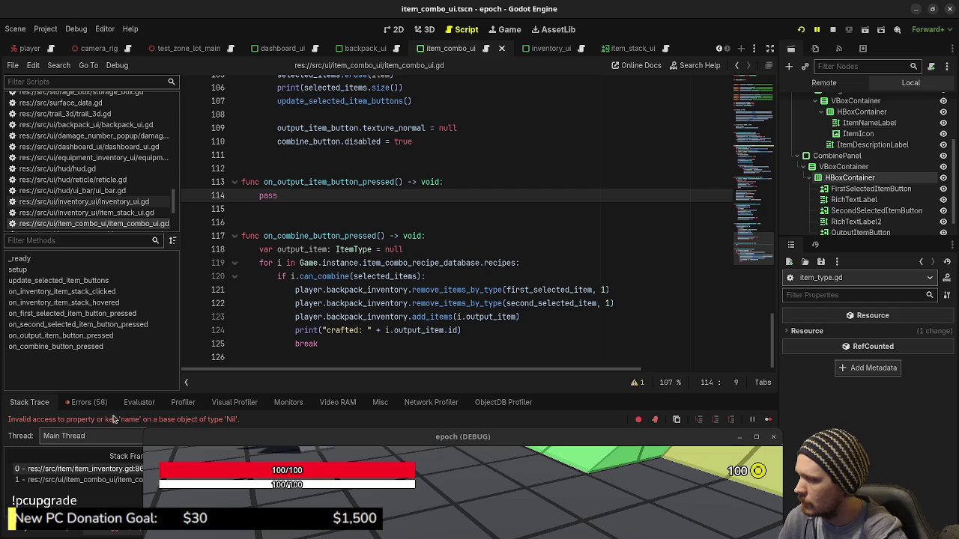
click(118, 469)
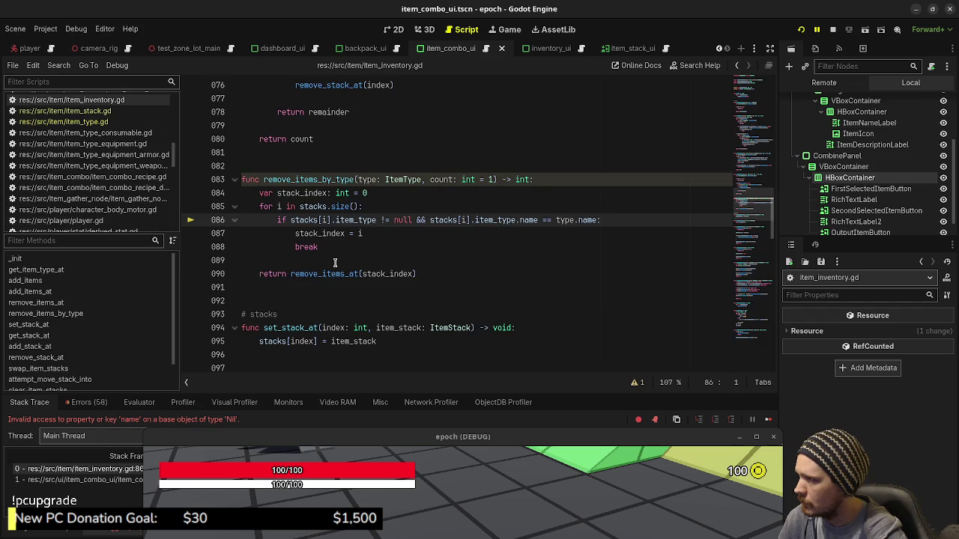
Inspect the code around line 86, confirm the type argument is null, and move the game window down
scroll(356, 248, up, 4)
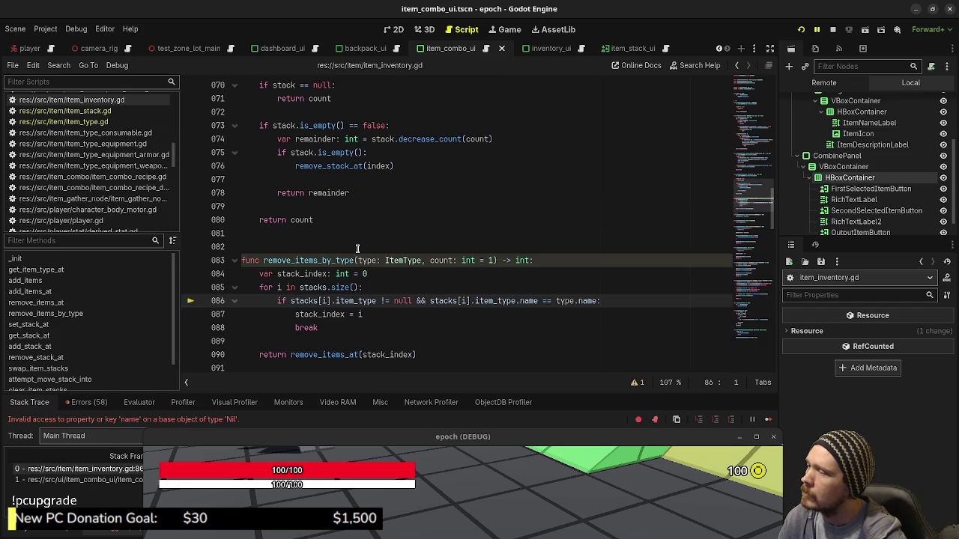
scroll(357, 248, down, 1)
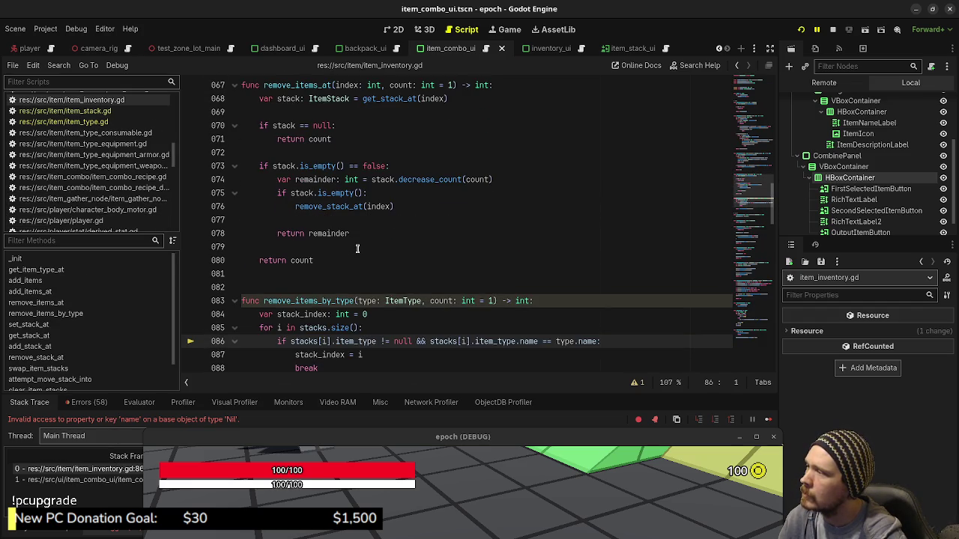
scroll(357, 248, down, 1)
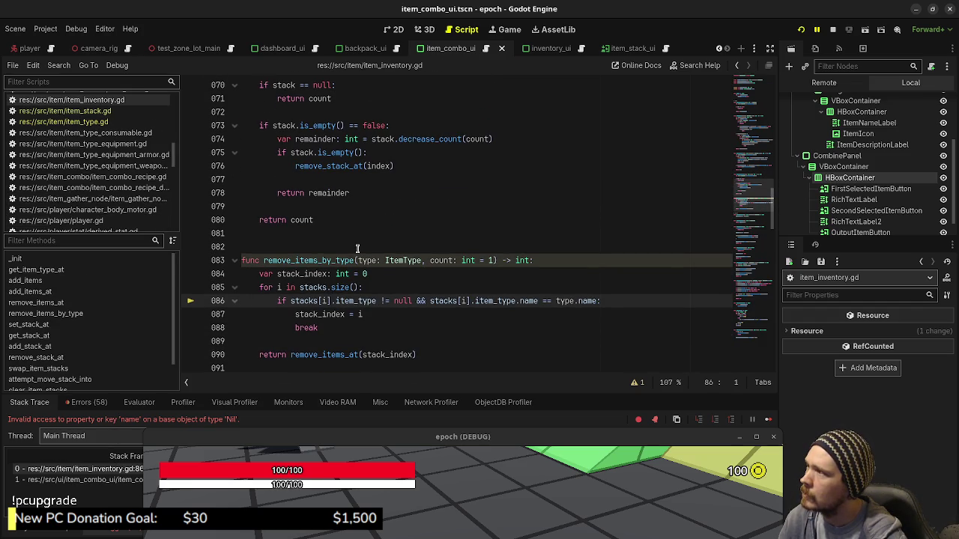
scroll(358, 248, up, 1)
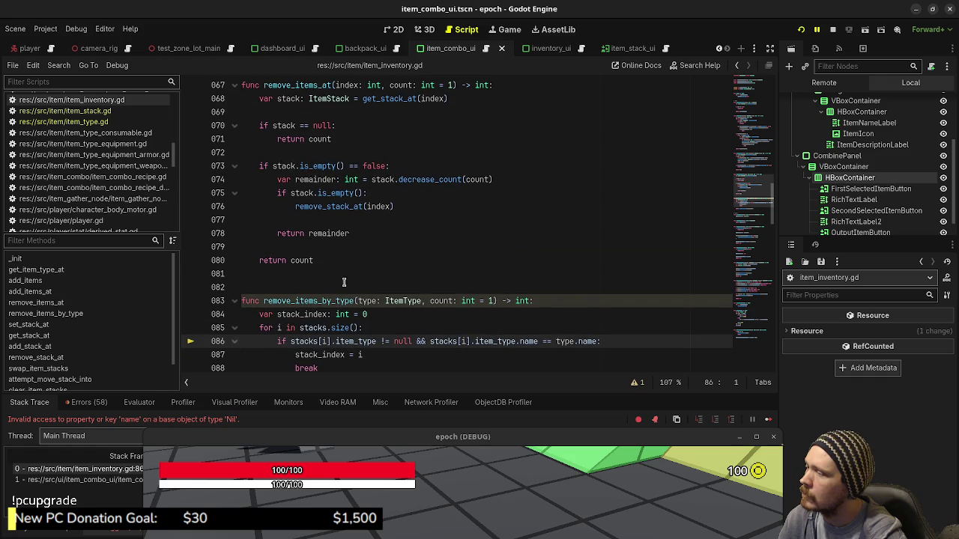
scroll(348, 307, down, 1)
scroll(377, 290, up, 1)
scroll(376, 291, down, 1)
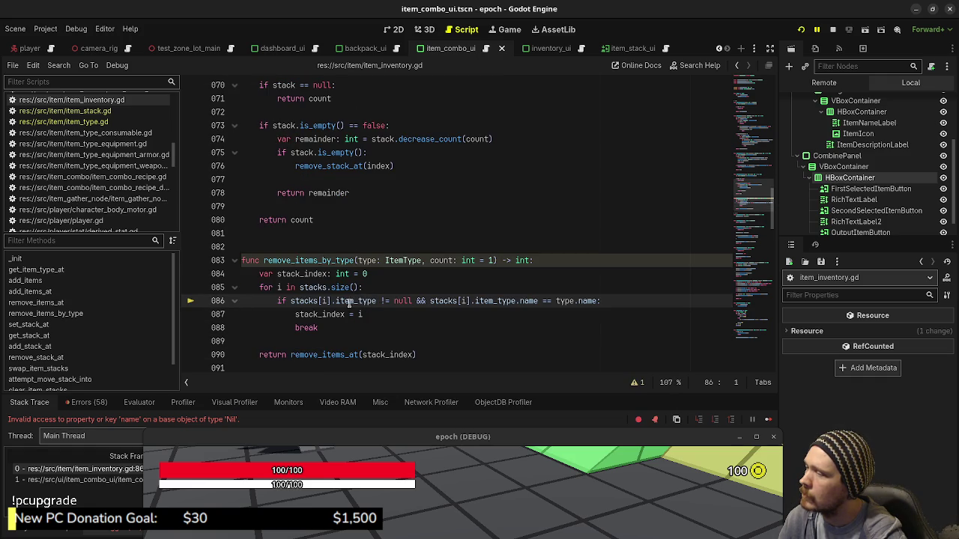
scroll(335, 342, up, 1)
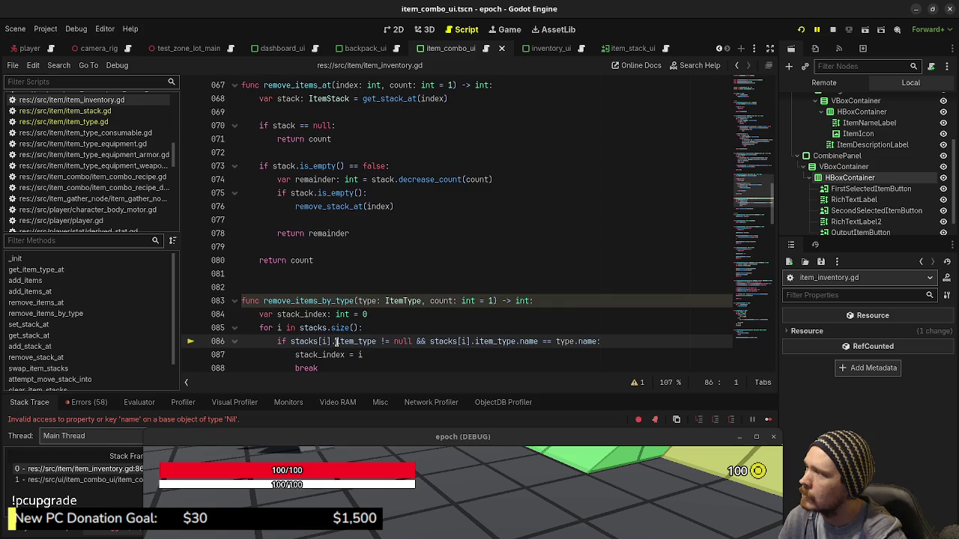
scroll(337, 337, down, 1)
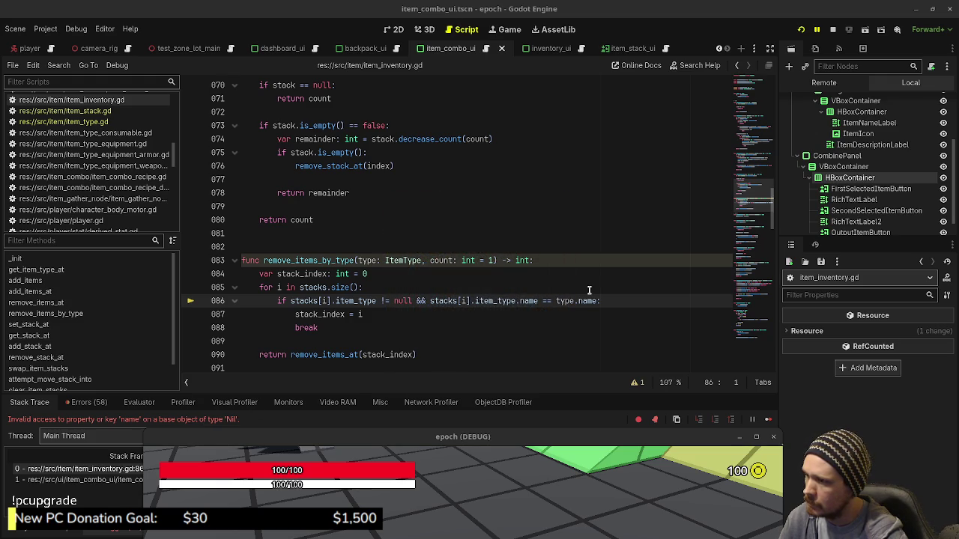
mouse_move(573, 302)
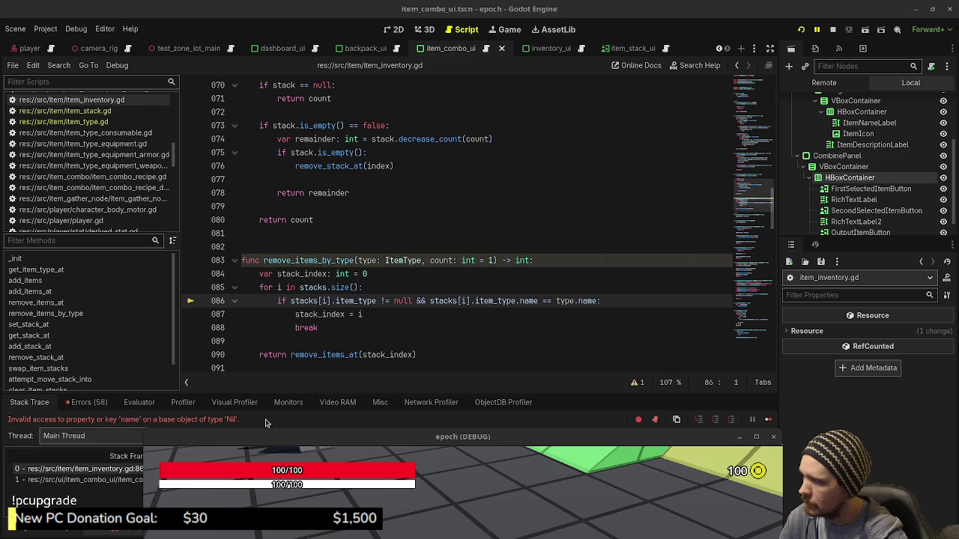
drag(204, 439, 234, 536)
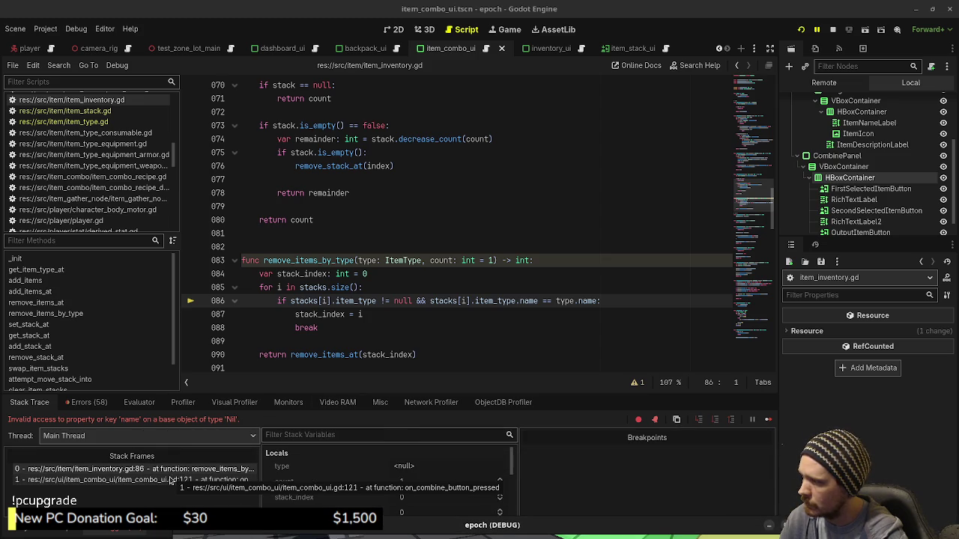
Select remove_items_by_type, then inspect first_selected_item on line 121 of item_combo_ui.gd
double_click(322, 261)
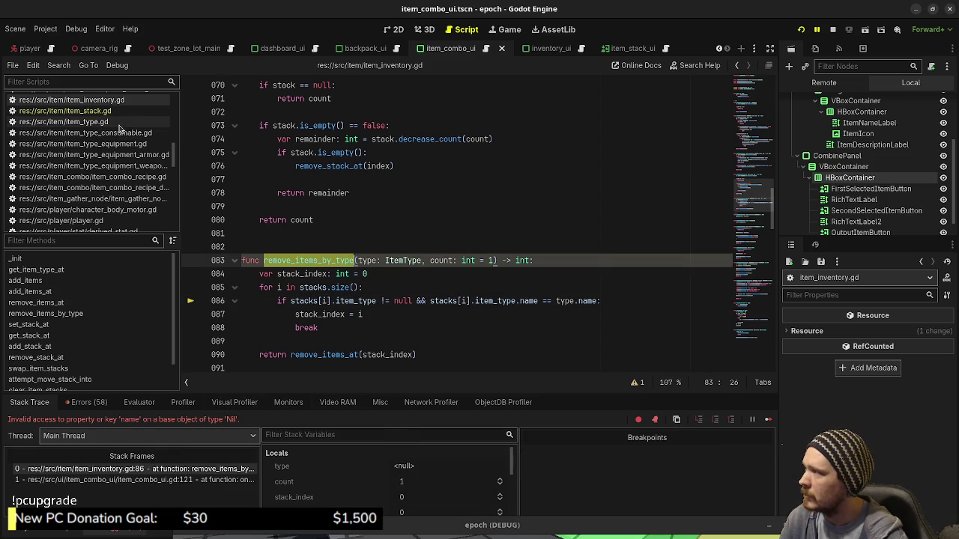
scroll(124, 188, down, 10)
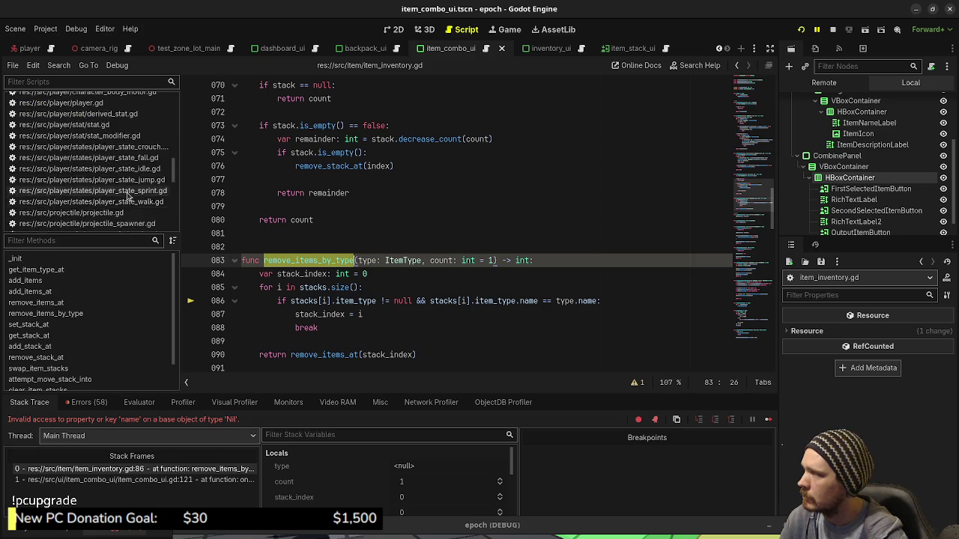
scroll(126, 203, down, 5)
click(90, 151)
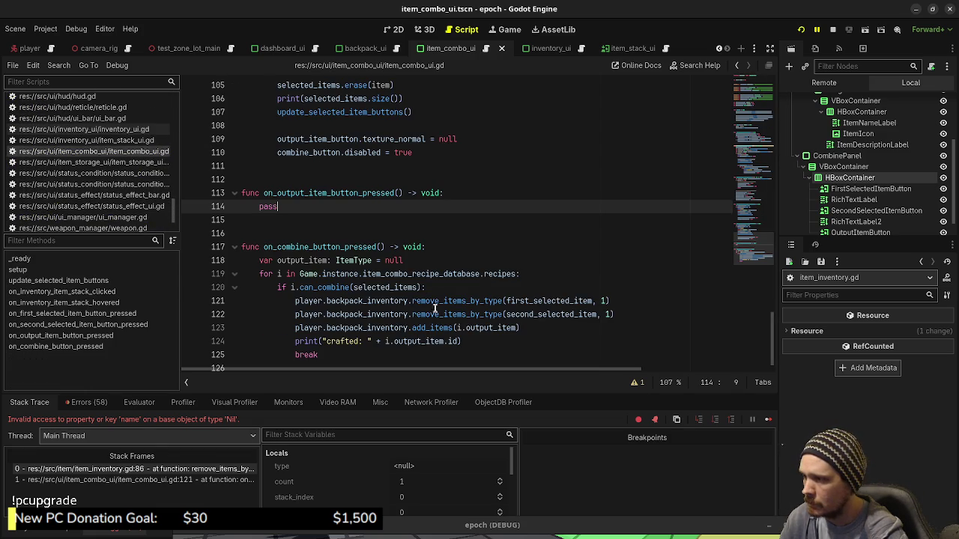
double_click(551, 301)
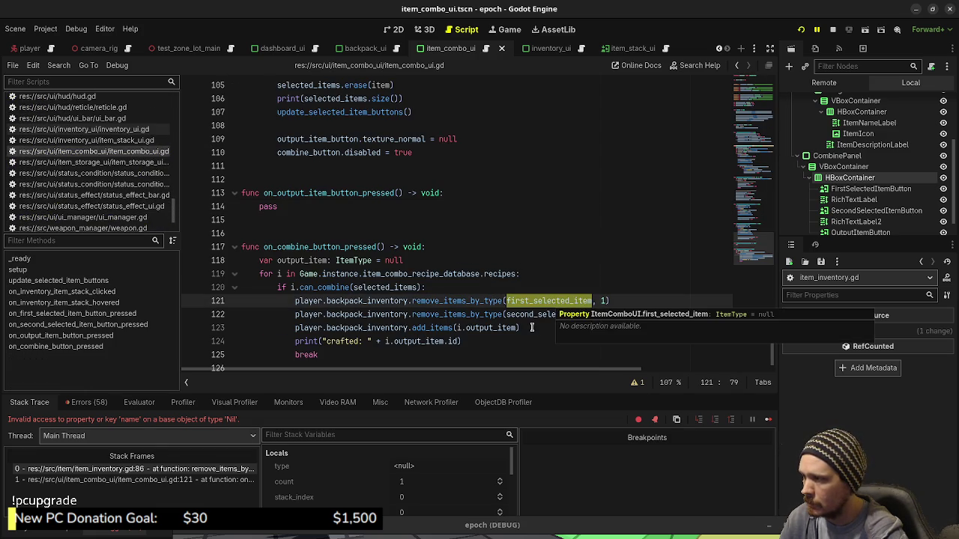
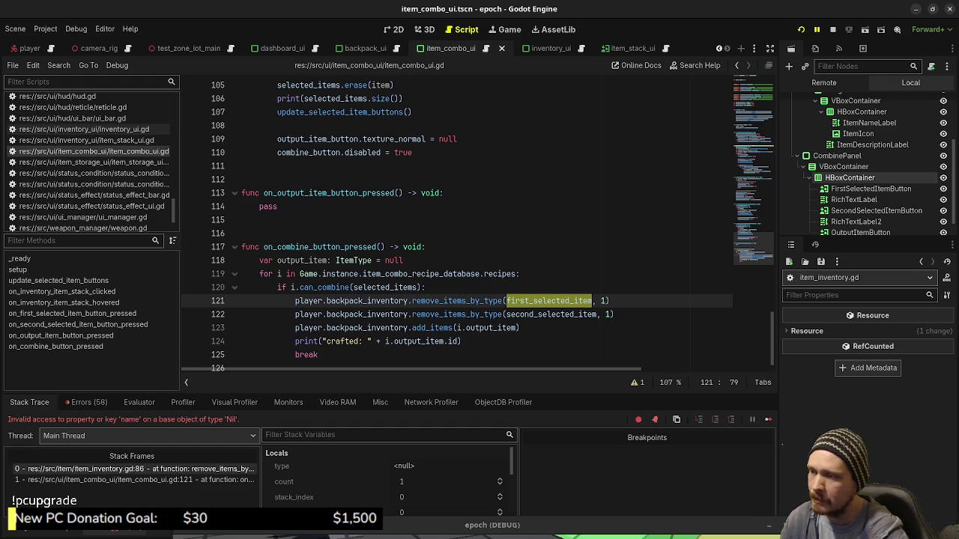
Relaunch the game after the edit to first_selected_item on line 121
click(645, 304)
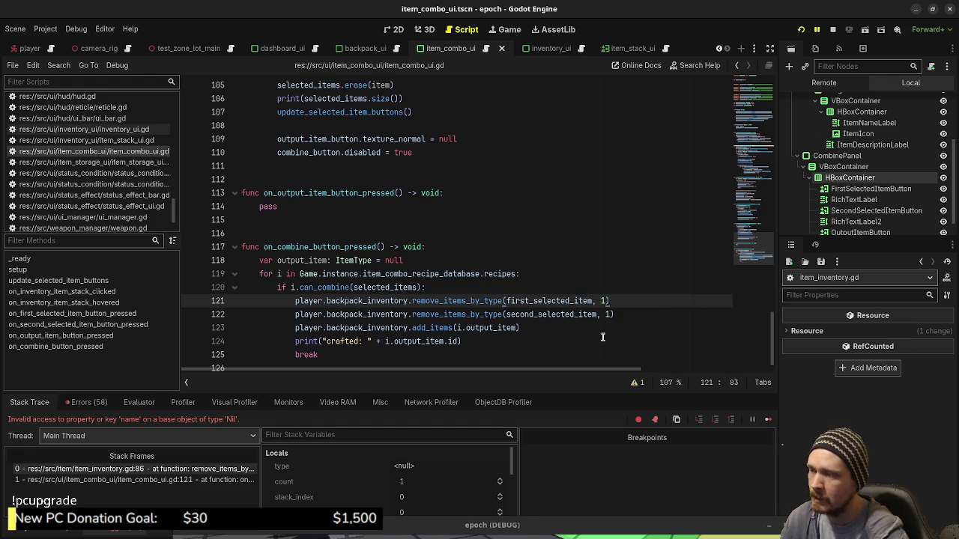
key(F8)
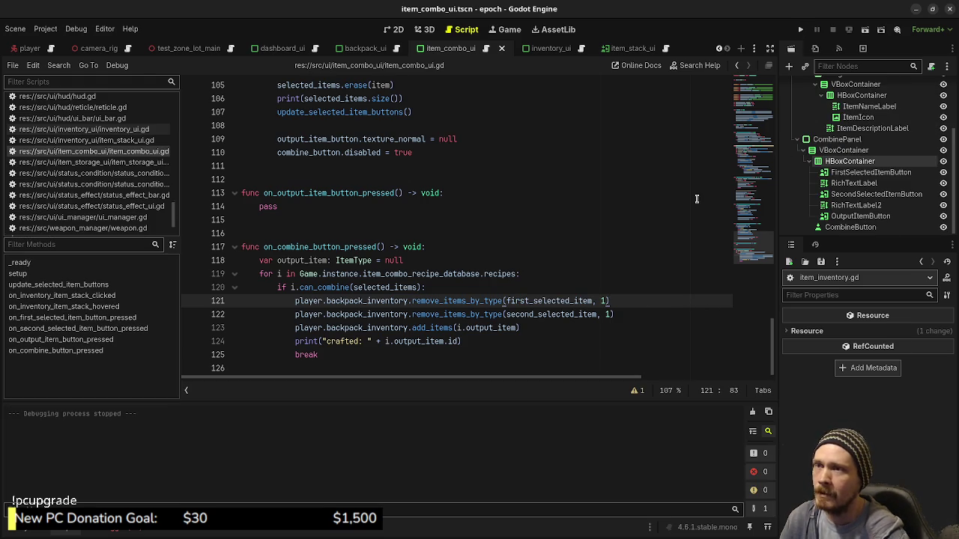
key(F5)
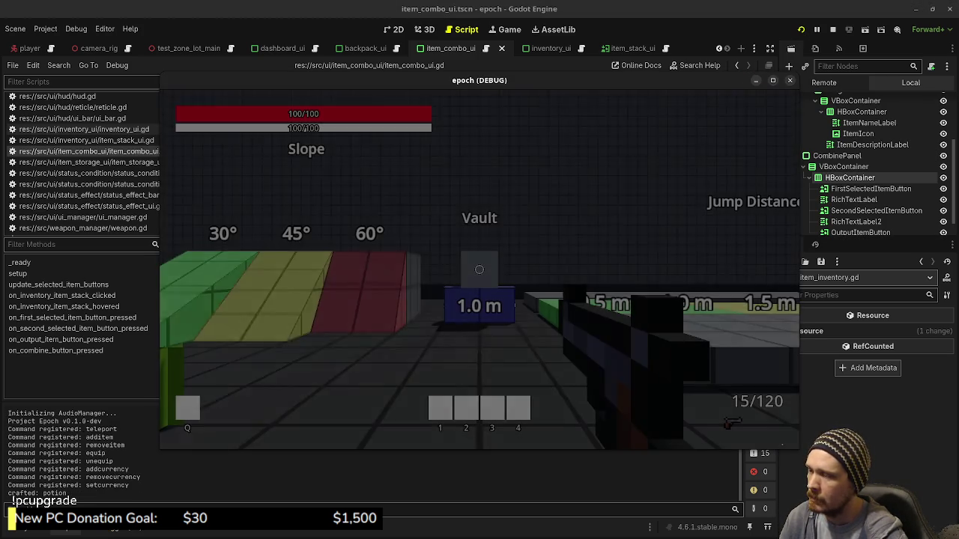
Combine a Herb and a Mushroom in the combine panel, then stop the crashed session
key(w)
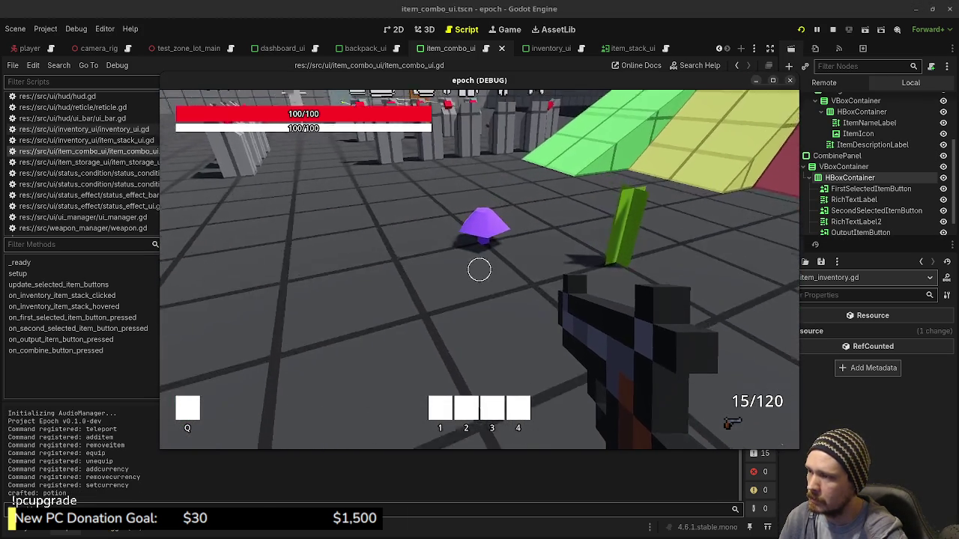
key(Tab)
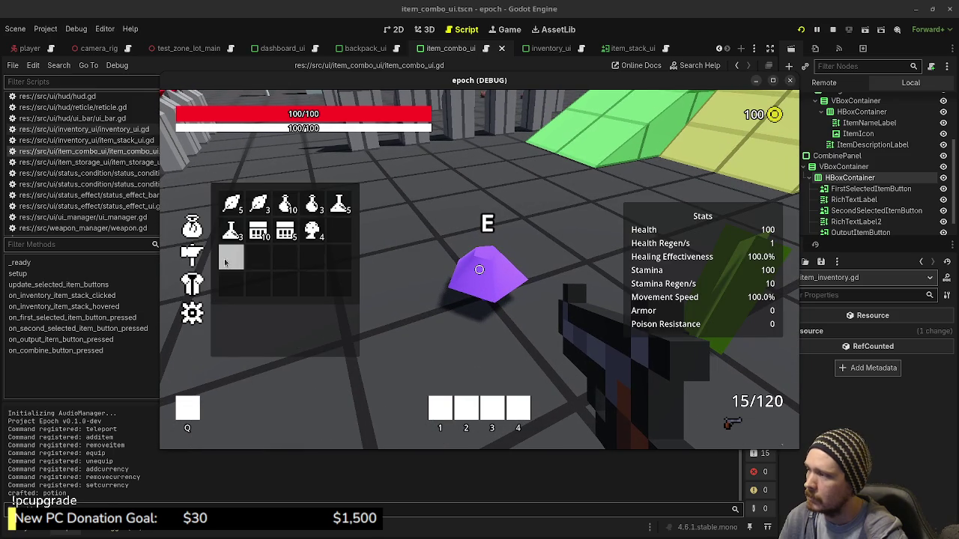
click(194, 261)
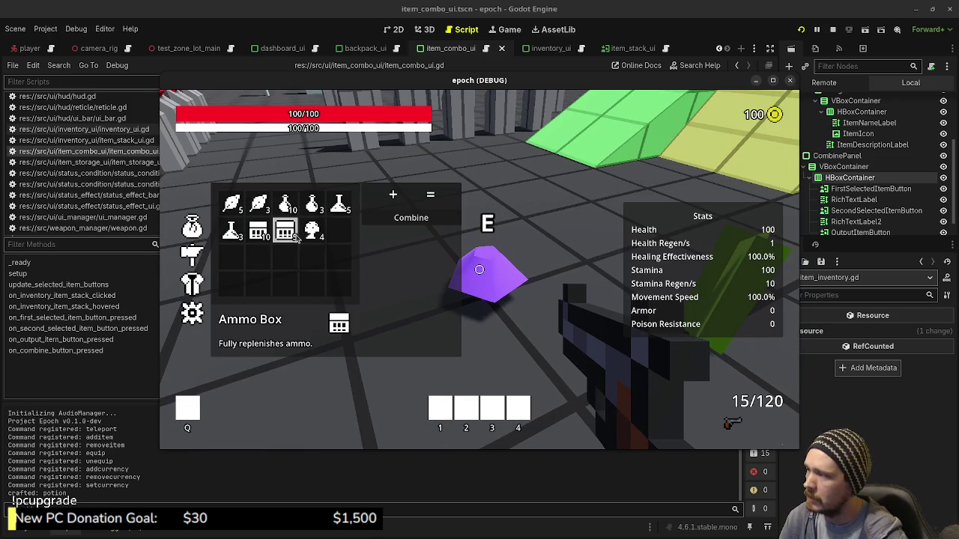
click(259, 203)
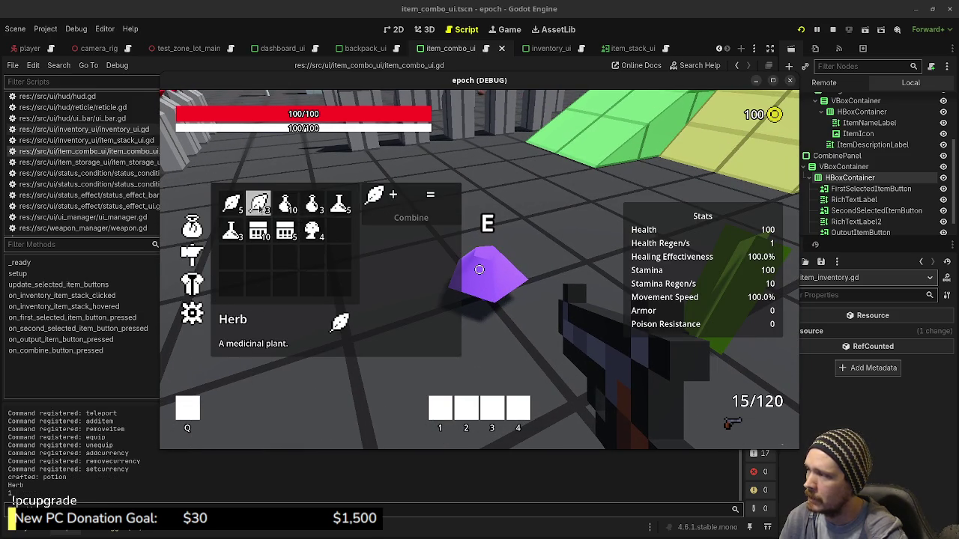
click(315, 232)
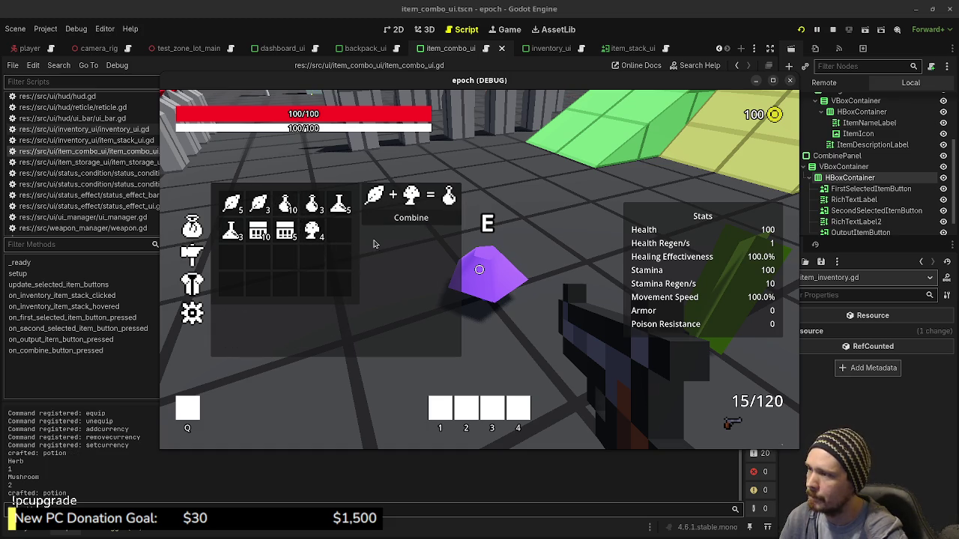
click(413, 221)
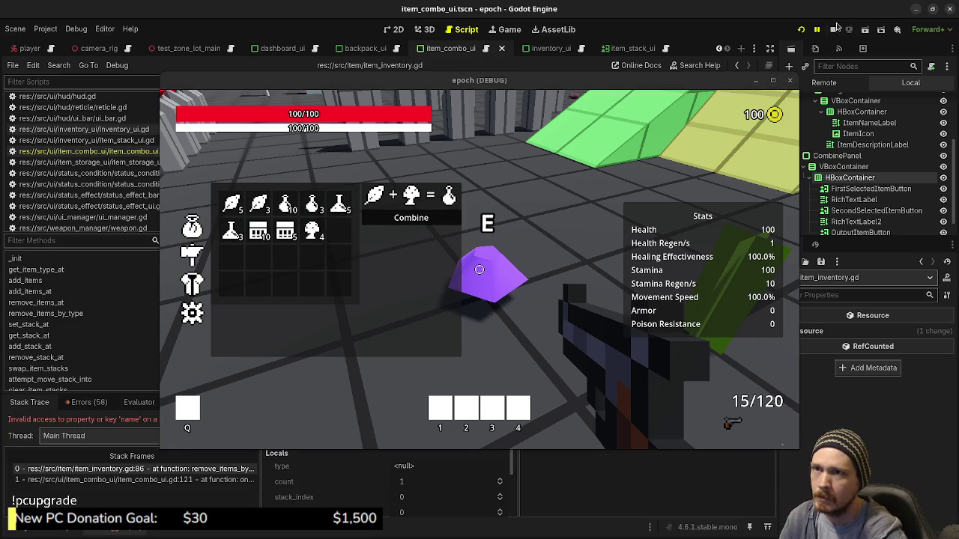
click(832, 29)
Rerun the game, pick up the 40/280-ammo gun from the weapon stands, and open the inventory
click(801, 29)
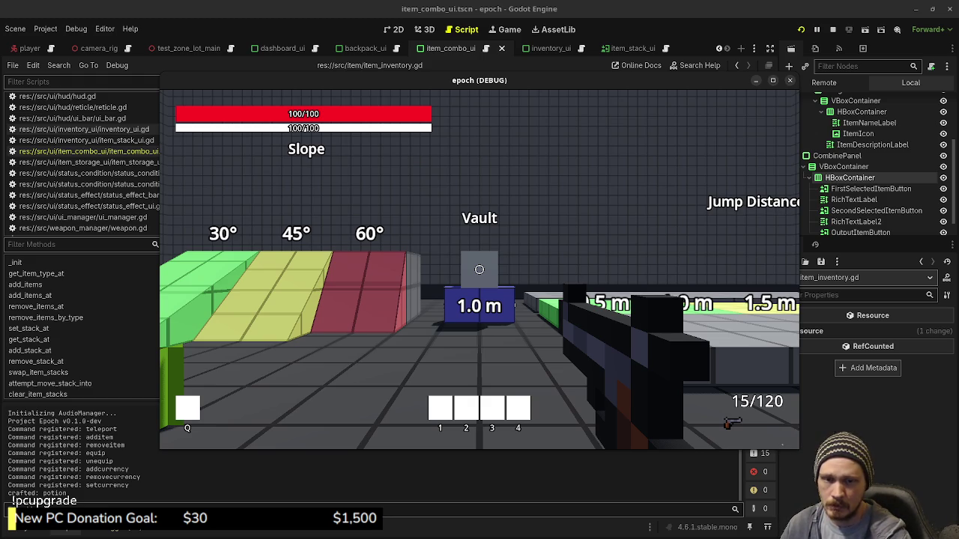
mouse_move(479, 269)
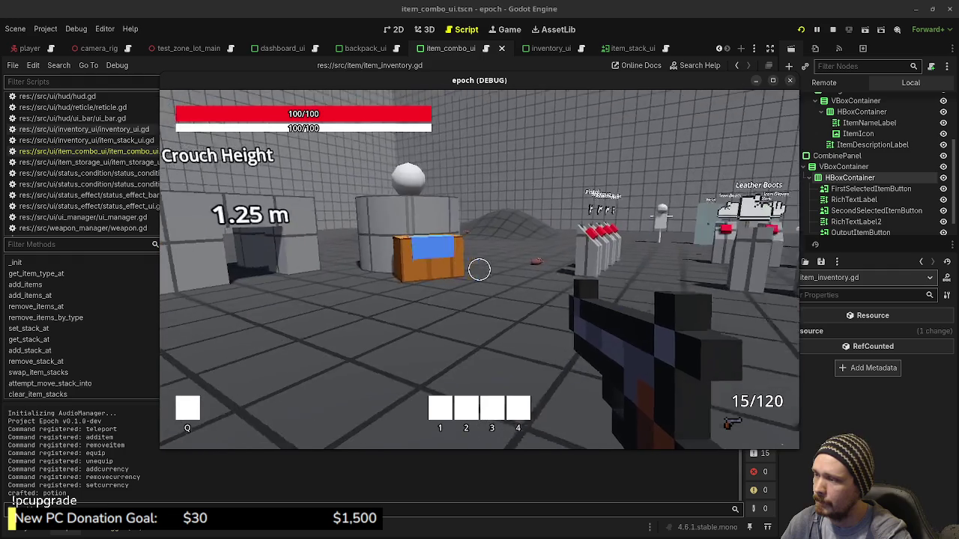
key(w)
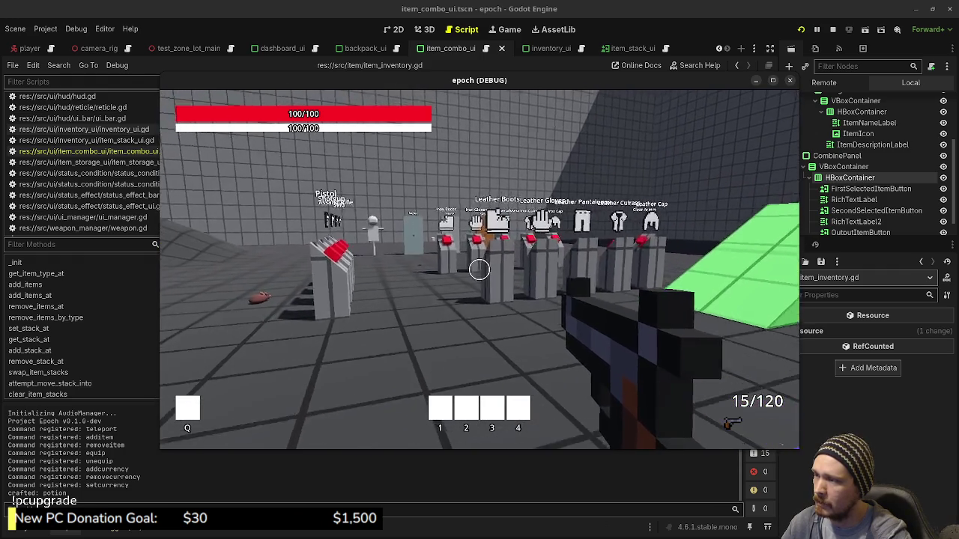
key(w)
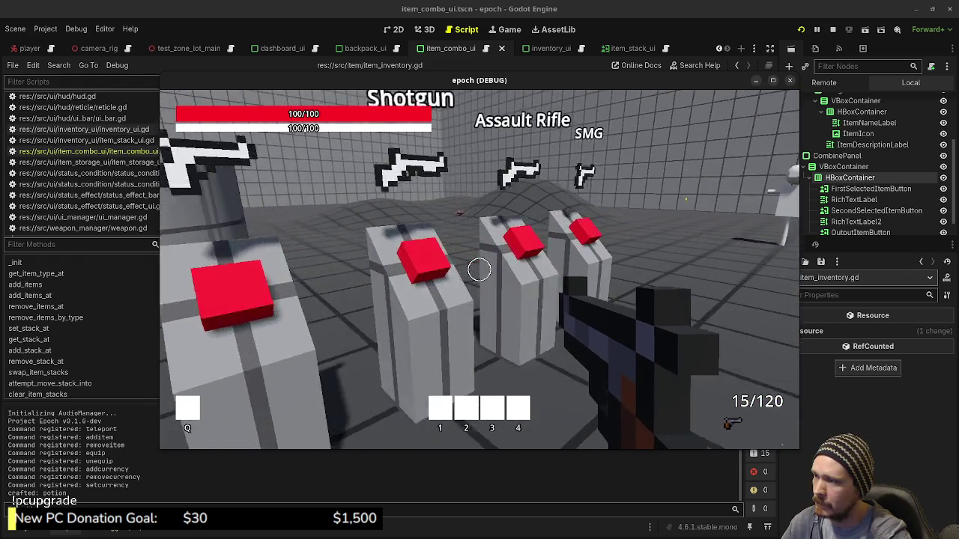
key(e)
key(e)
key(s)
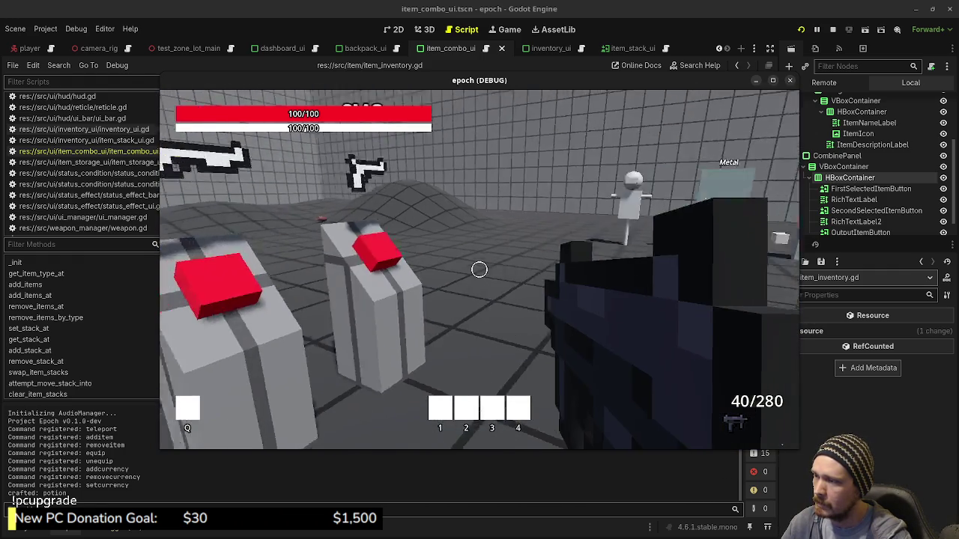
key(w)
key(Tab)
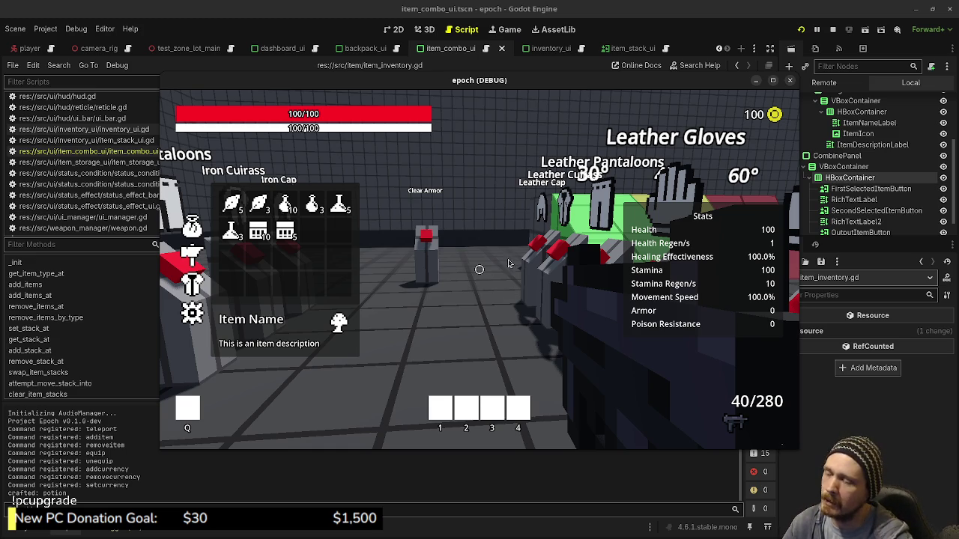
Drink a potion from the inventory to restore some health
key(Tab)
key(Tab)
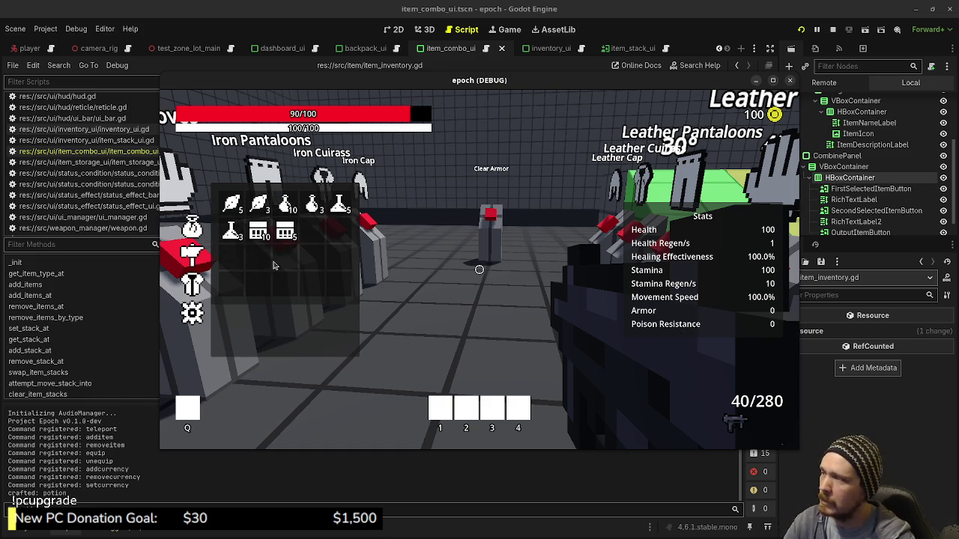
click(313, 207)
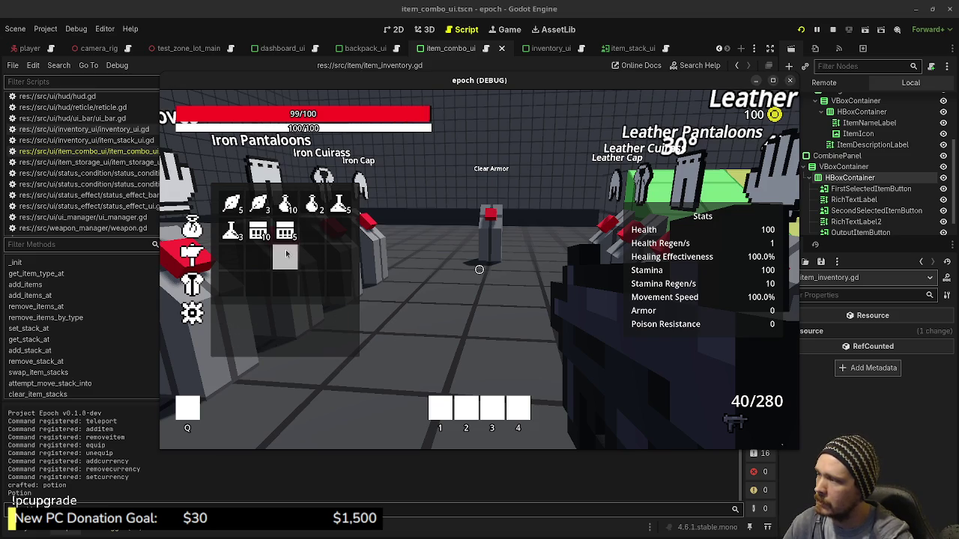
key(c)
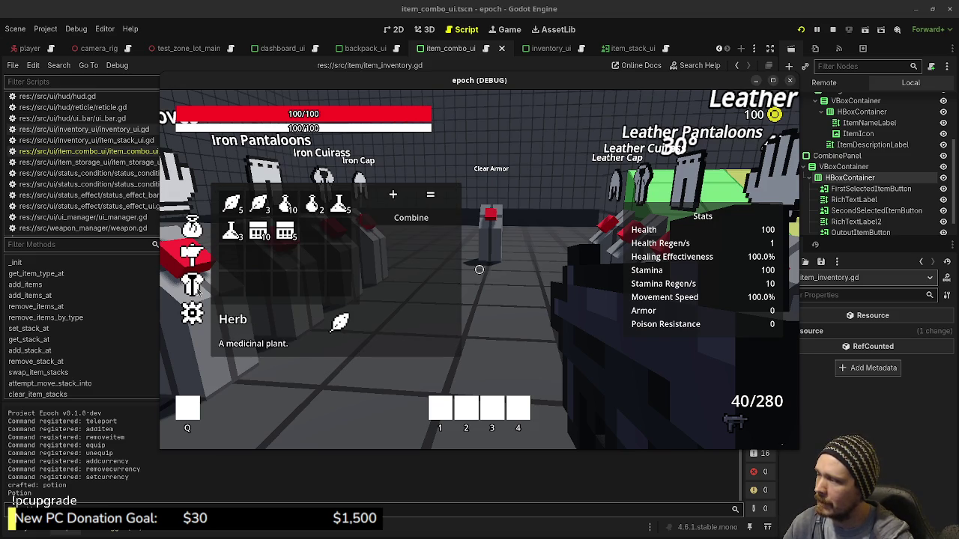
key(c)
key(Tab)
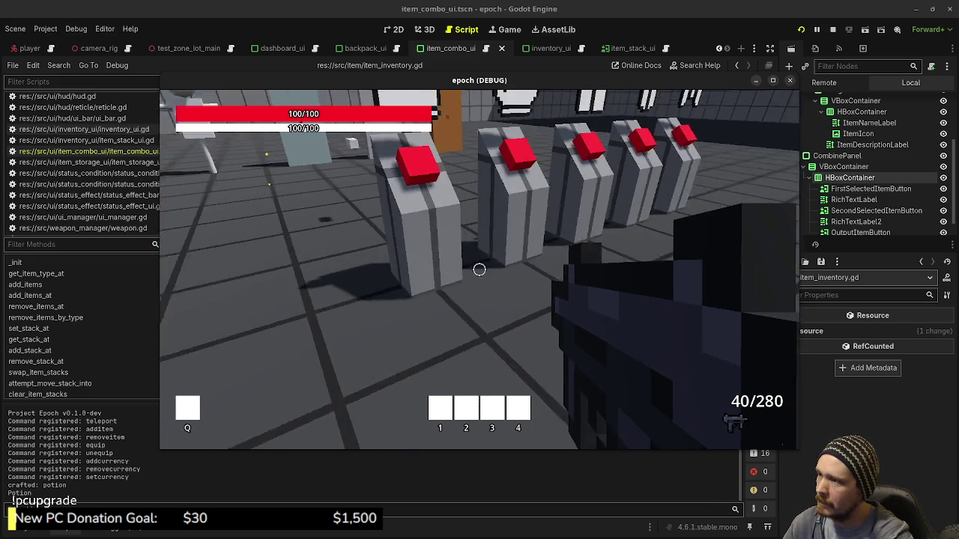
Equip the armour from the pillar for 150 max health, then drink a potion to reach 150/150
key(e)
key(w)
key(s)
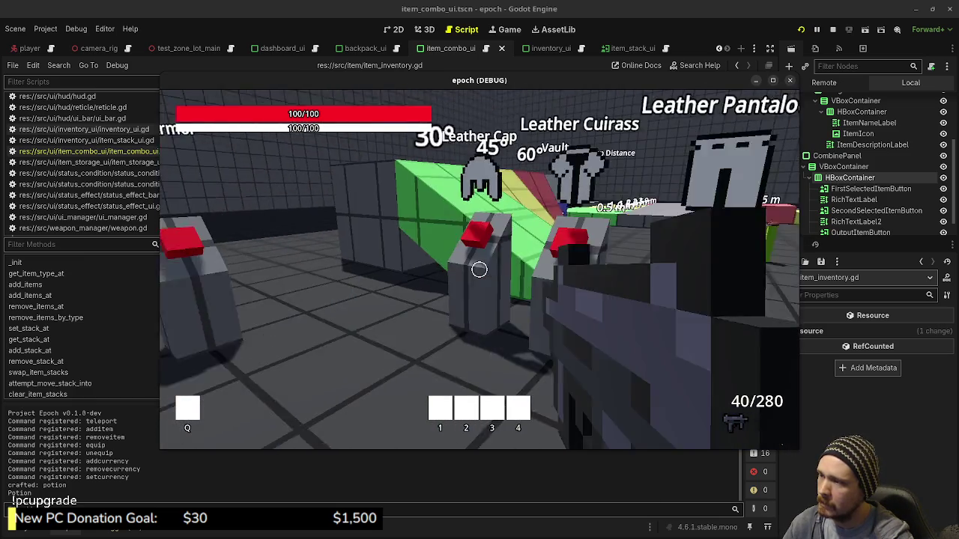
key(w)
key(e)
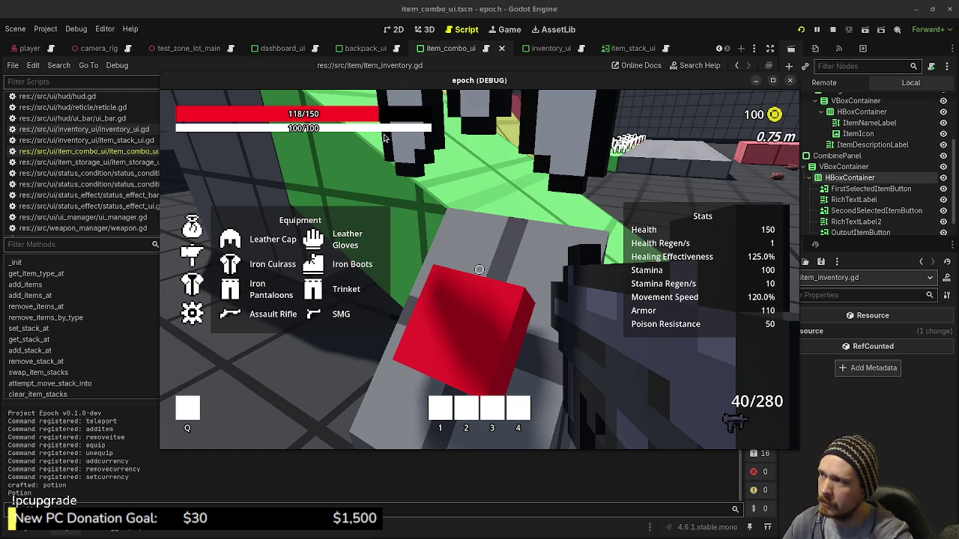
click(192, 226)
click(313, 203)
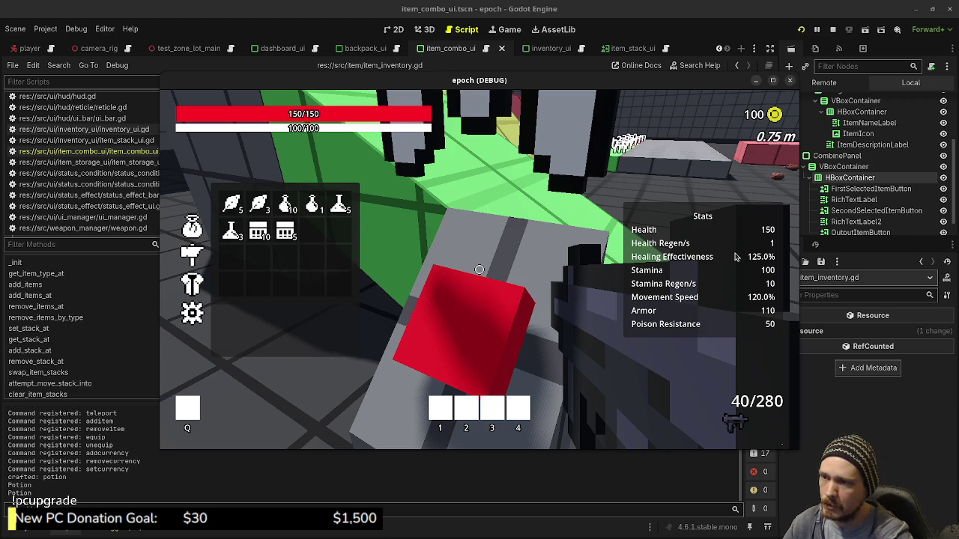
Drink a potion and use an Antidote to cure the poison while roaming the level
key(Tab)
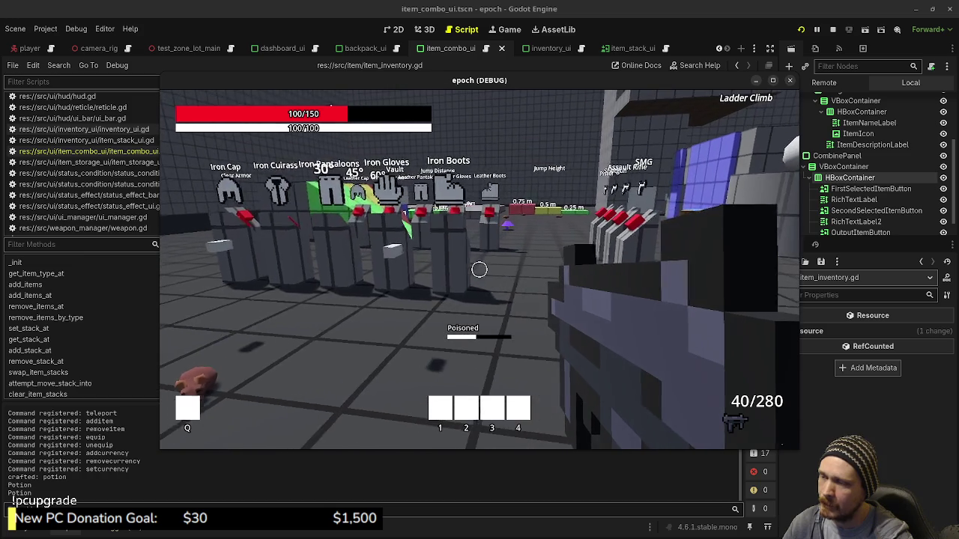
key(Tab)
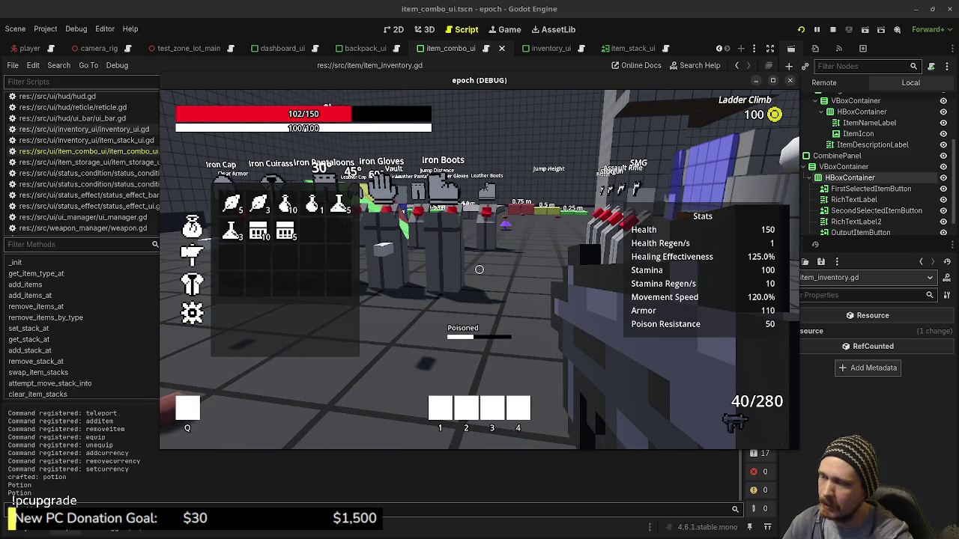
key(Tab)
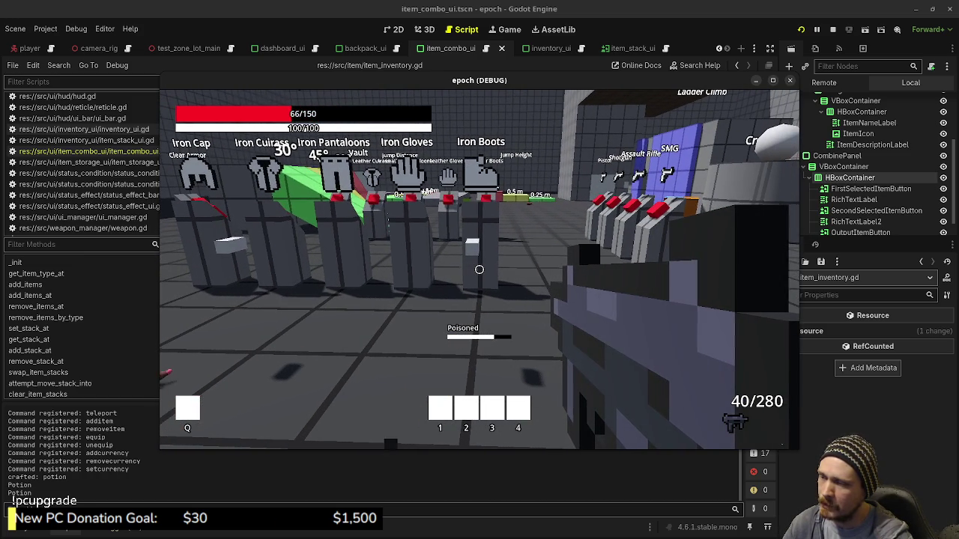
key(Tab)
click(312, 205)
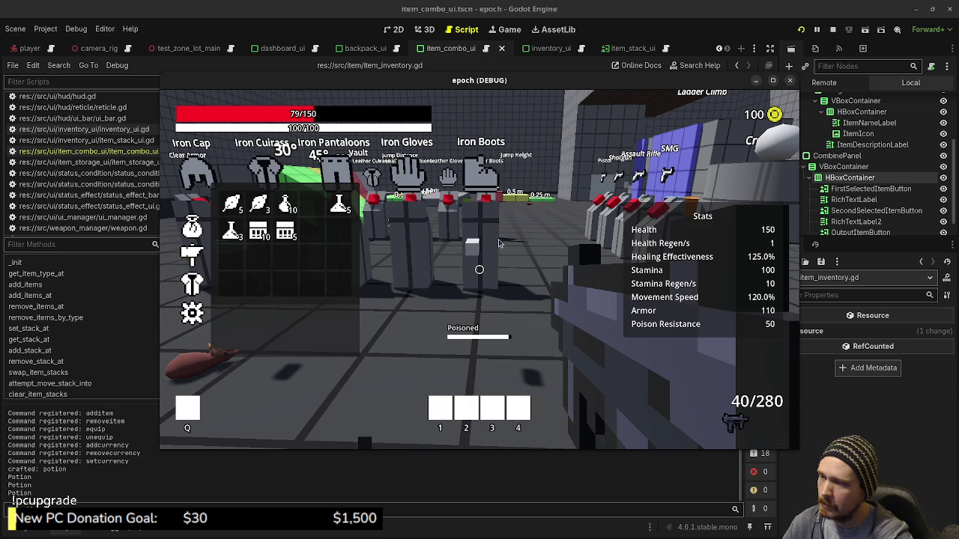
key(Tab)
key(Tab)
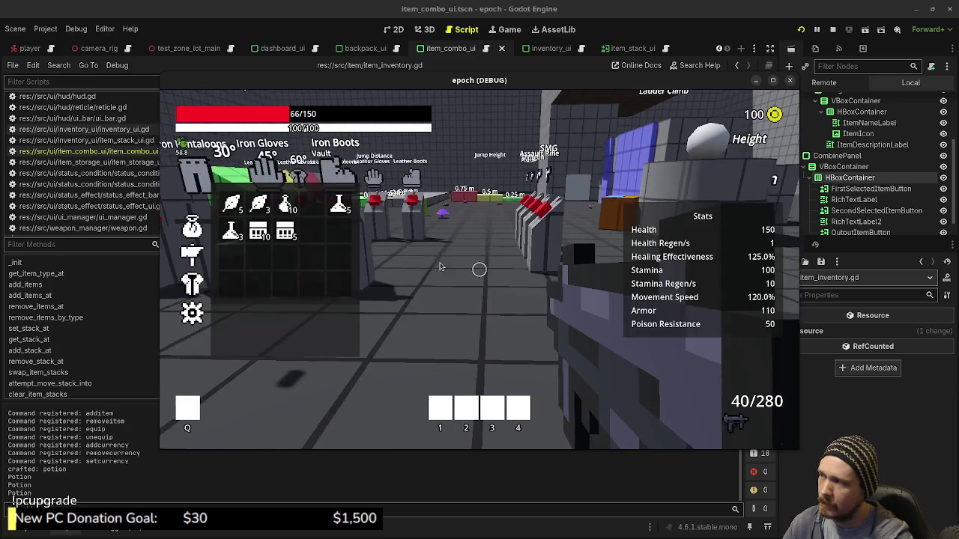
key(Tab)
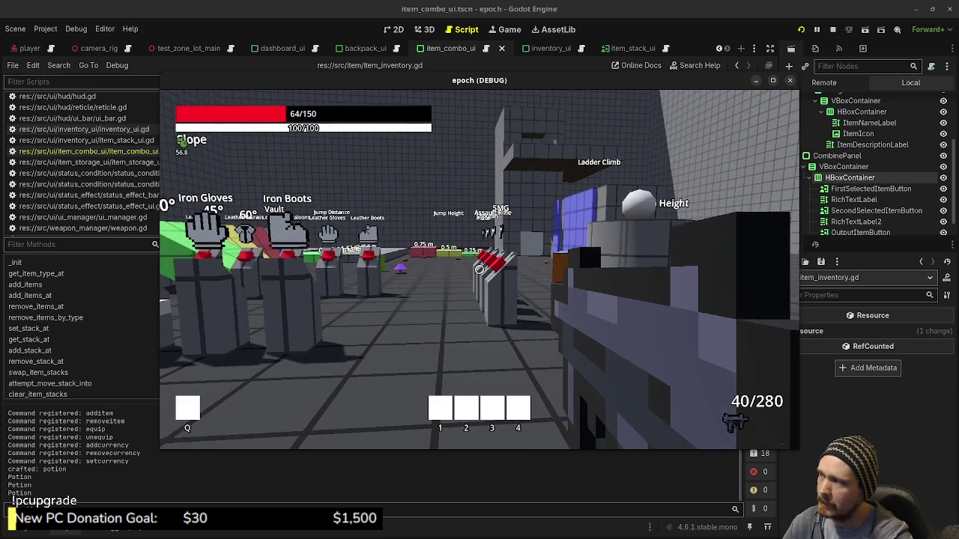
key(Tab)
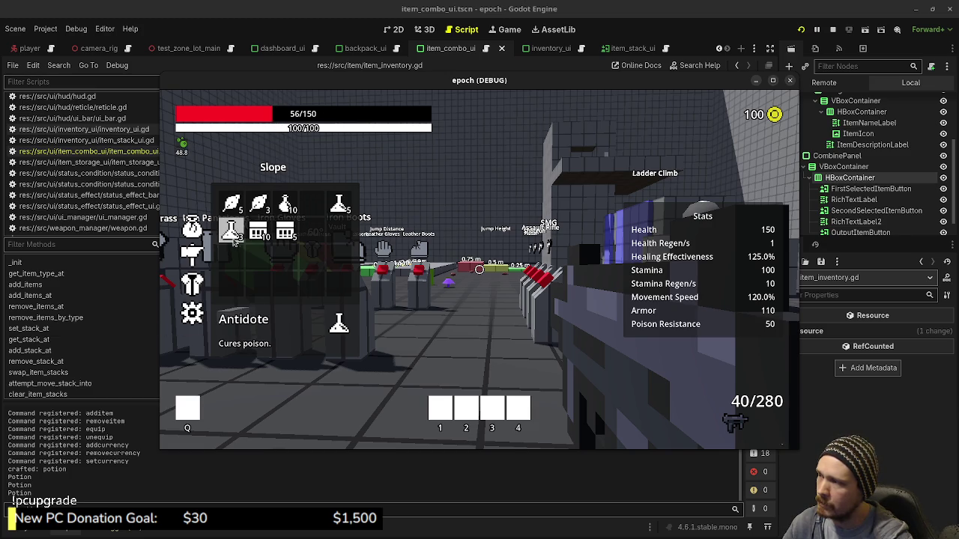
click(232, 234)
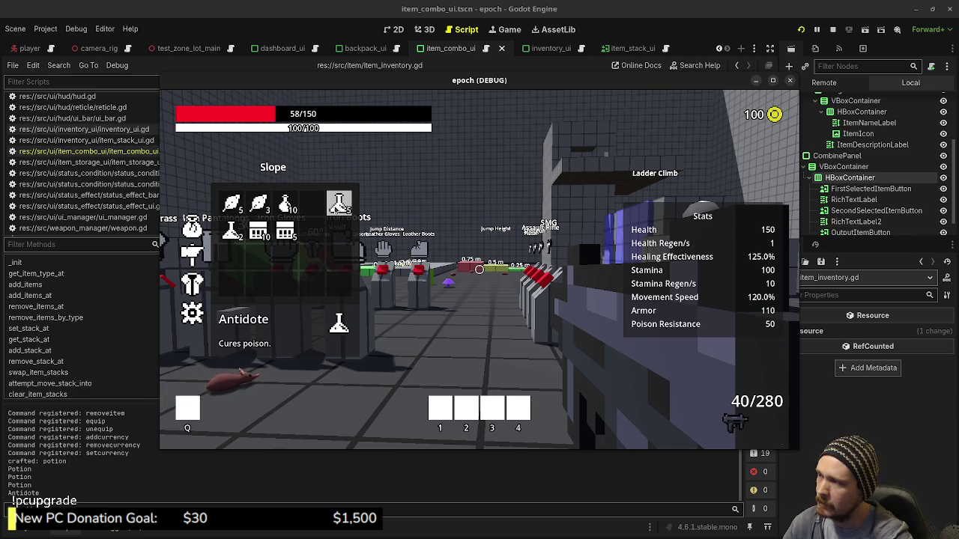
key(Tab)
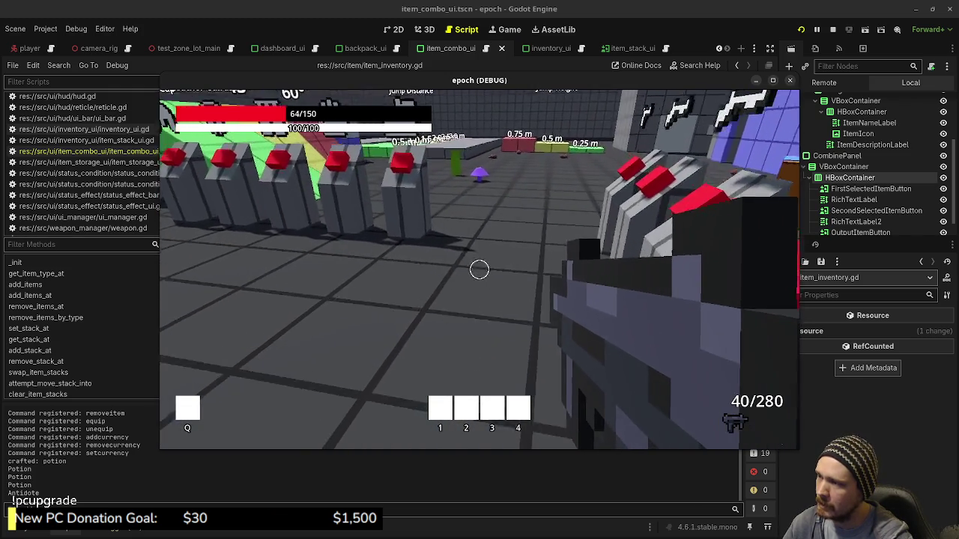
Collect the purple crystal and green leaf herb, then open the orange storage box
key(w)
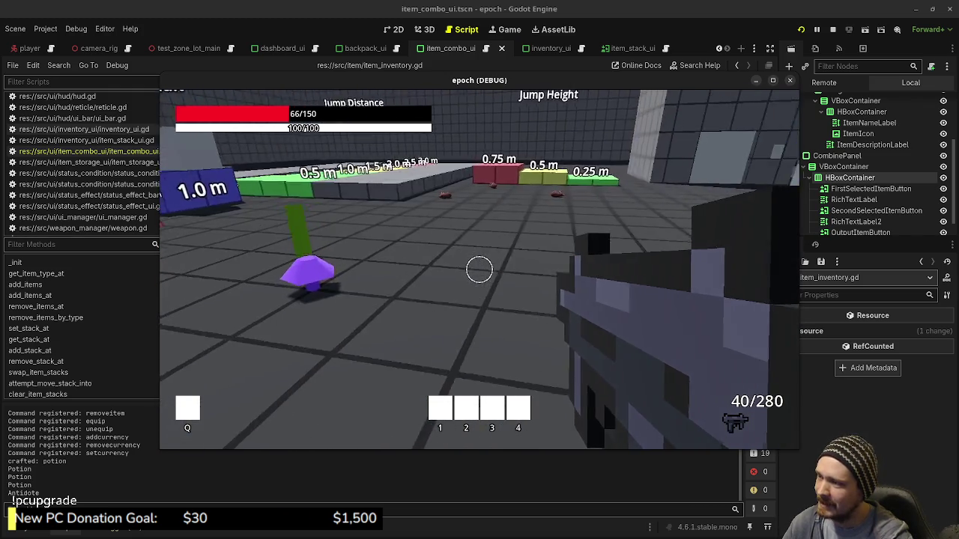
key(Tab)
key(Tab)
key(Tab)
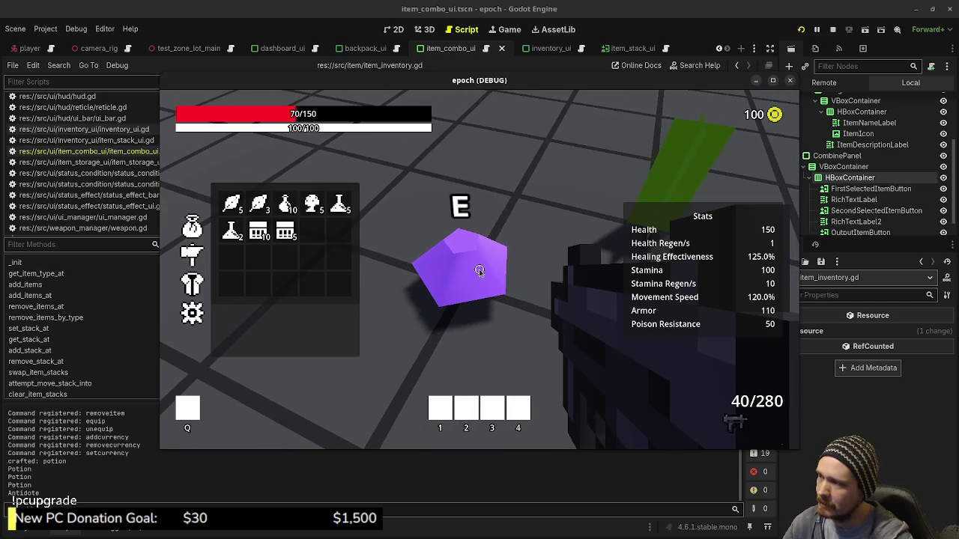
key(e)
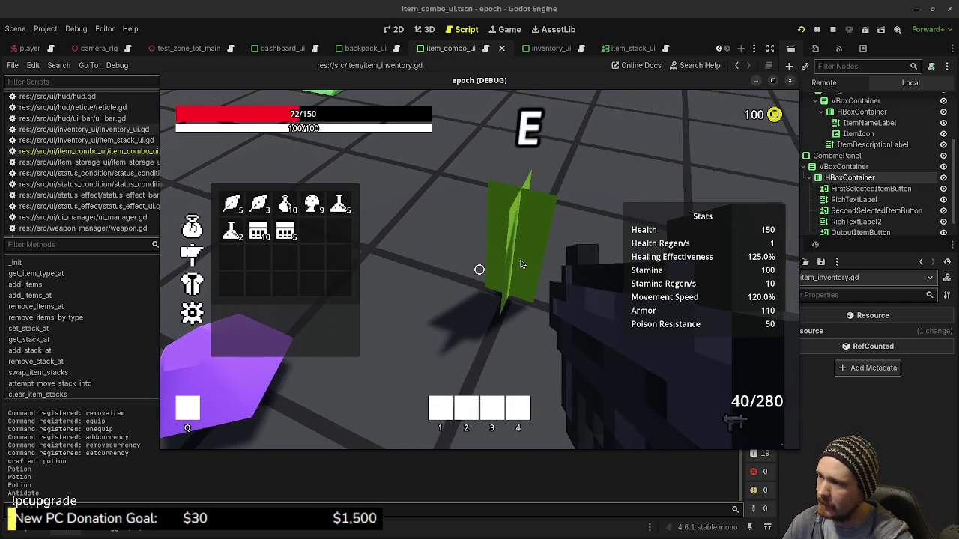
key(Tab)
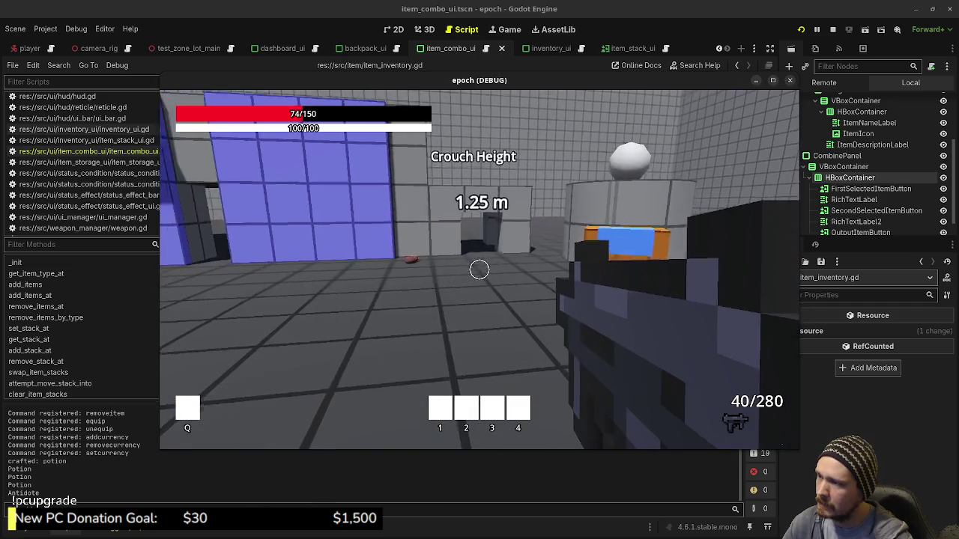
key(e)
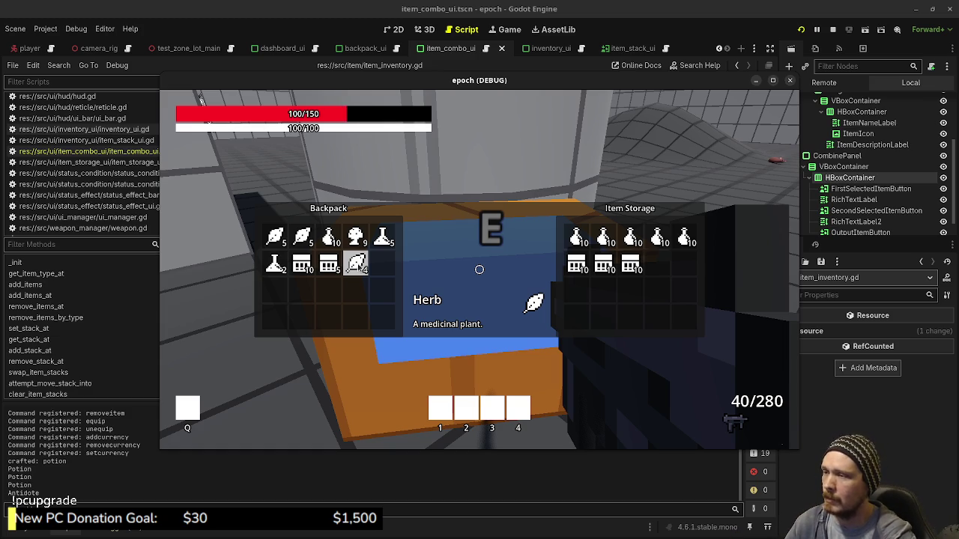
Store the 4-Herb stack and Mushrooms in Item Storage, returning two Mushrooms, then close it
click(356, 264)
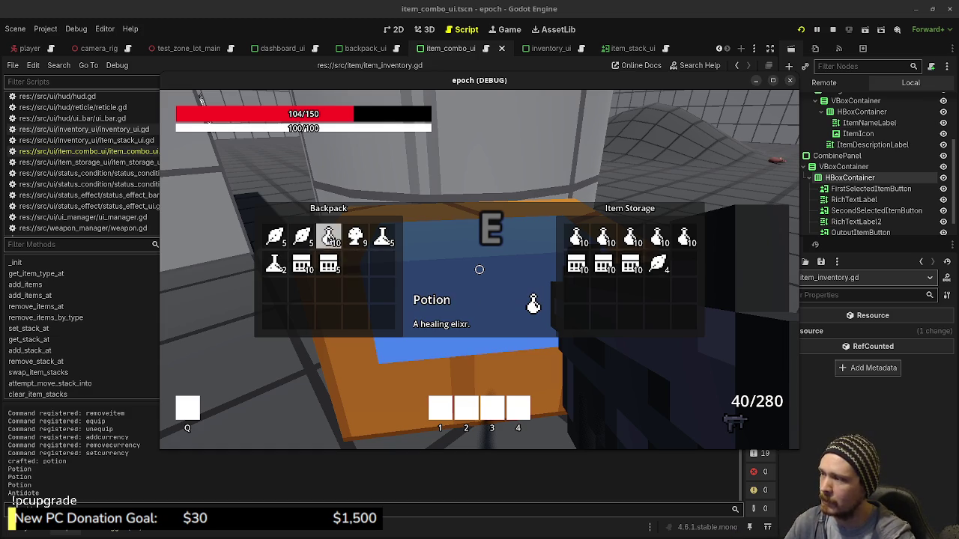
right_click(357, 238)
right_click(359, 239)
right_click(362, 240)
right_click(362, 240)
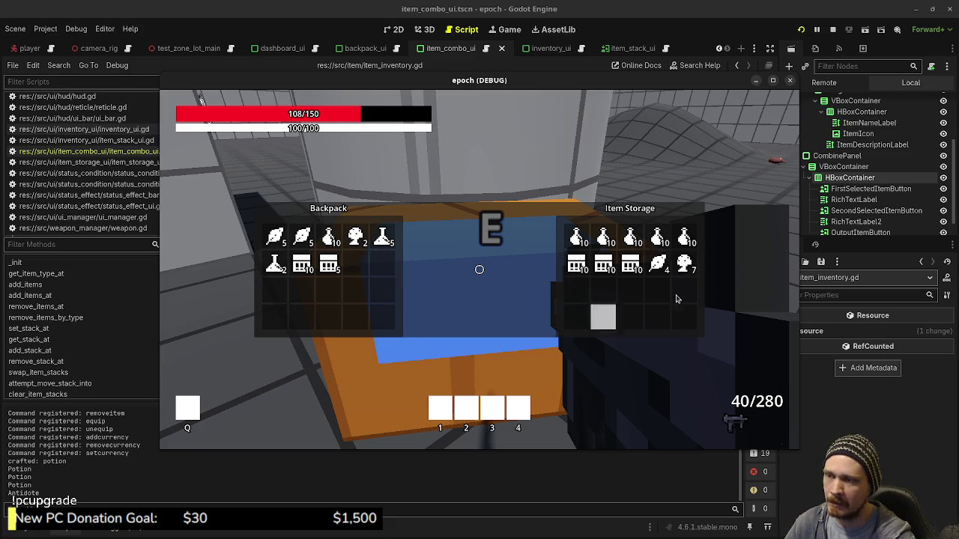
right_click(691, 271)
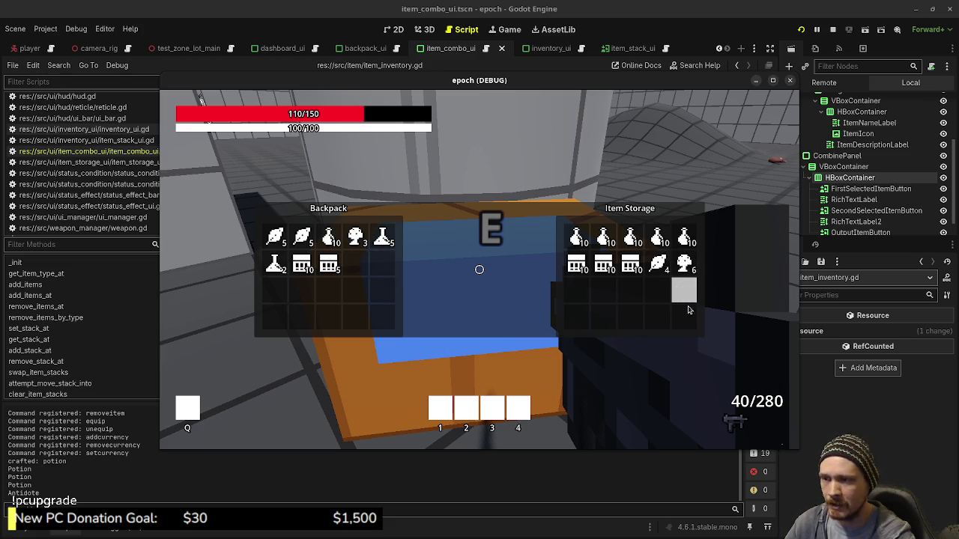
right_click(690, 271)
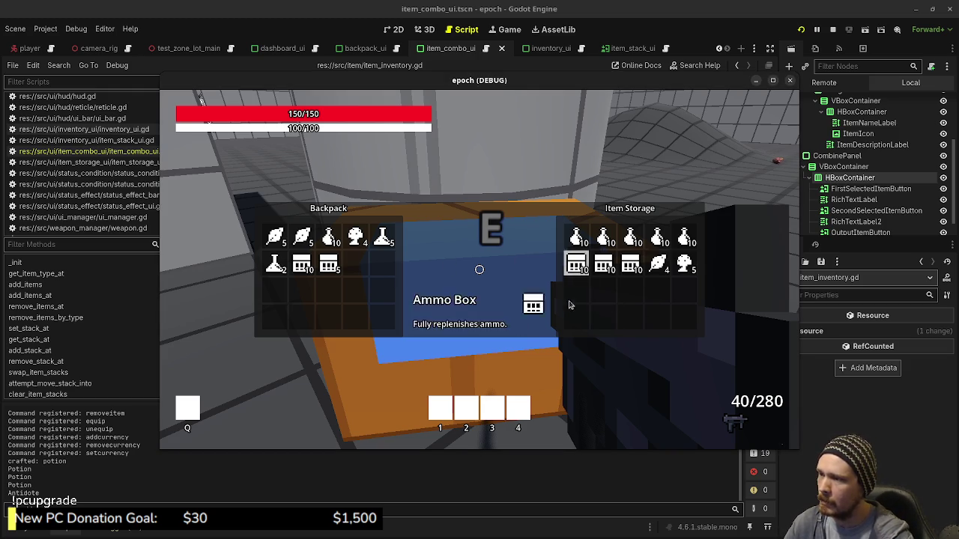
key(e)
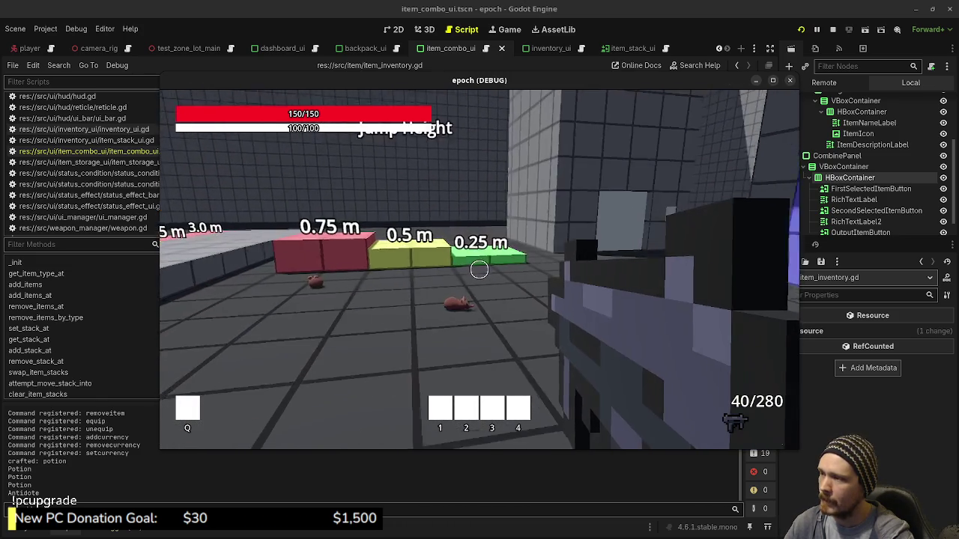
Walk the player up to the wall panel at the grey-wall doorway
key(w)
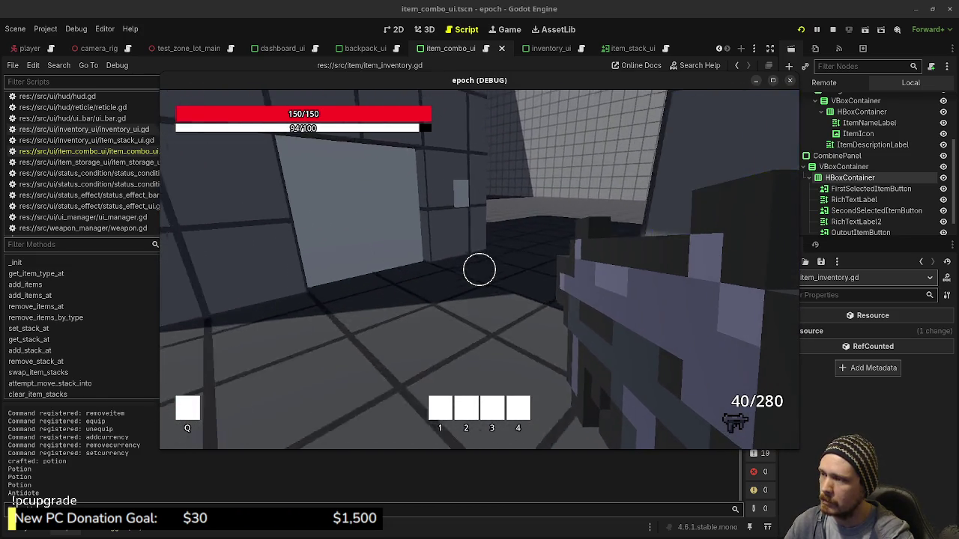
key(e)
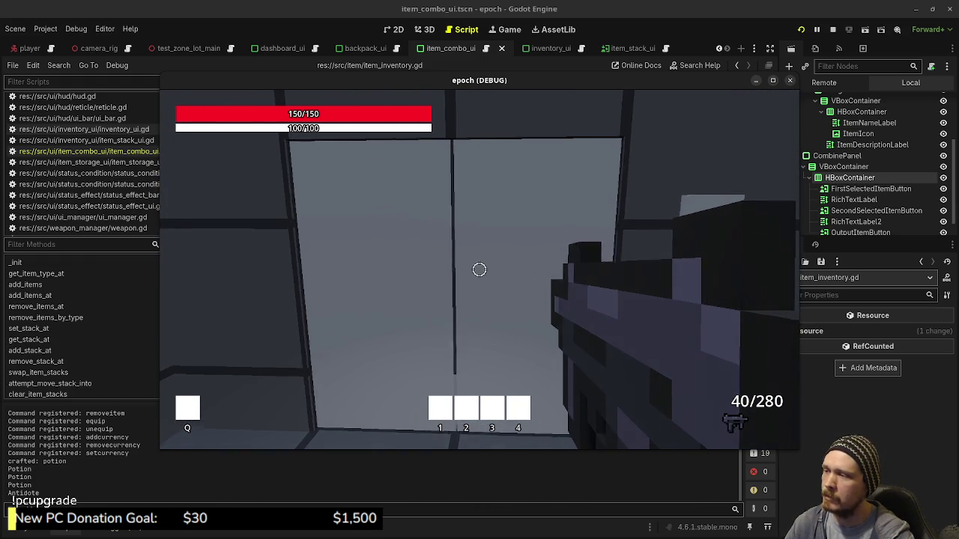
Maximize the game window and walk through the portal to the shop hub's Item Storage Box
click(772, 81)
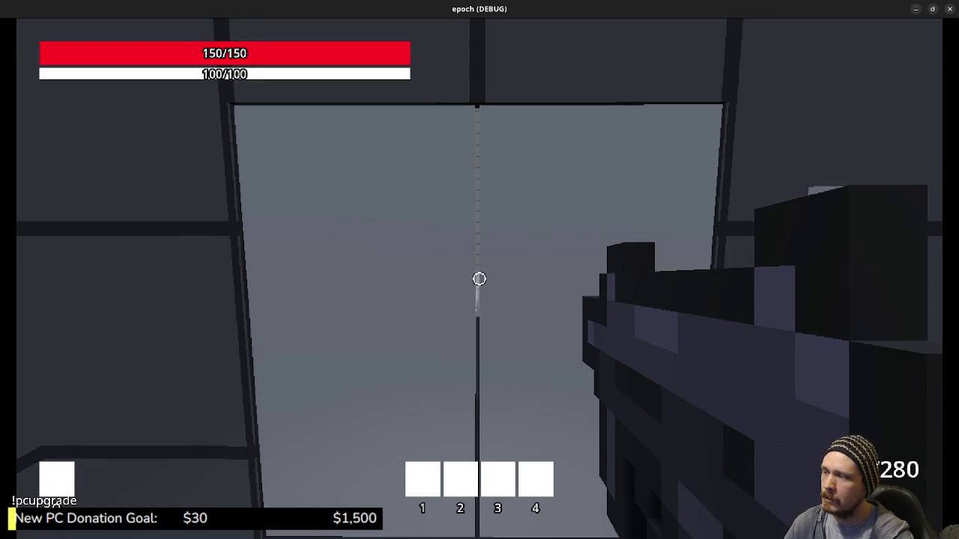
key(w)
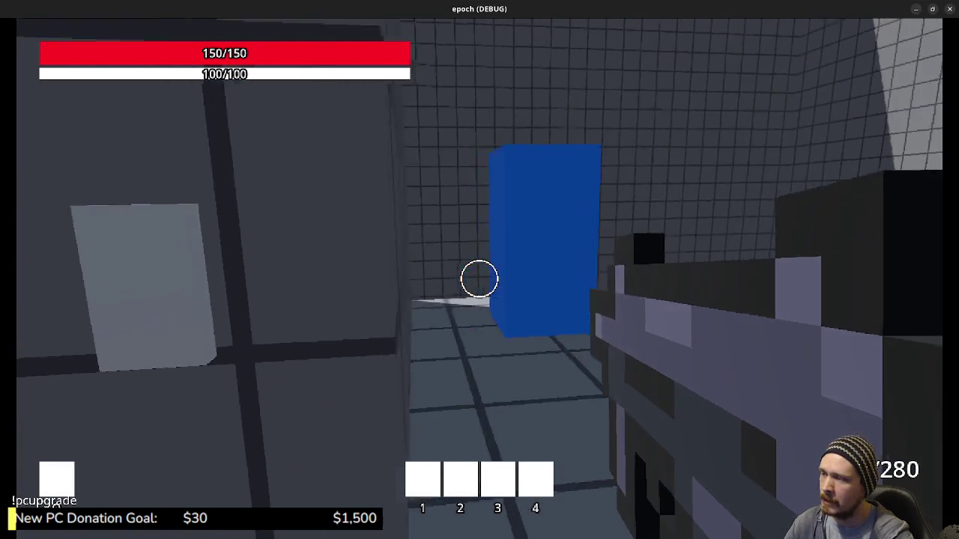
key(w)
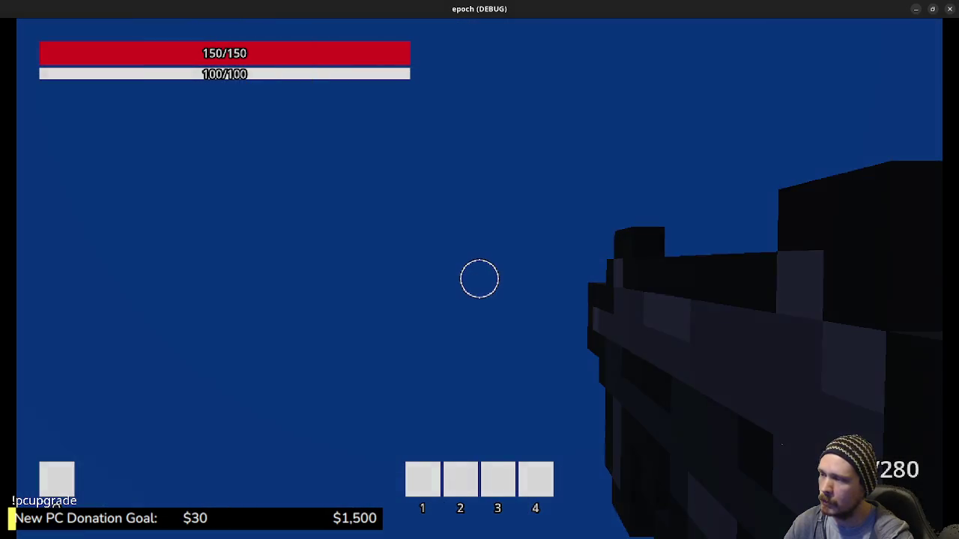
key(w)
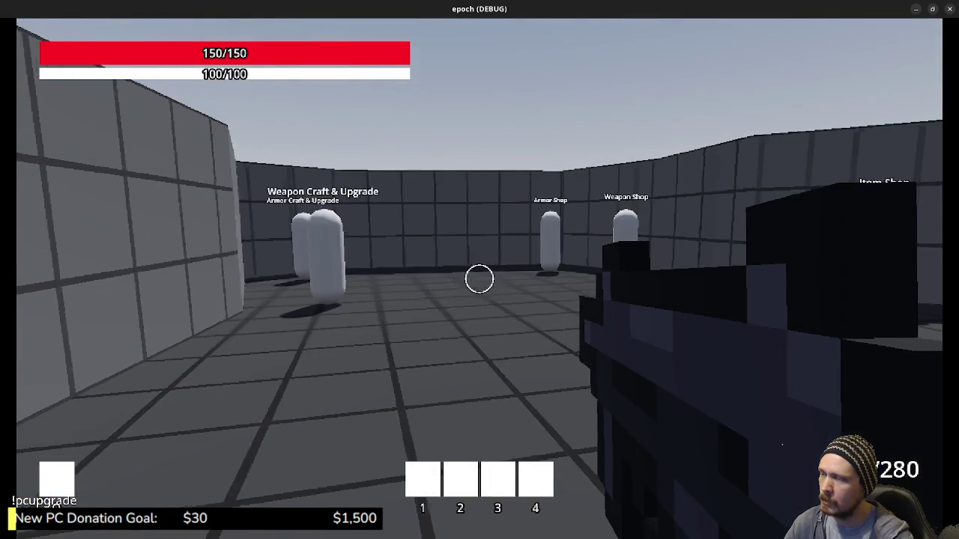
key(s)
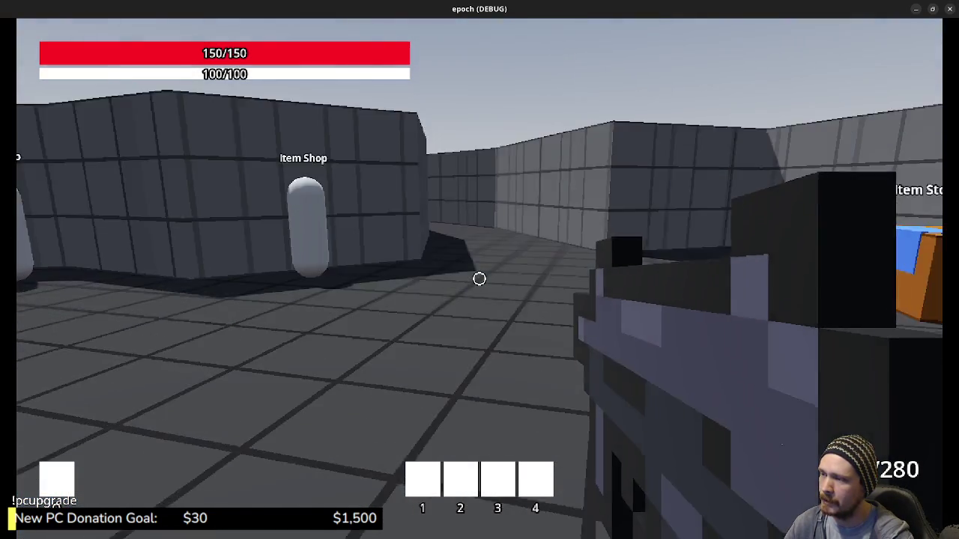
key(d)
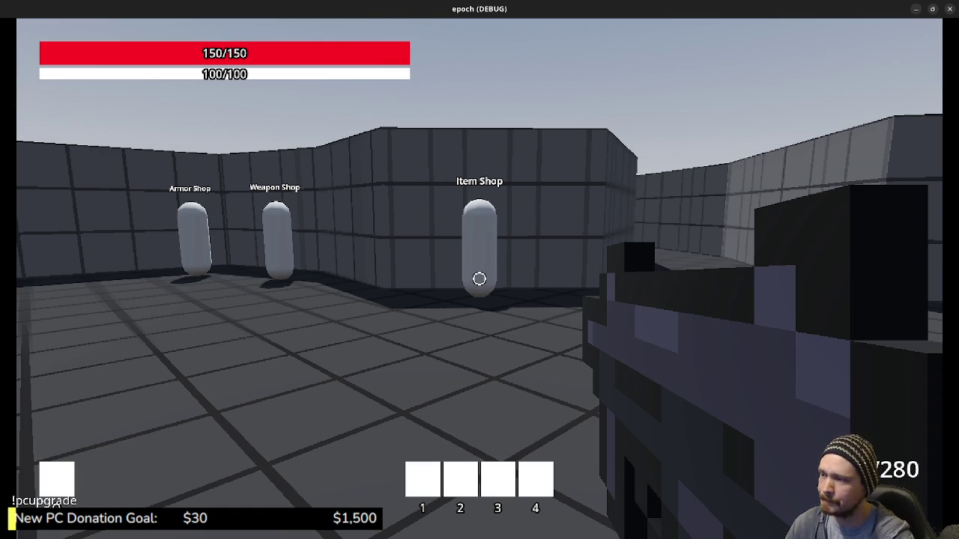
key(s)
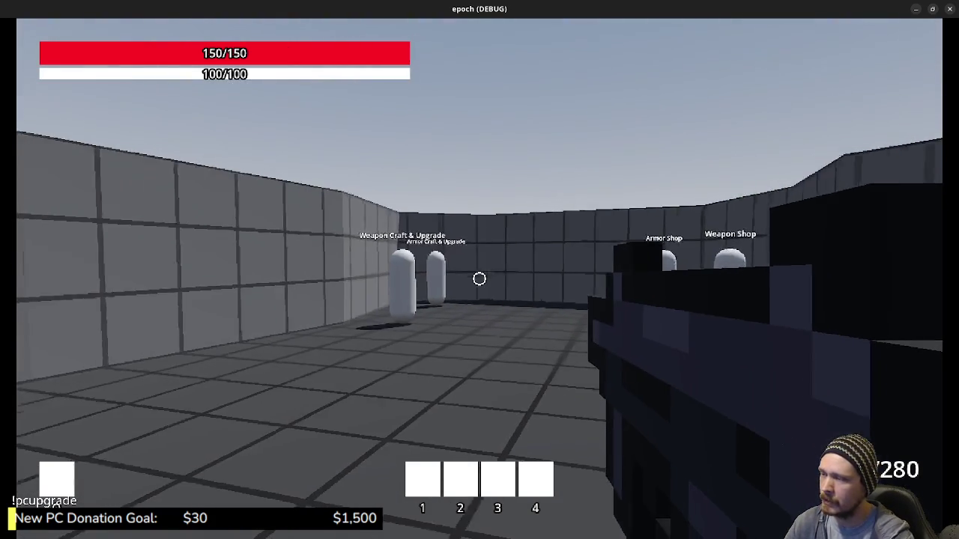
key(w)
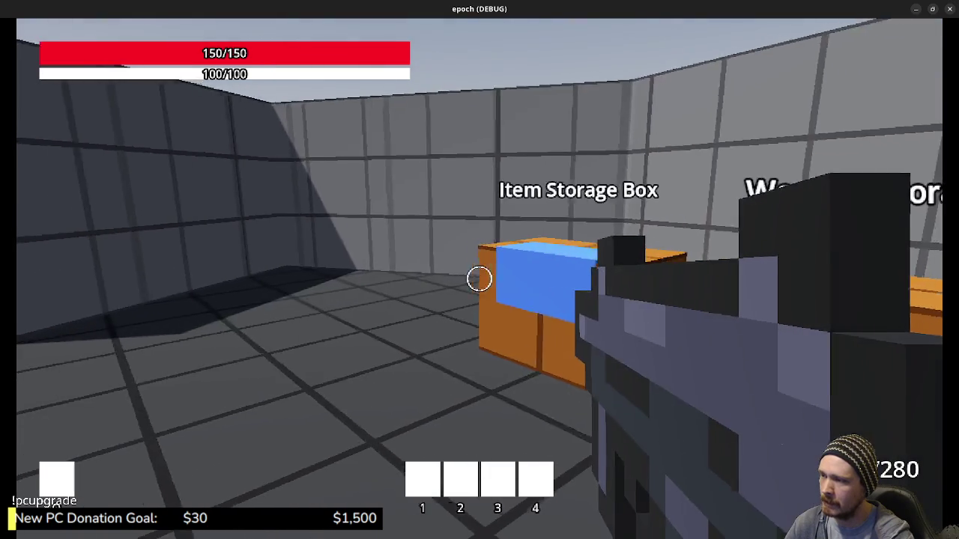
key(w)
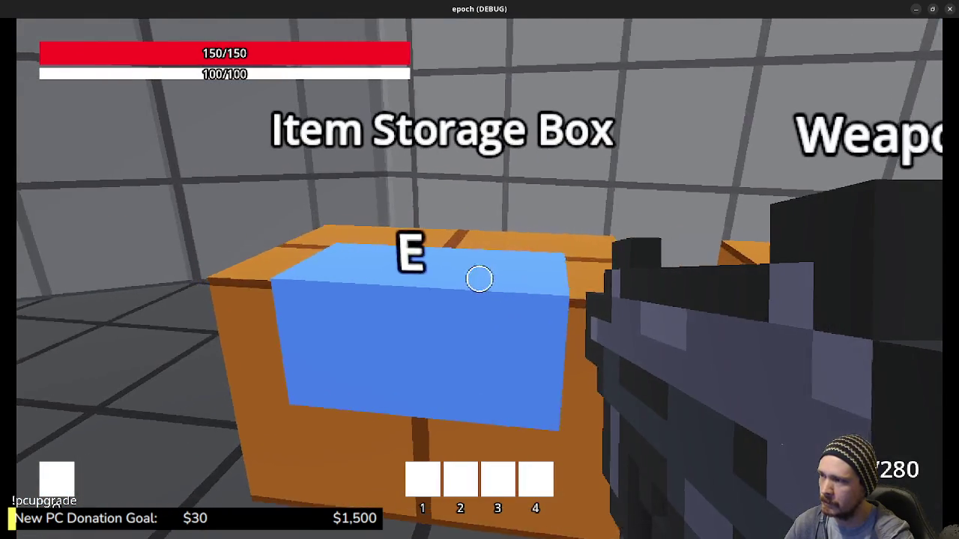
key(e)
key(e)
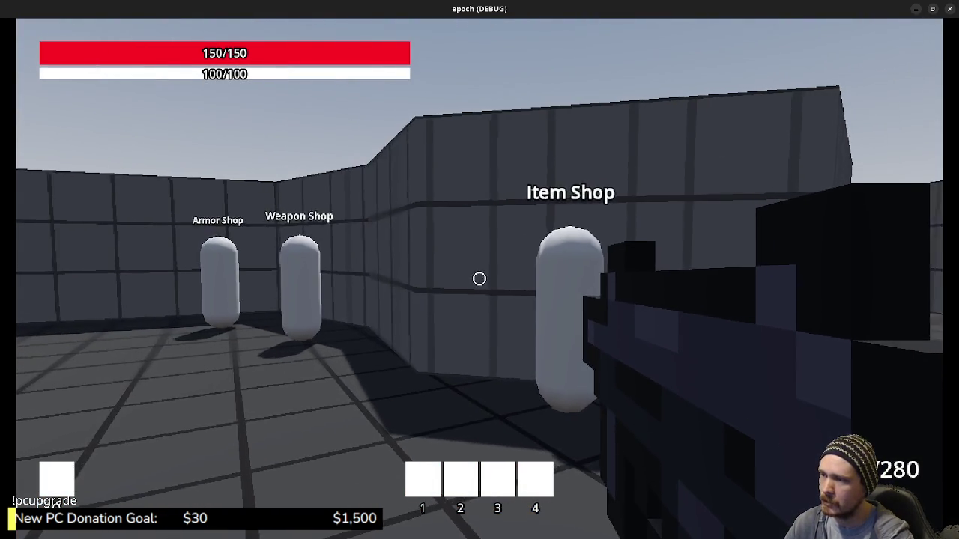
Walk past the craft and upgrade pillars and sprint down the corridor through the blue portal
key(w)
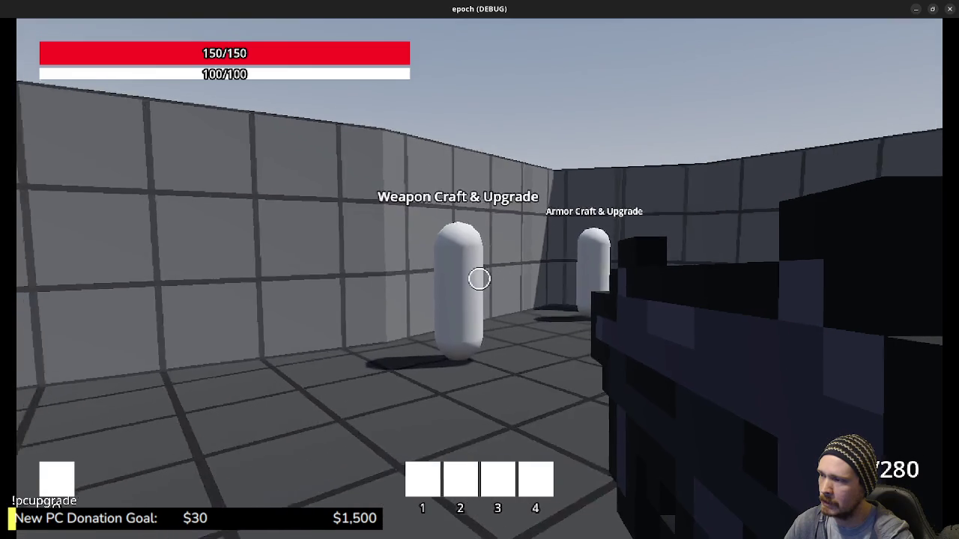
key(w)
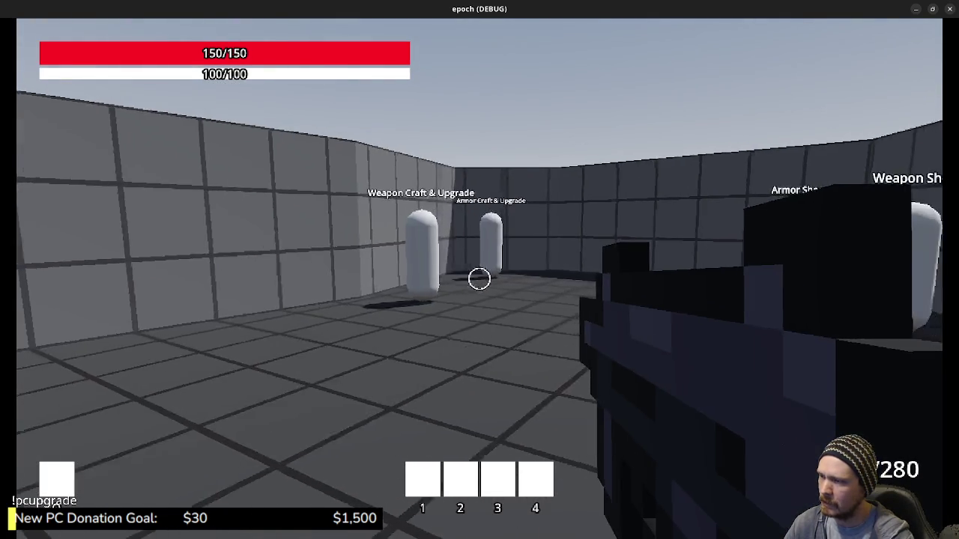
key(w)
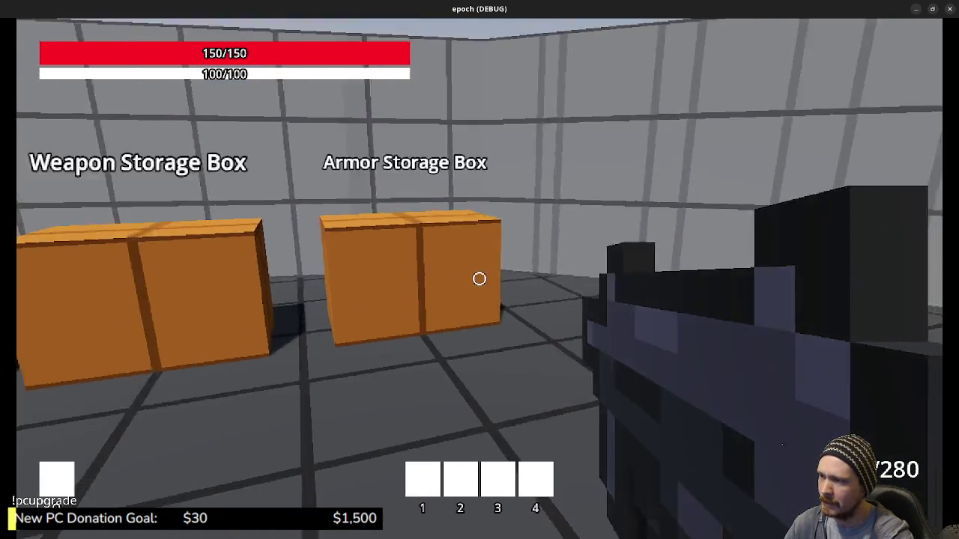
key(w)
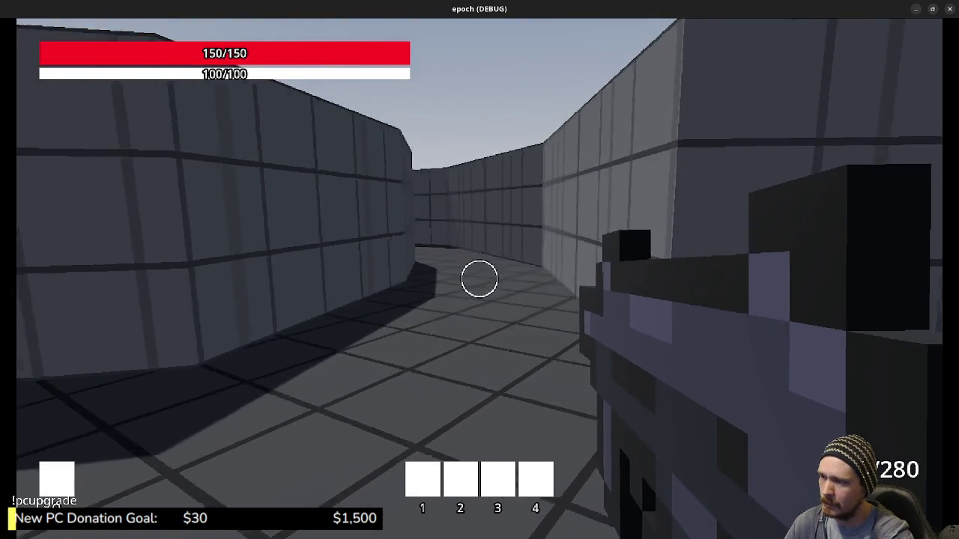
key(w)
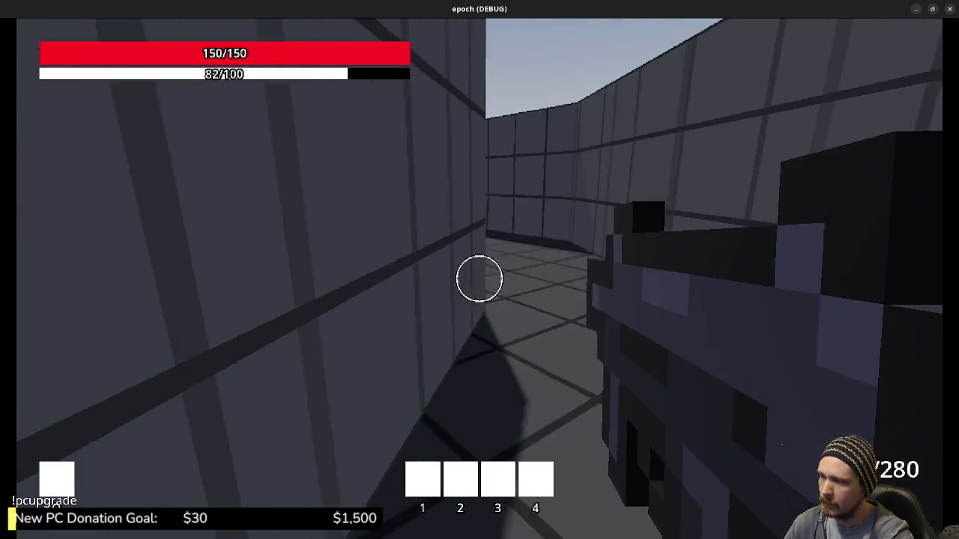
key(w)
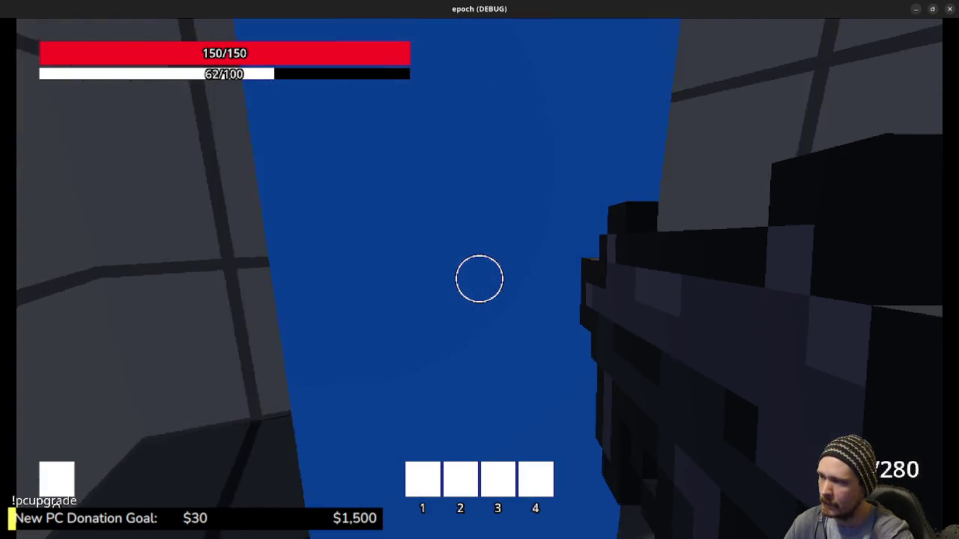
key(w)
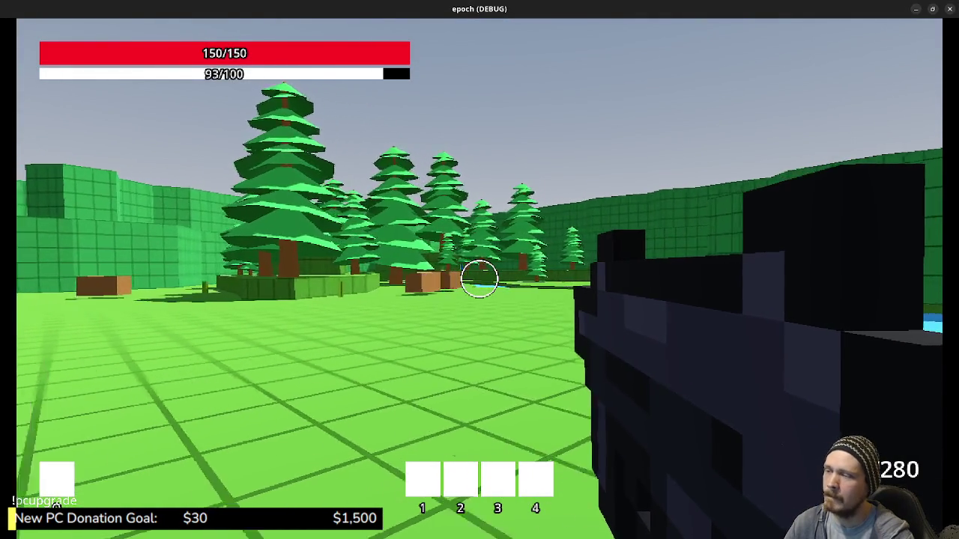
Fire the weapon and sprint over the hedge to the yellow and purple pickups
key(w)
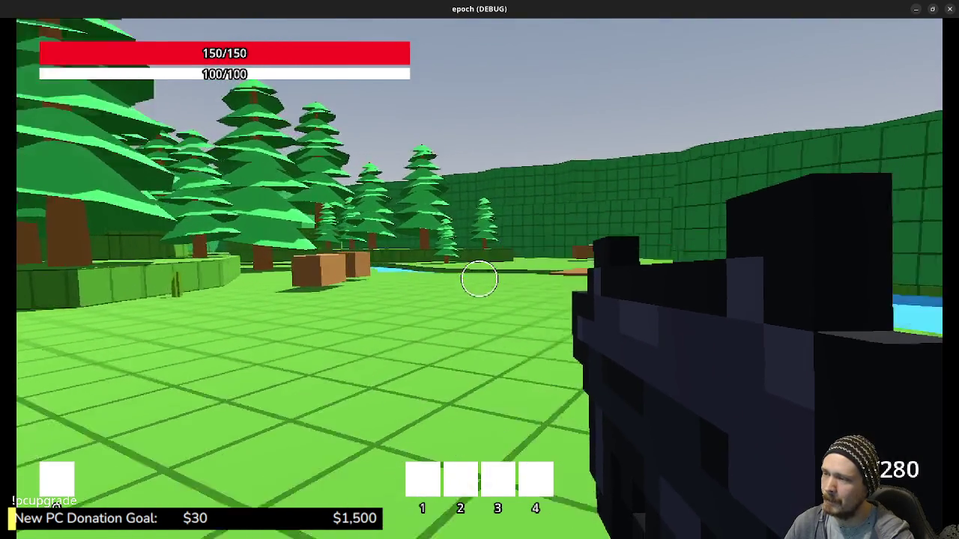
key(space)
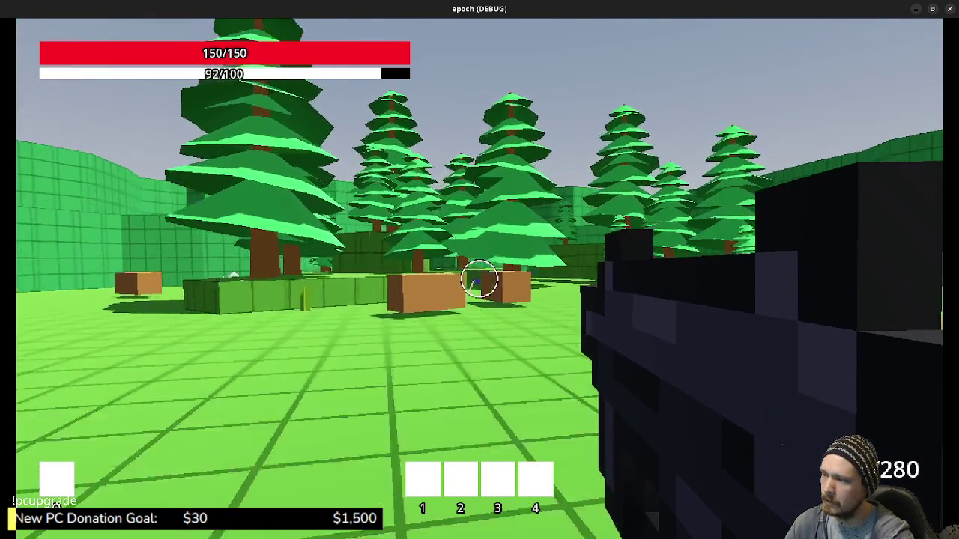
click(479, 278)
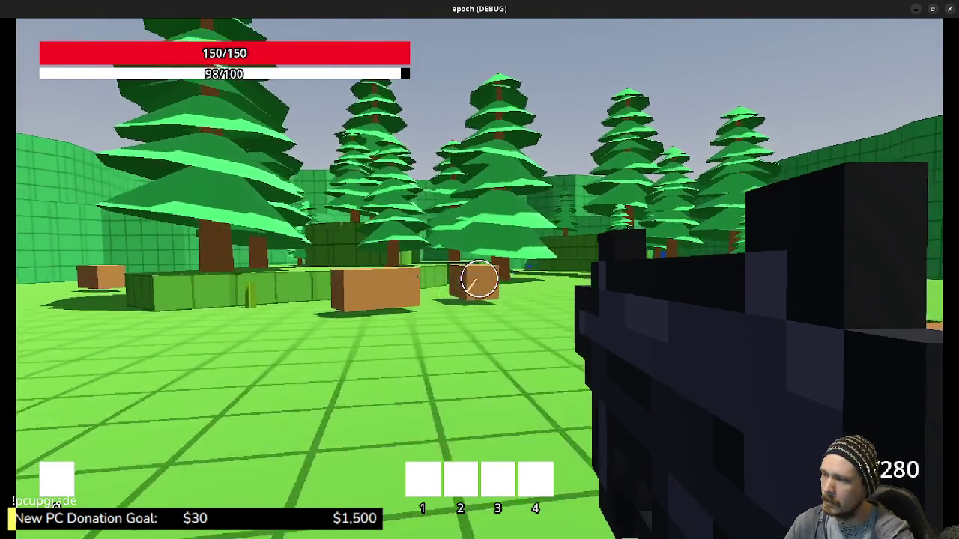
key(shift)
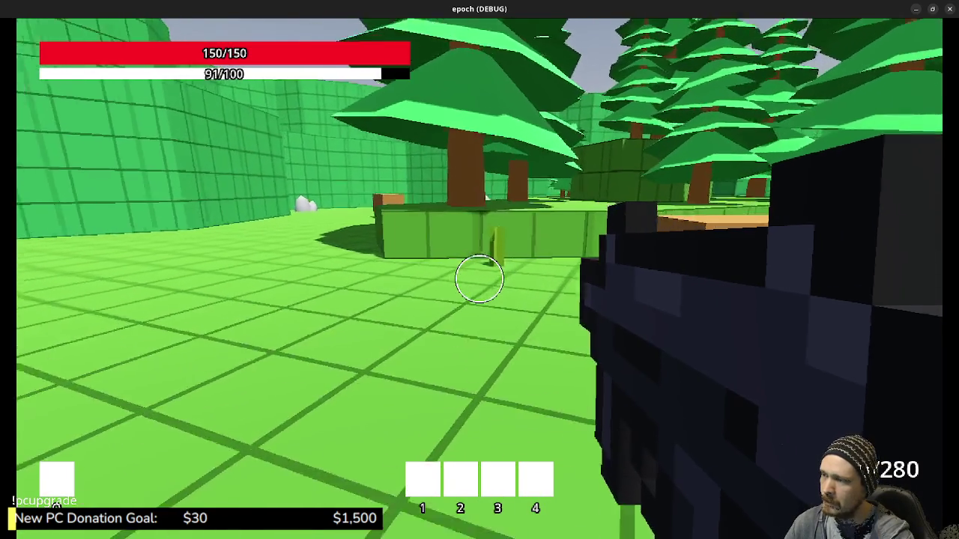
key(w)
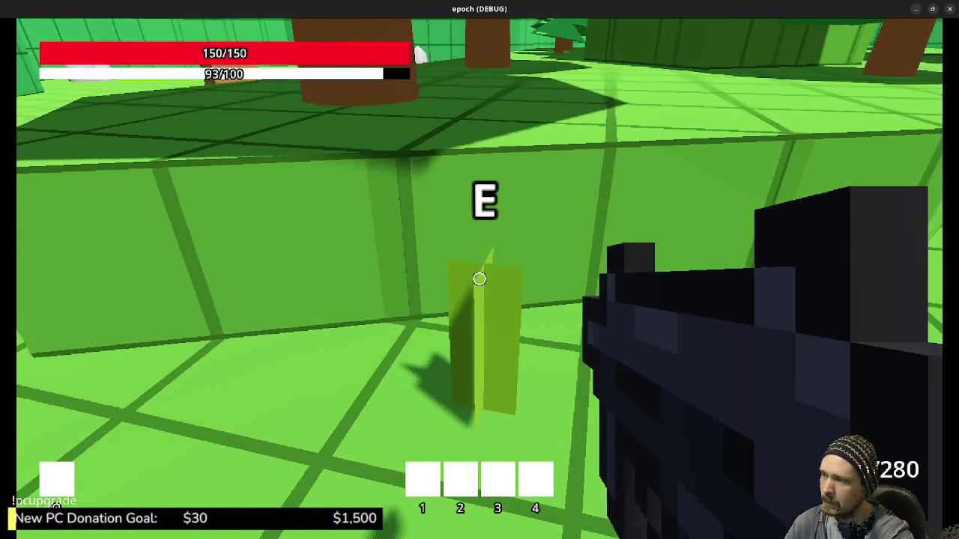
key(shift+w)
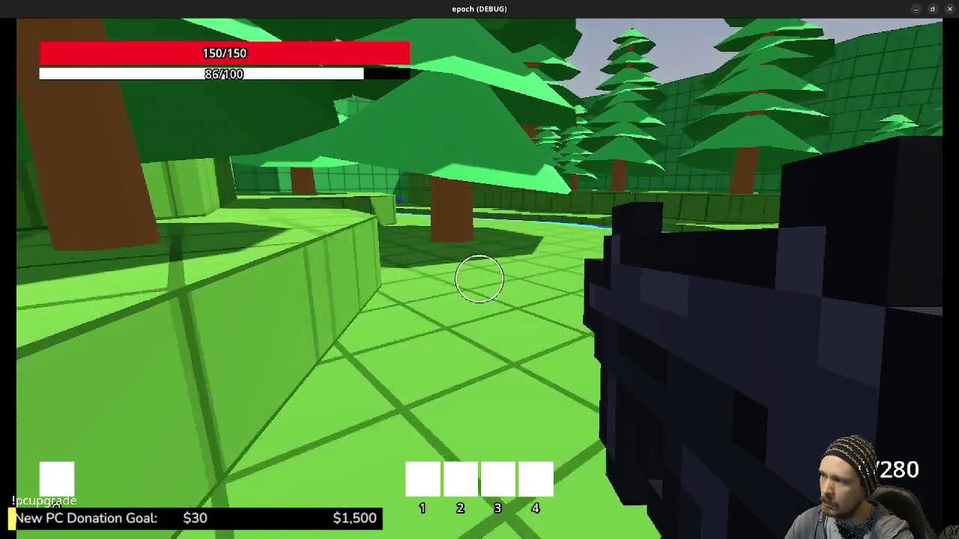
key(shift+w)
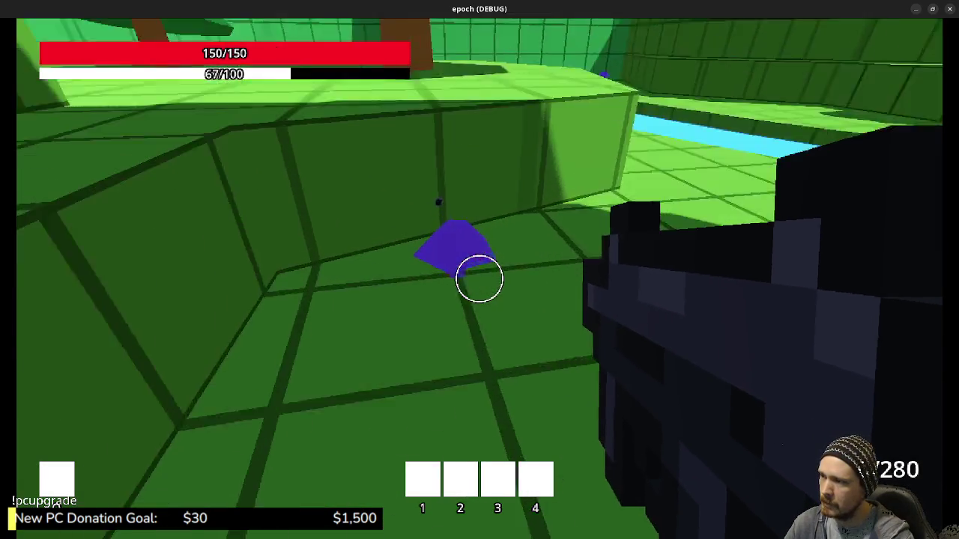
key(e)
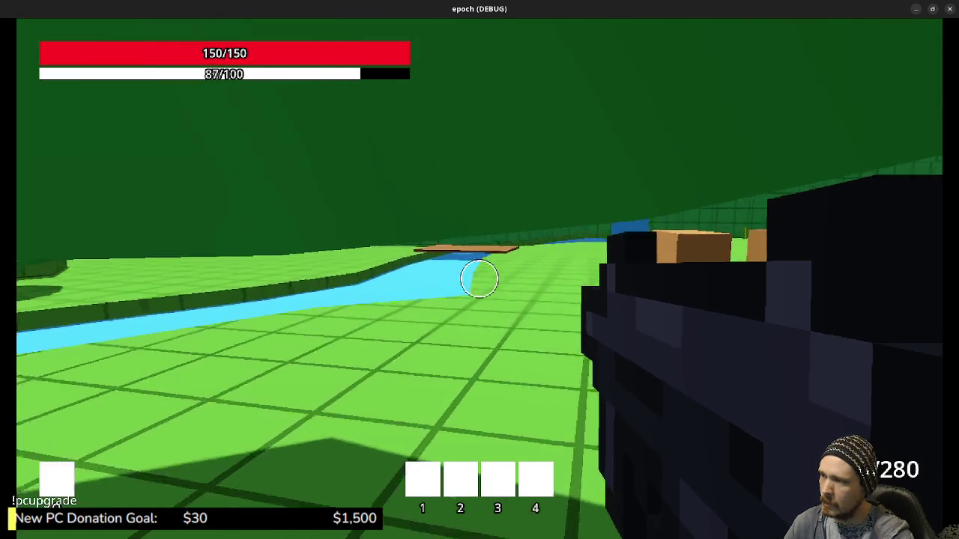
key(shift+w)
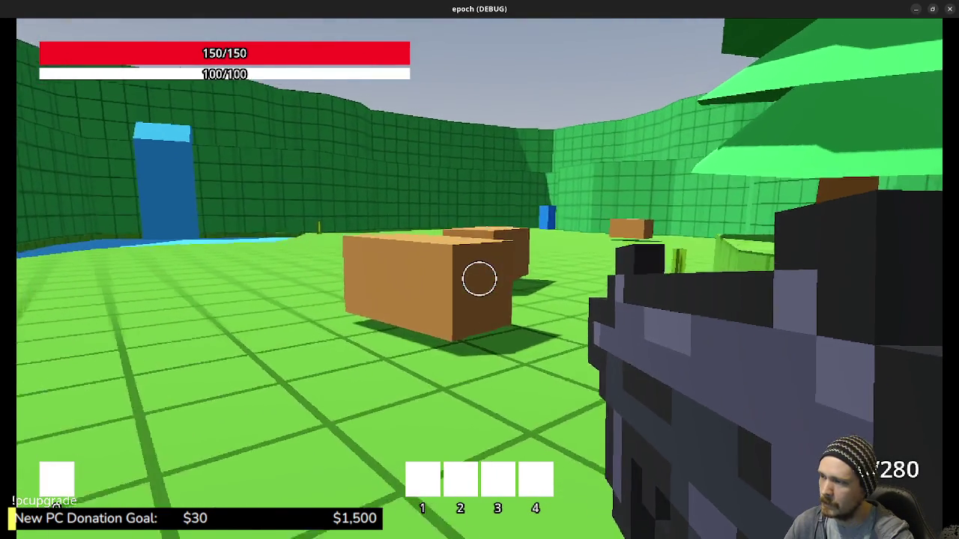
key(a)
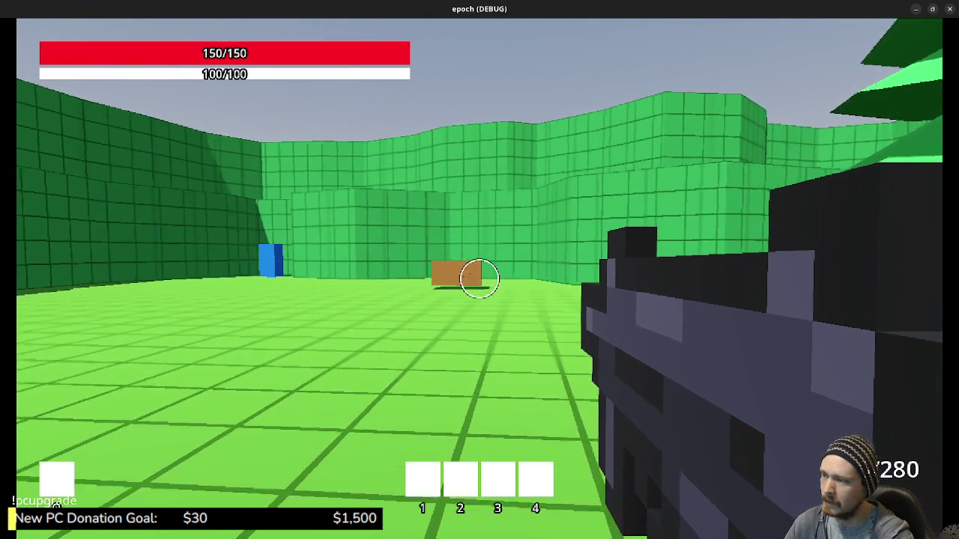
Cross the field over the flat crate by the river and sprint along the green corridor
key(w)
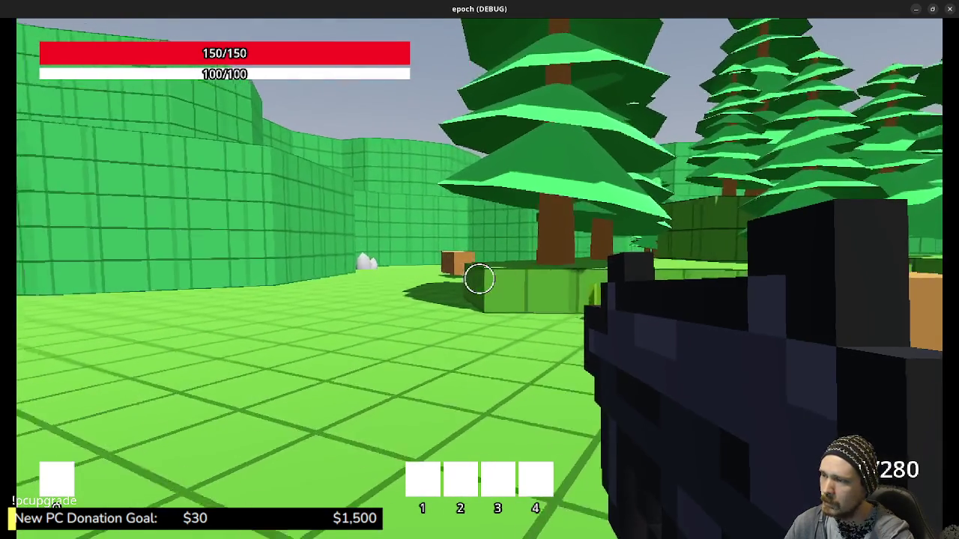
key(w)
key(space)
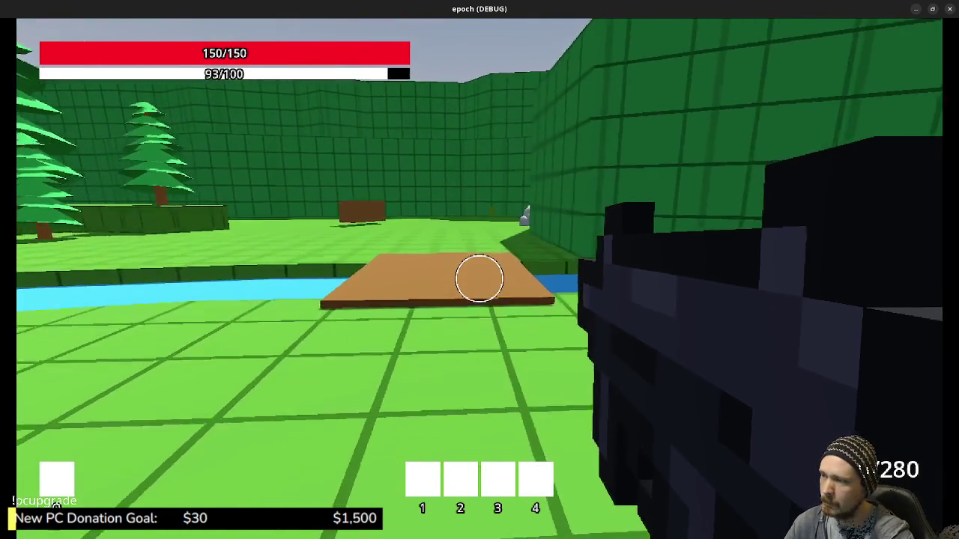
key(w)
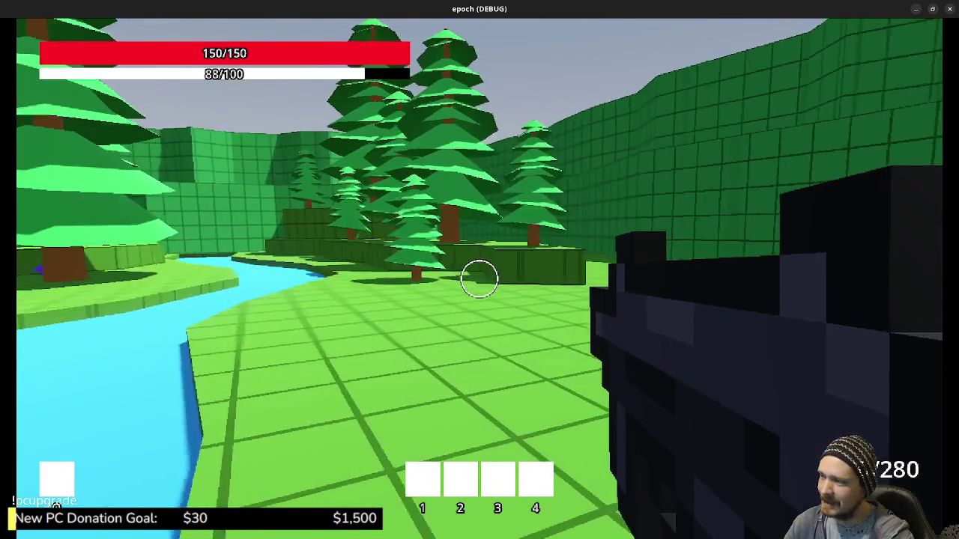
key(w)
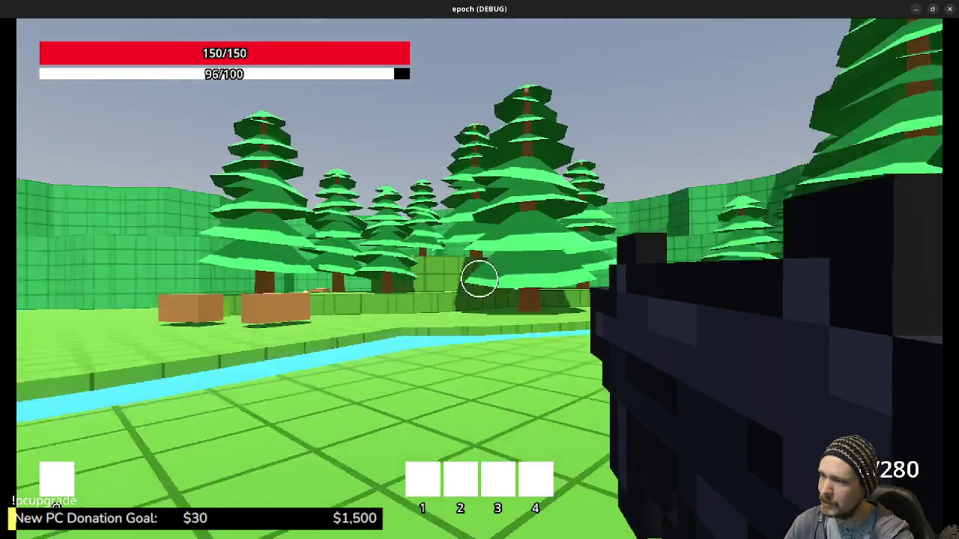
key(w)
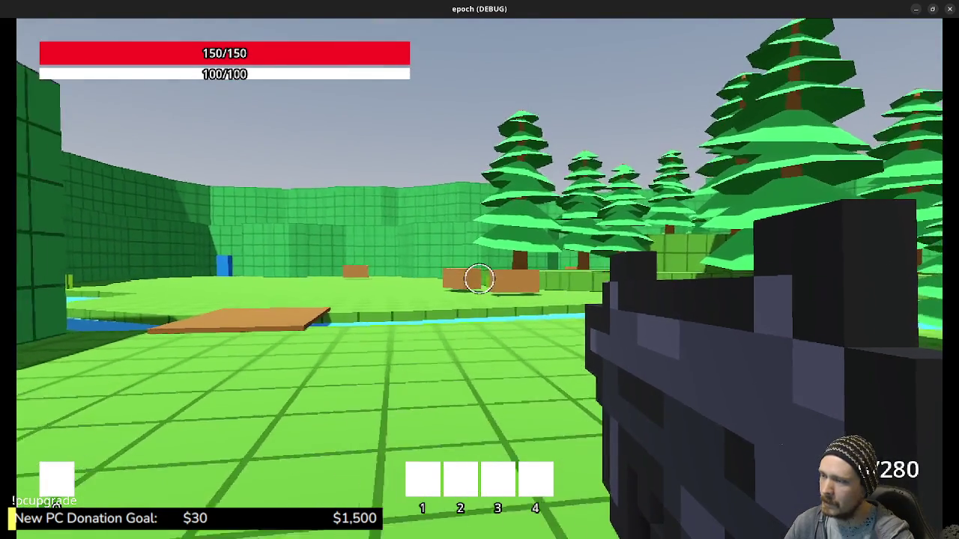
key(shift+w)
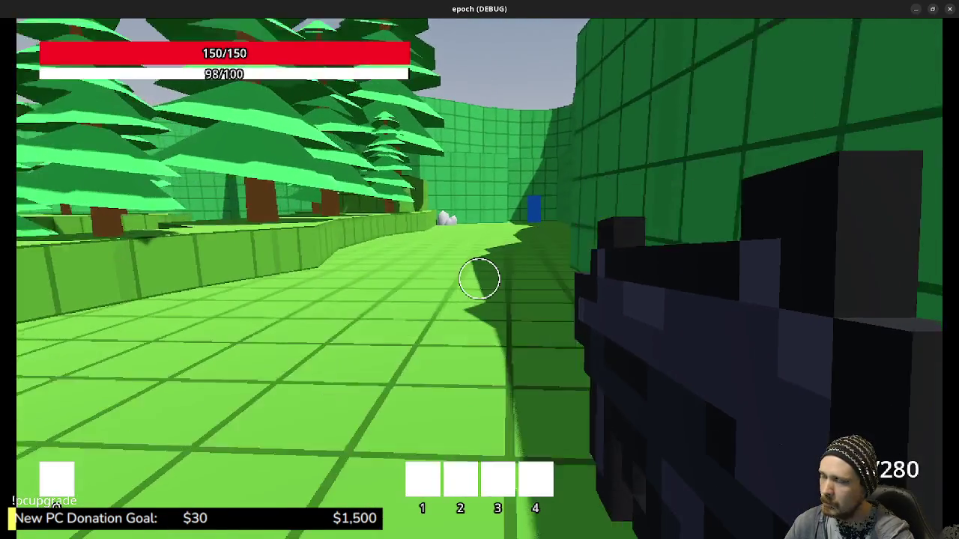
key(shift+w)
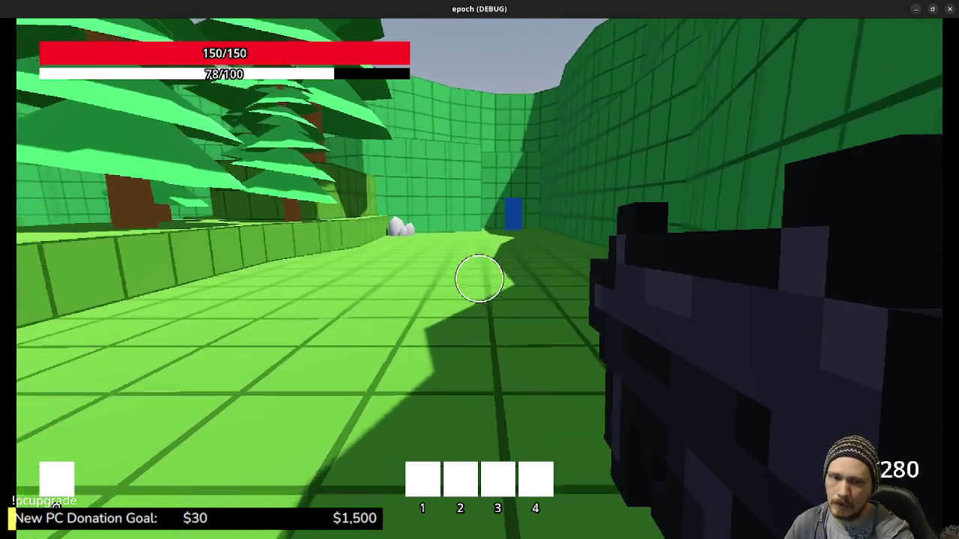
Walk through the pine forest and down the rocky corridor through the blue door
key(w)
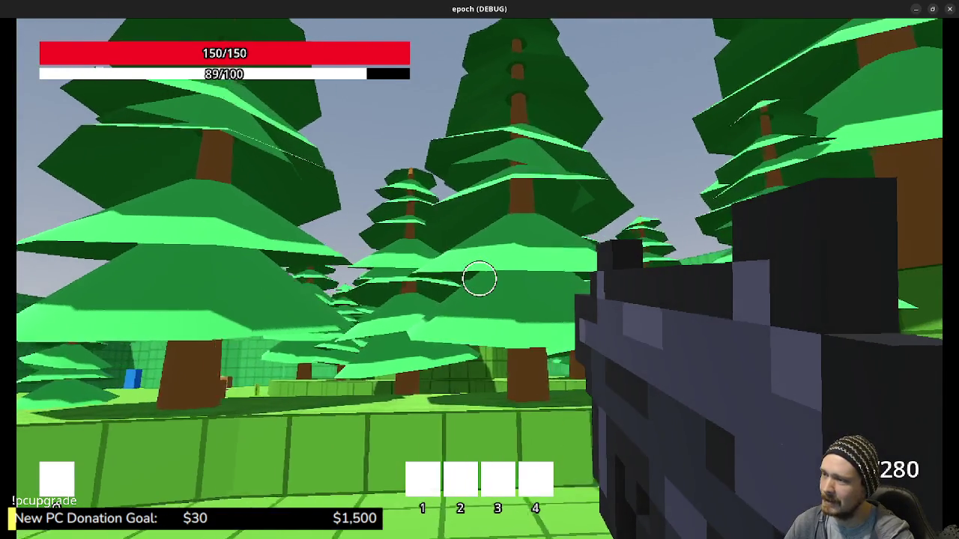
key(w)
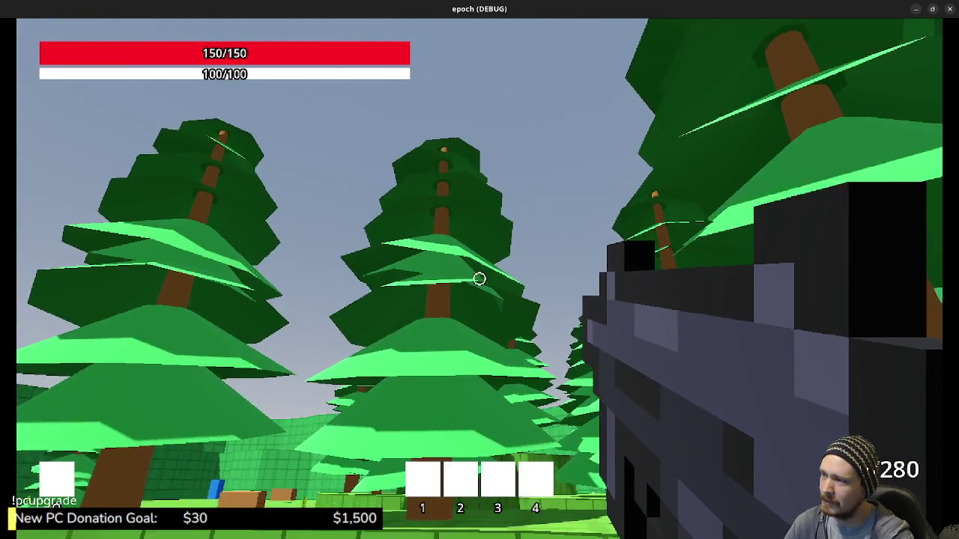
key(w)
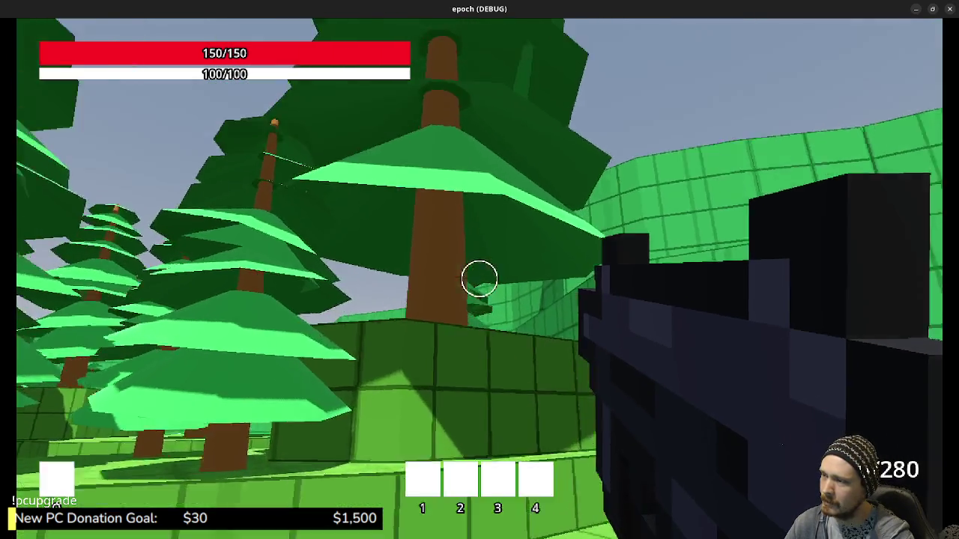
key(w)
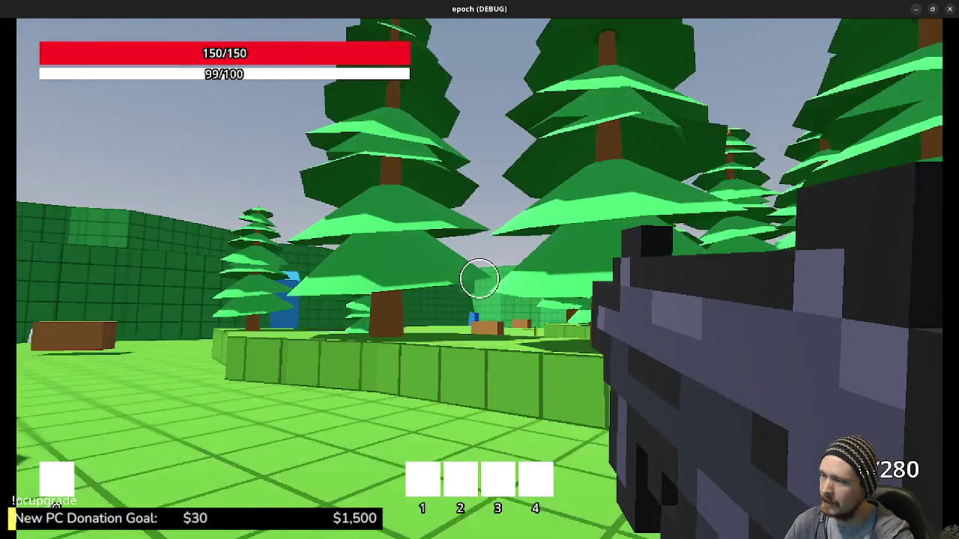
key(w)
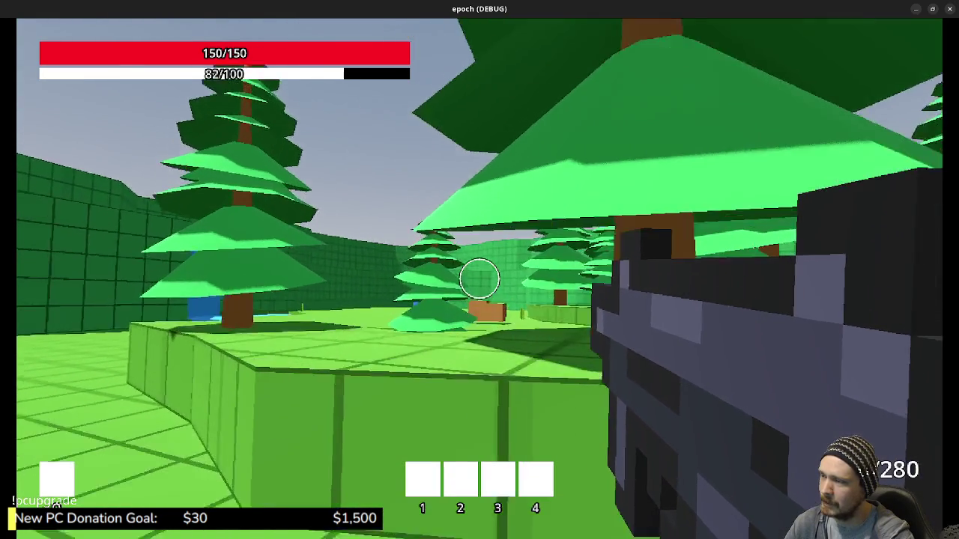
key(w)
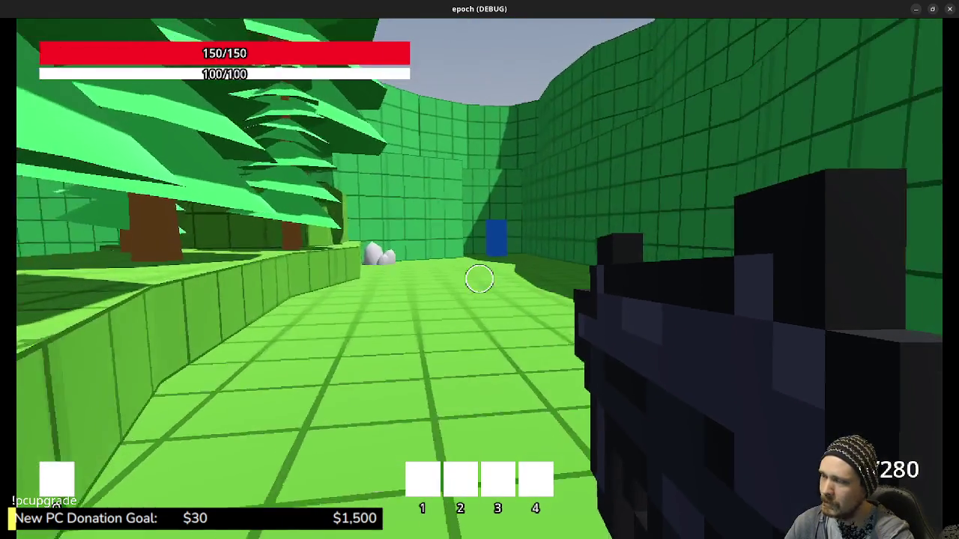
key(w)
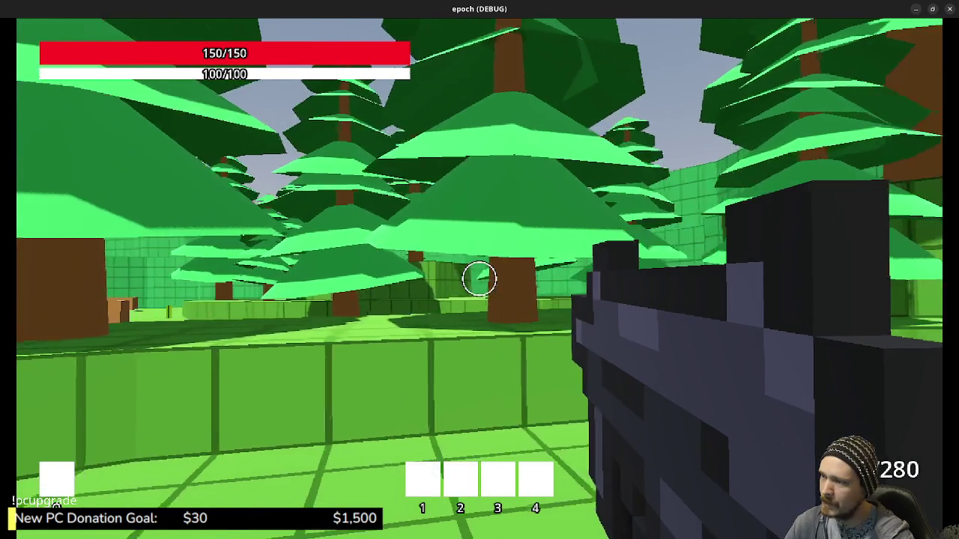
key(w)
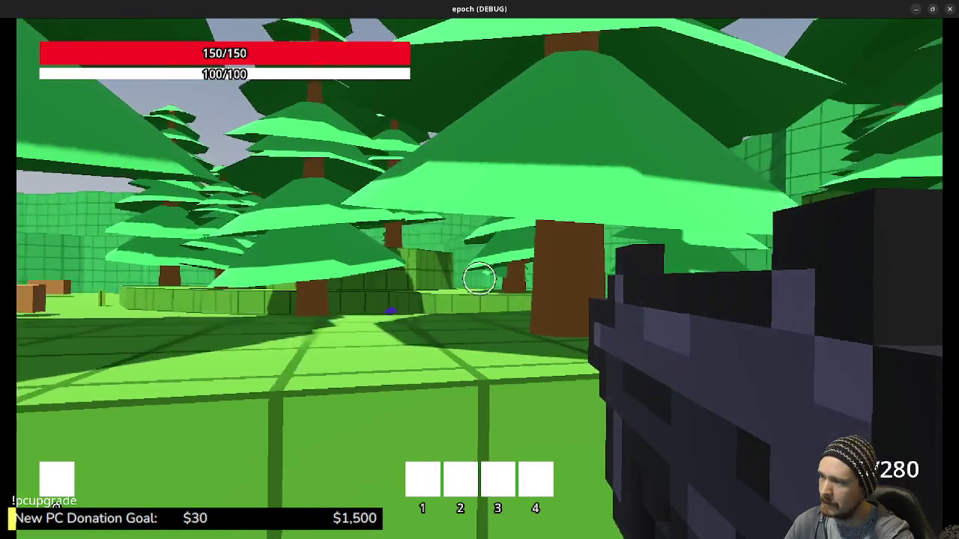
key(w)
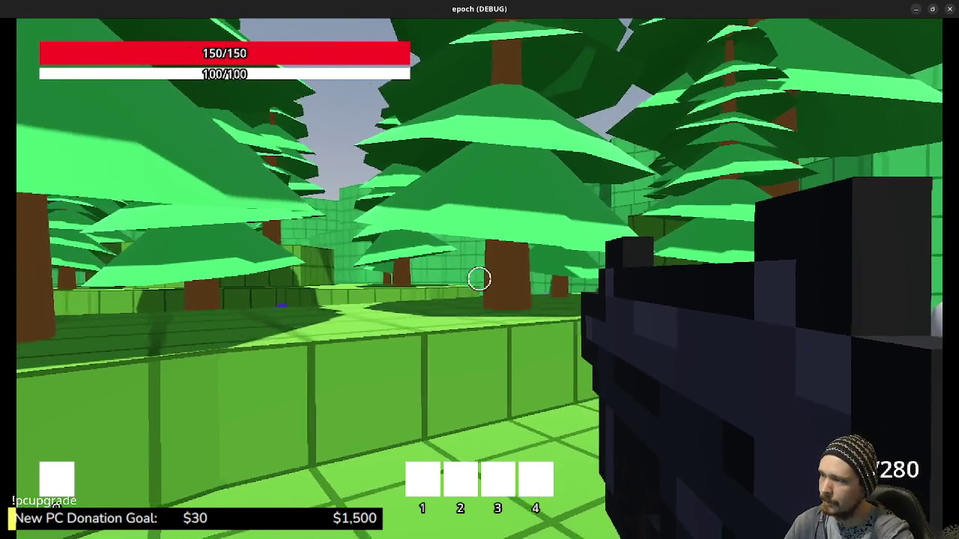
key(w)
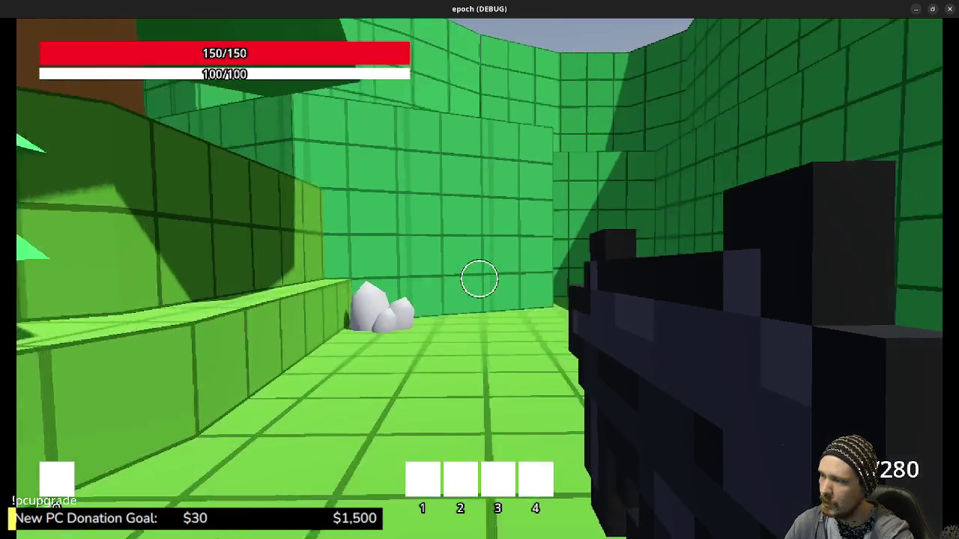
key(w)
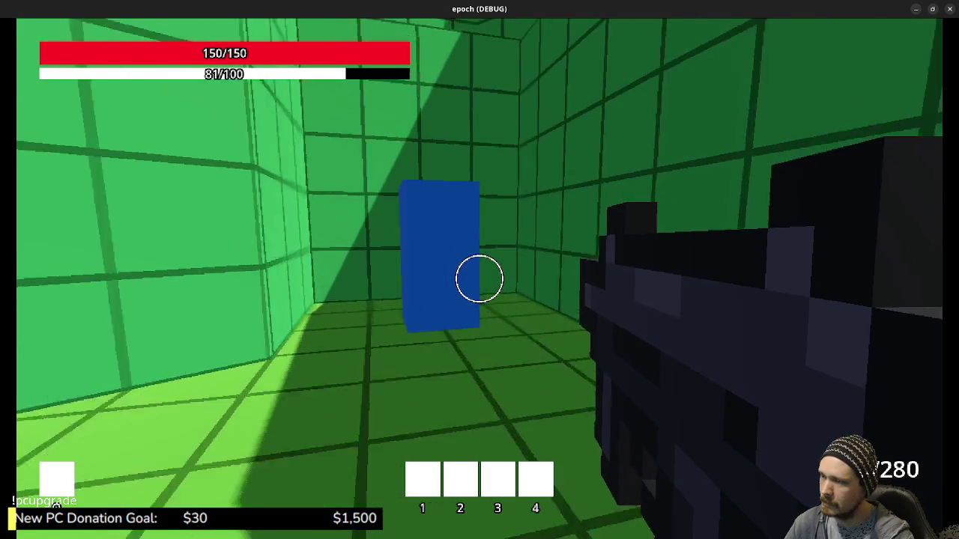
key(w)
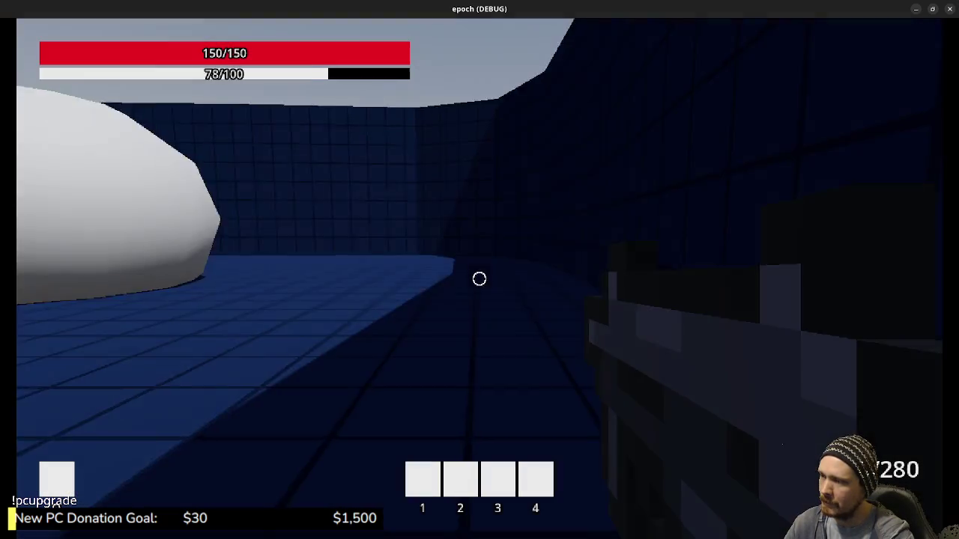
Approach the white dome, shoot at it, and turn toward the blue exit block
key(w)
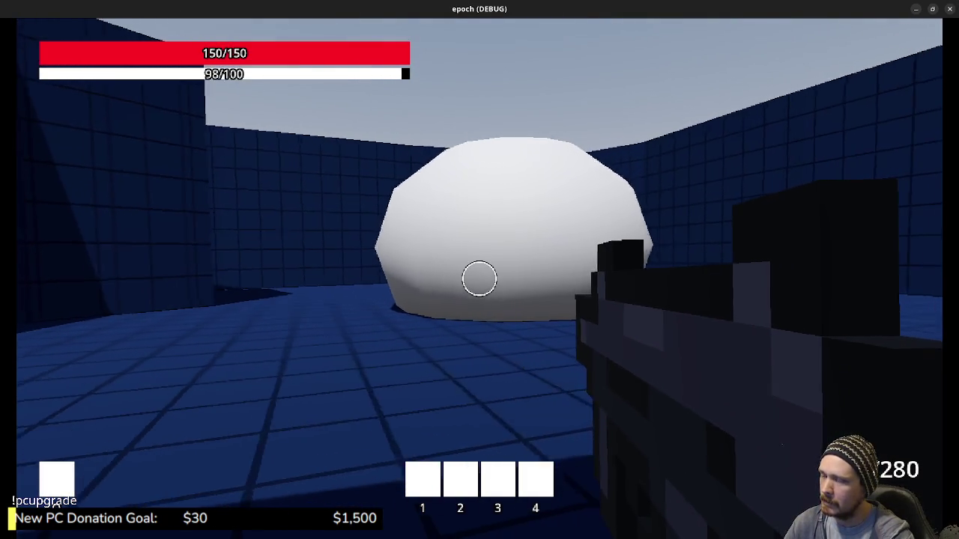
key(w)
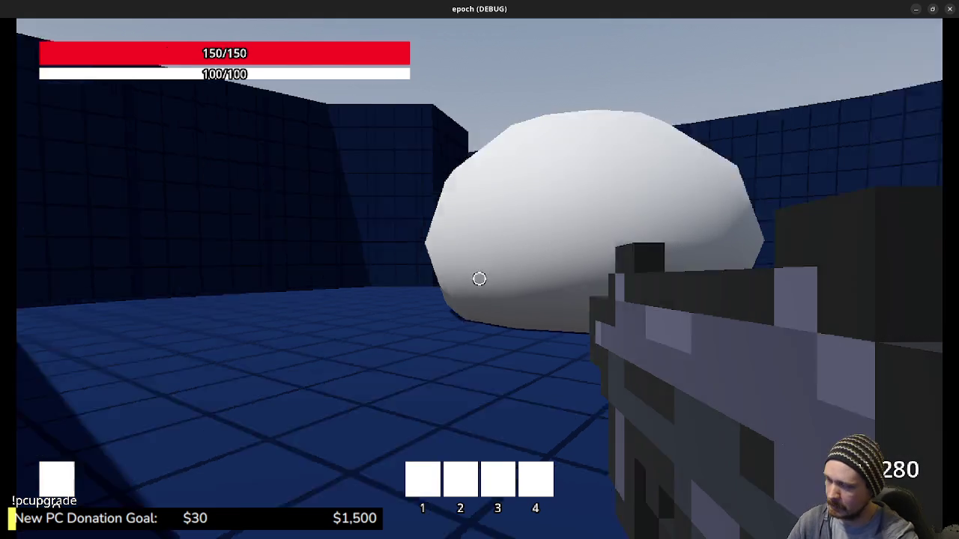
key(space)
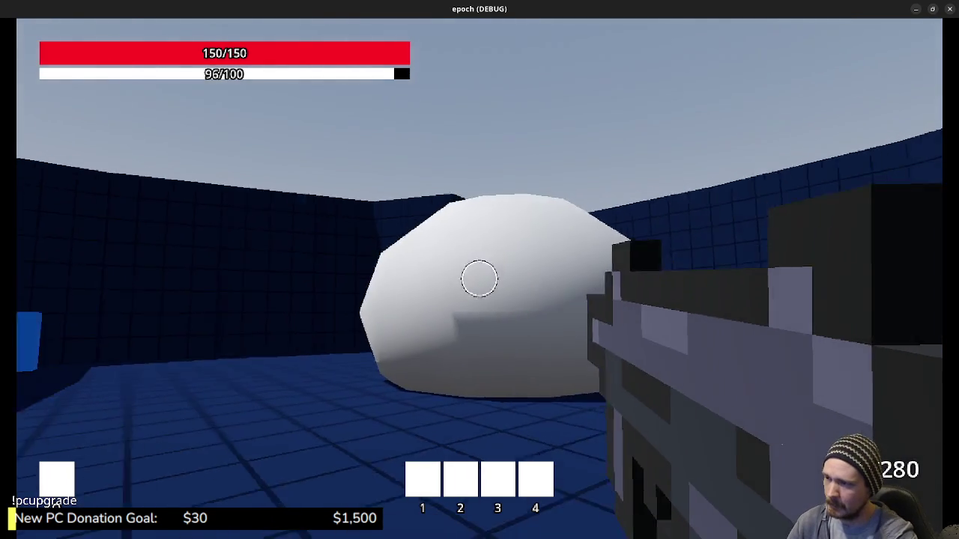
click(479, 278)
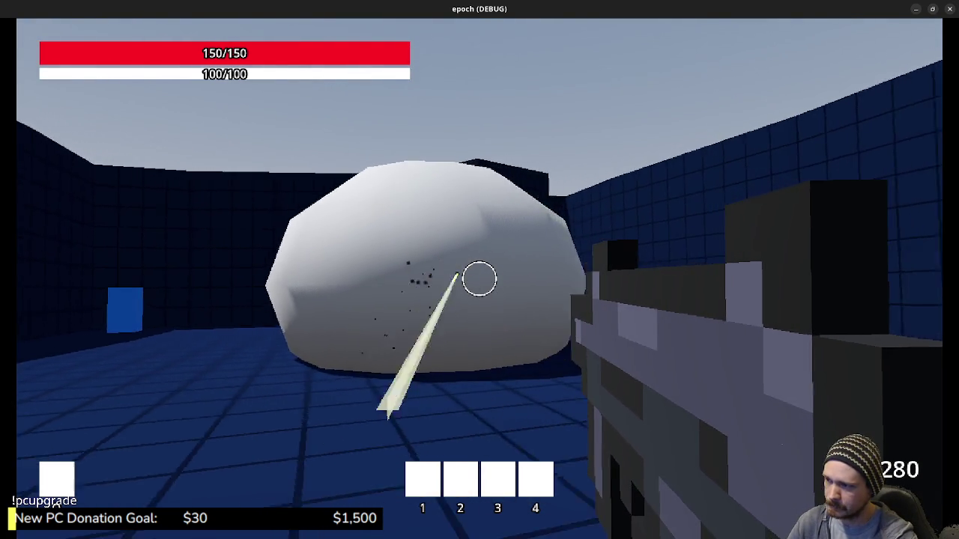
key(space)
key(space)
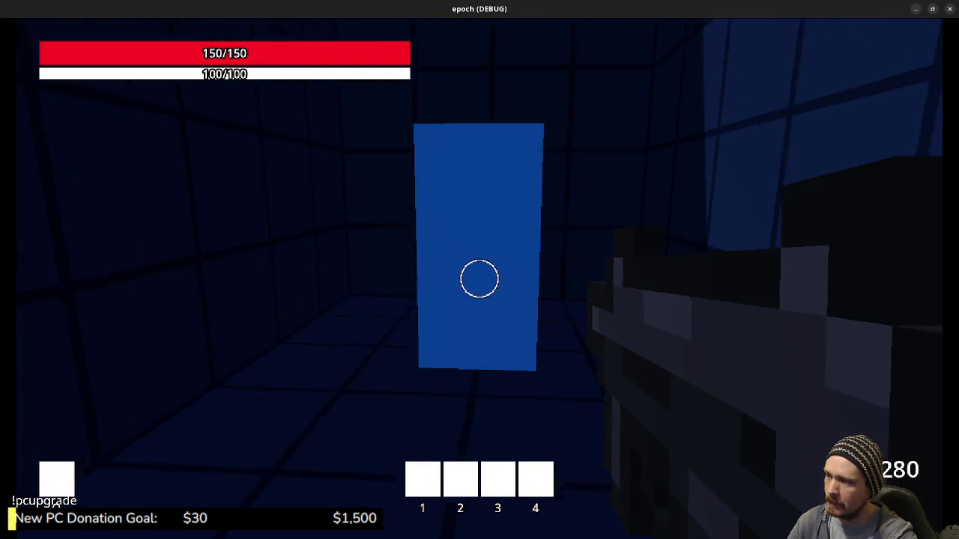
Walk from the blue room past the brown crate and step into the blue pillar
key(w)
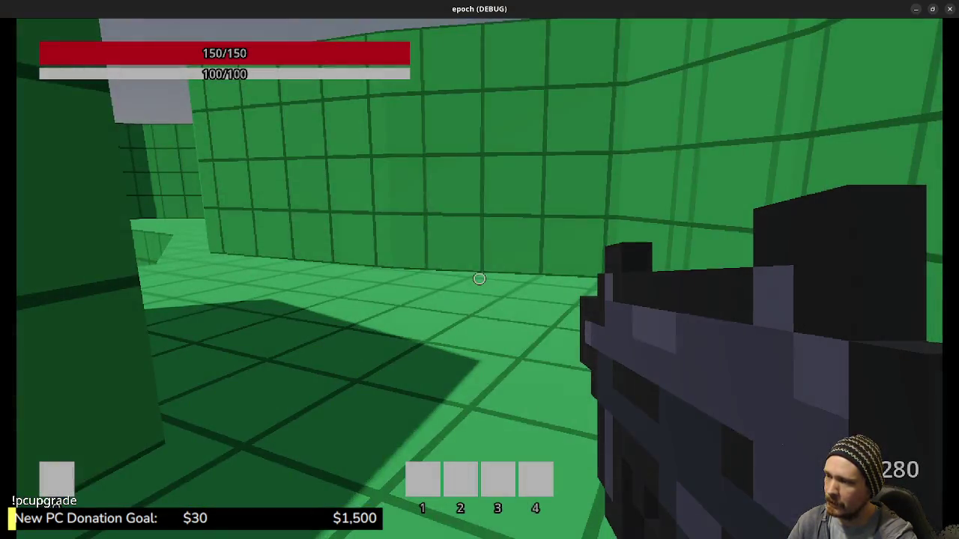
key(w)
key(w)
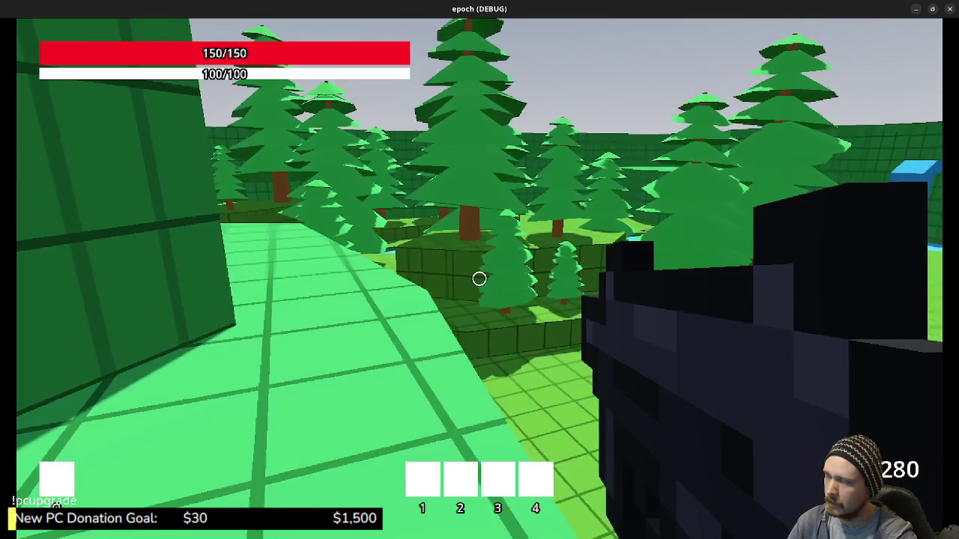
key(w)
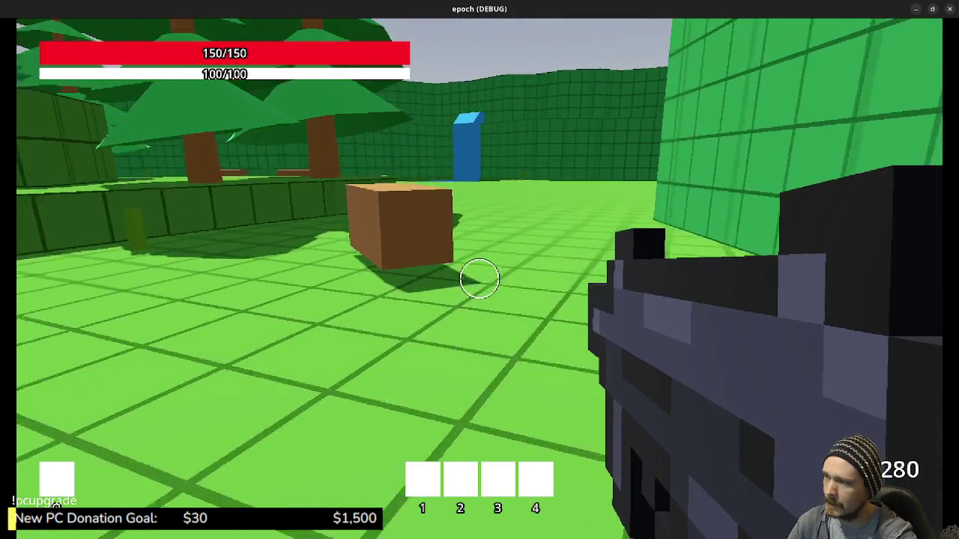
key(w)
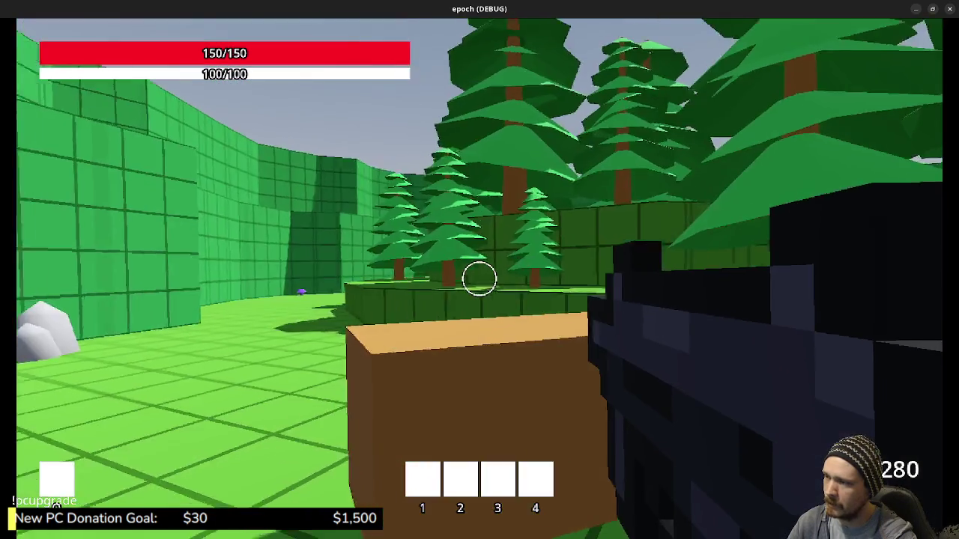
key(w)
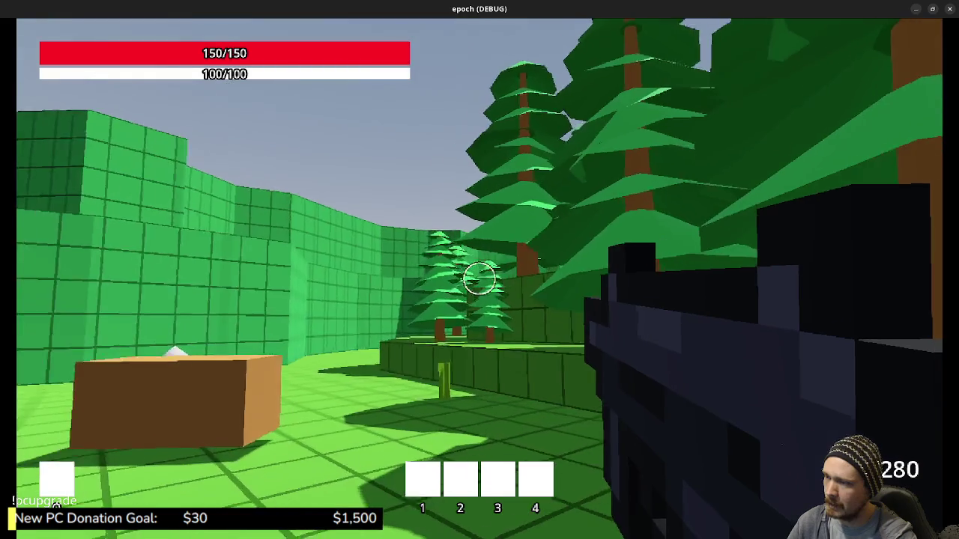
key(space)
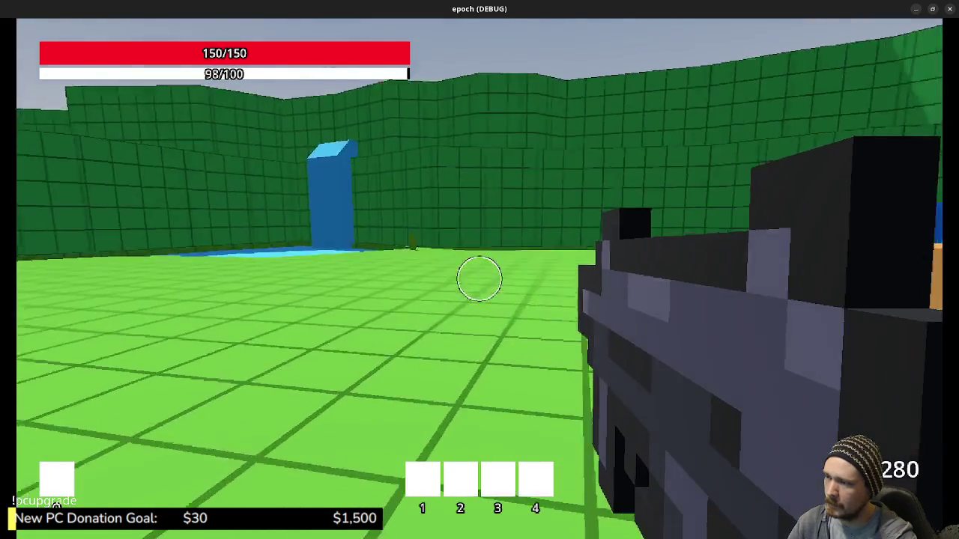
key(w)
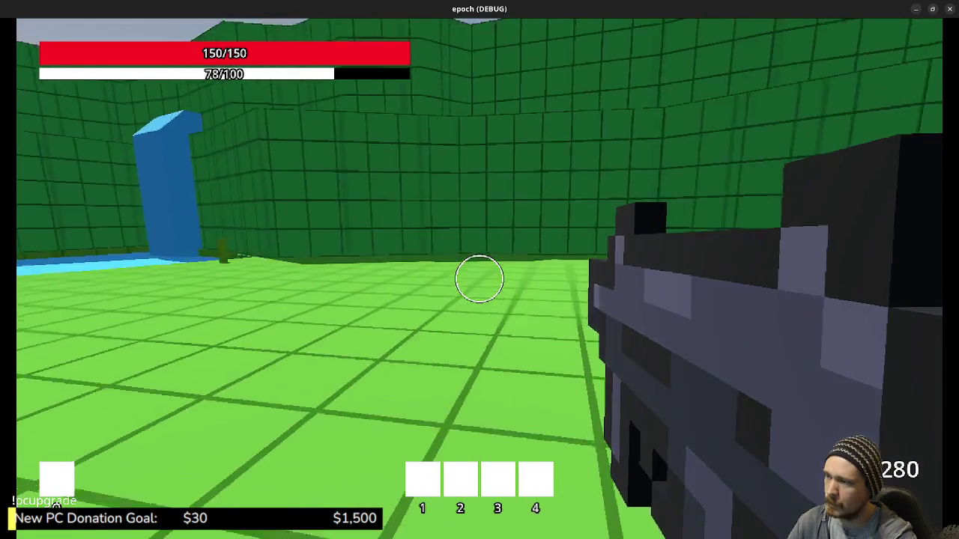
key(w)
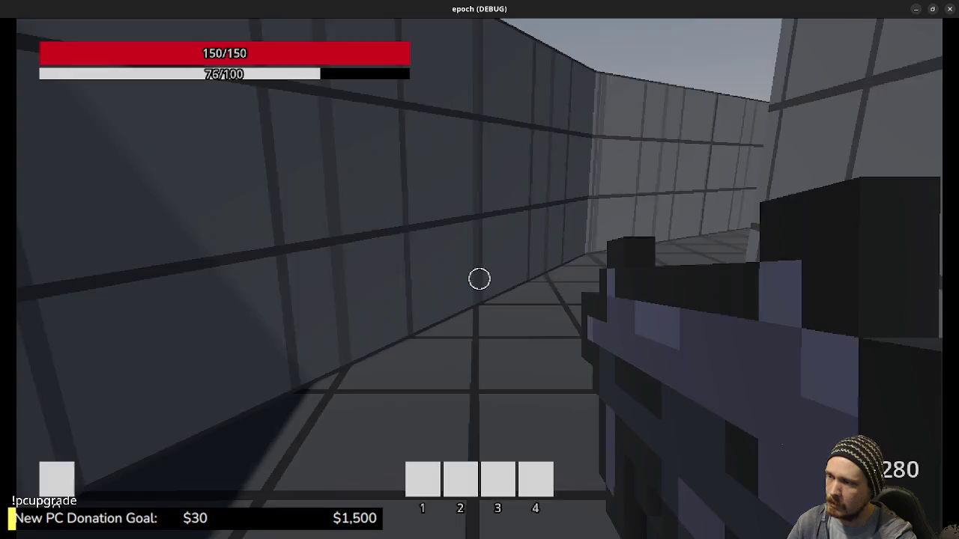
Walk past the Item Shop to the orange storage boxes, then minimise the game to return to item_inventory.gd
key(w)
key(w)
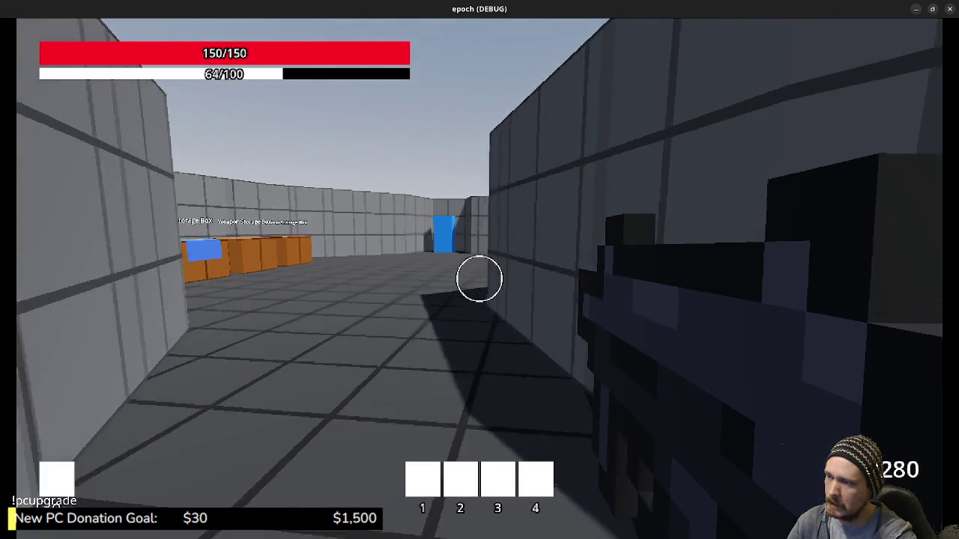
key(w)
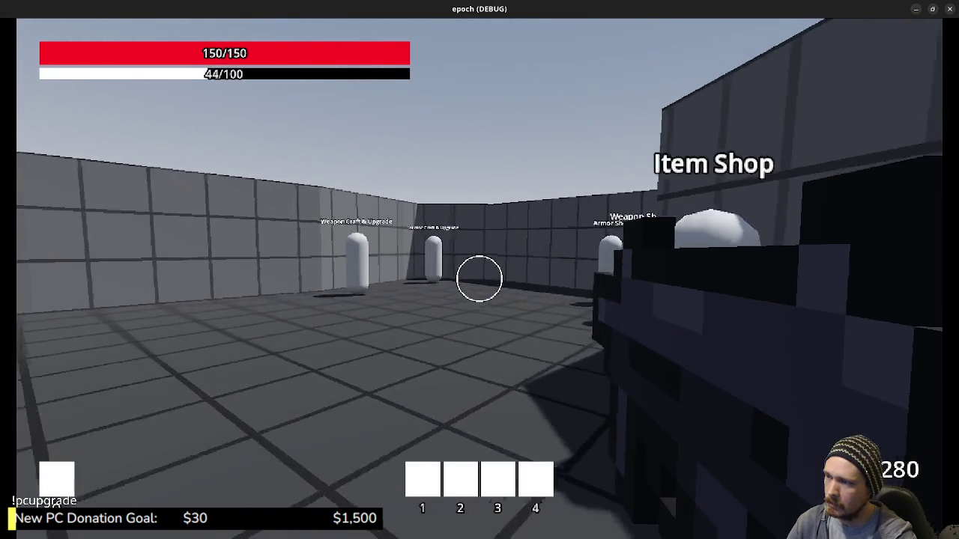
key(s)
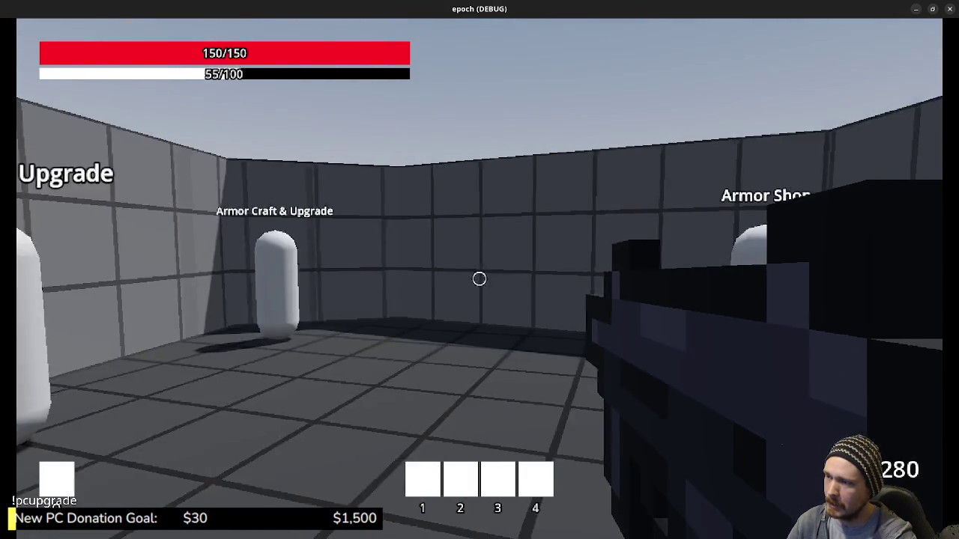
key(w)
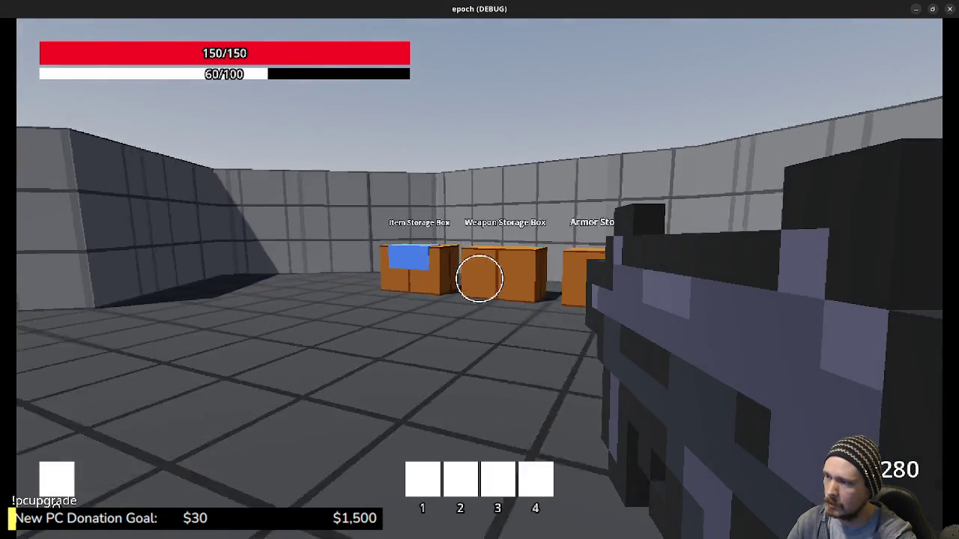
key(s)
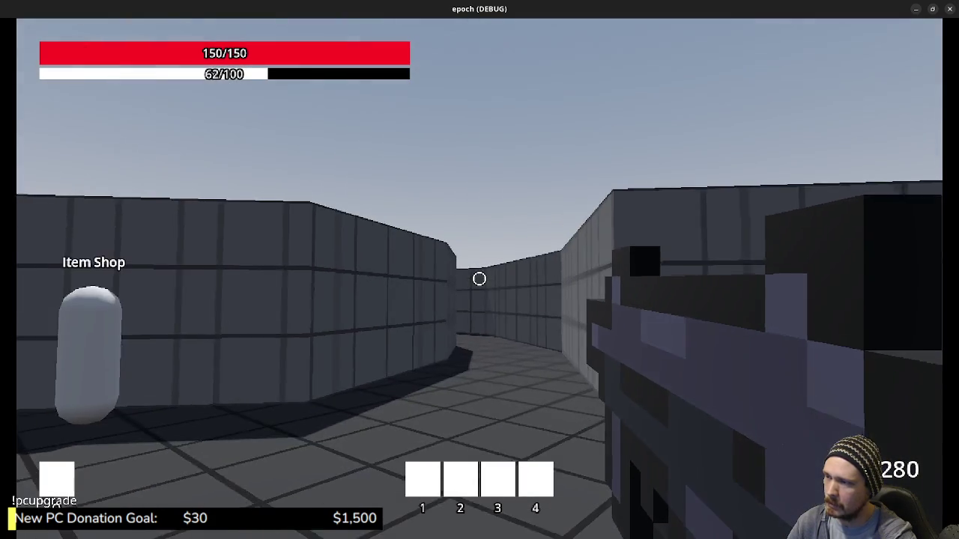
key(Escape)
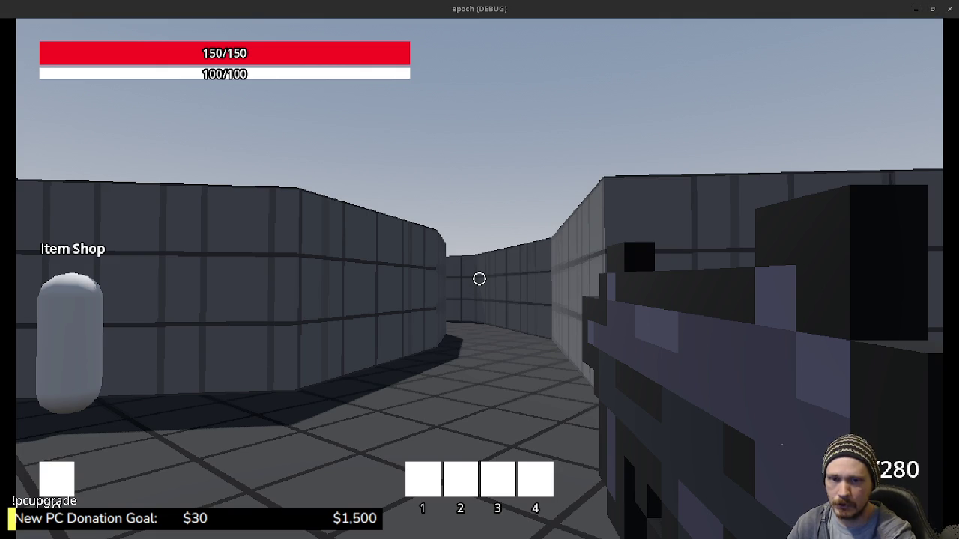
click(915, 9)
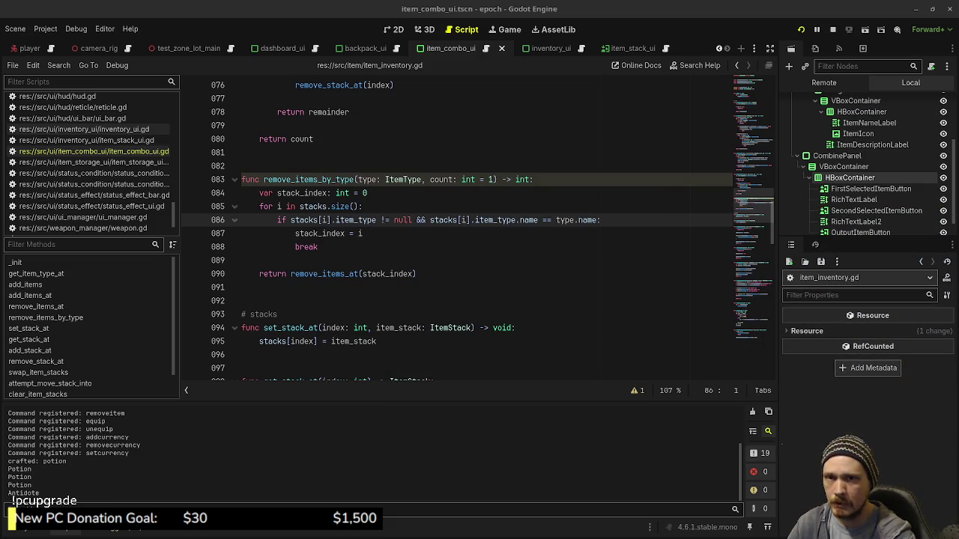
click(543, 1)
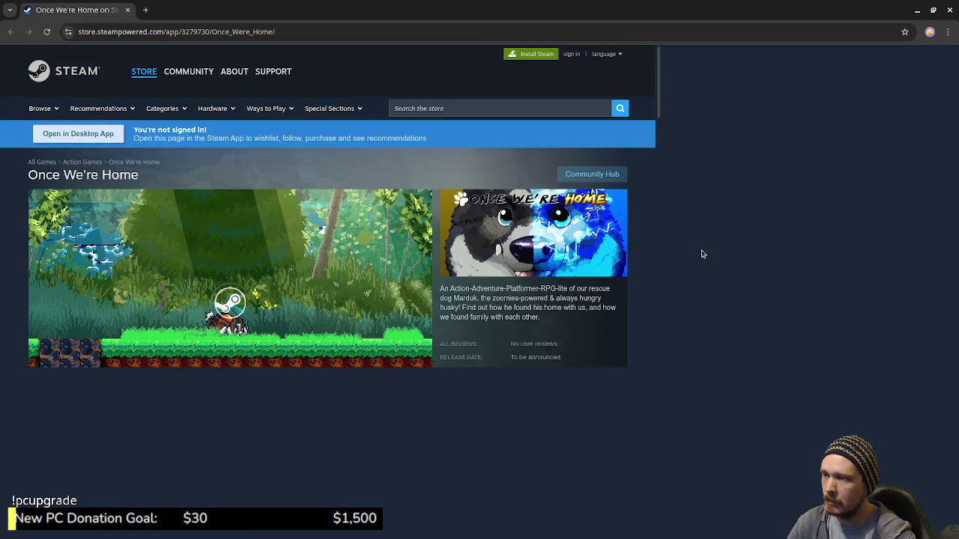
scroll(799, 282, down, 1)
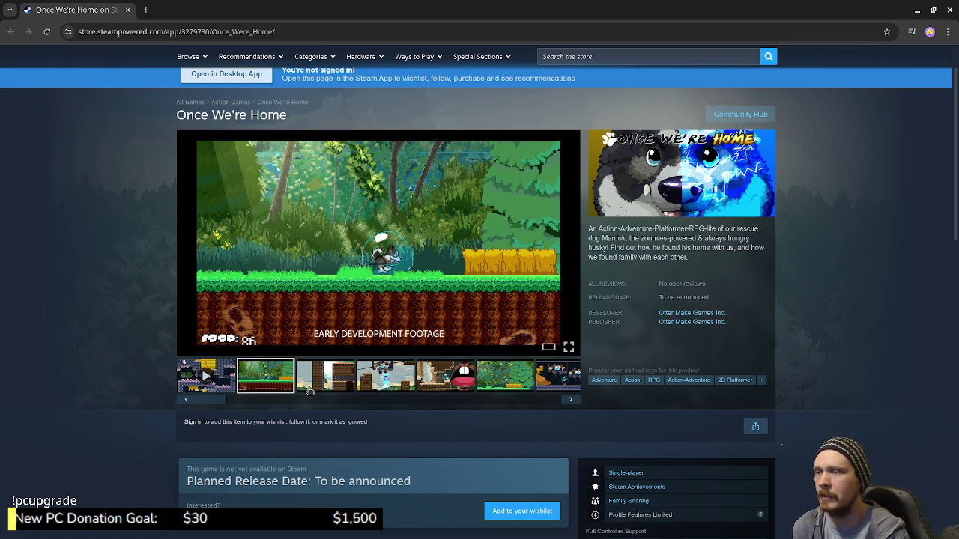
click(128, 10)
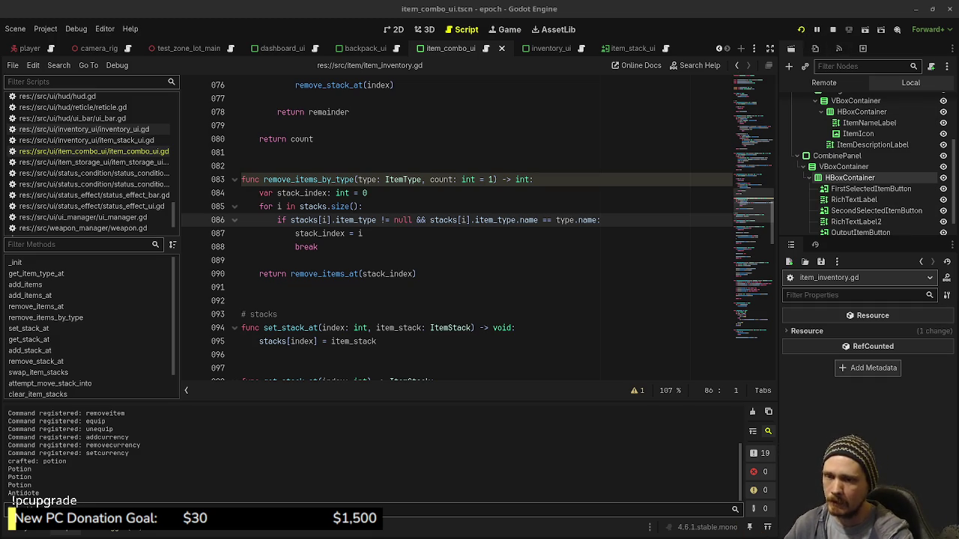
Sprint through the blue door into the test room and open the inventory panel
key(shift+w)
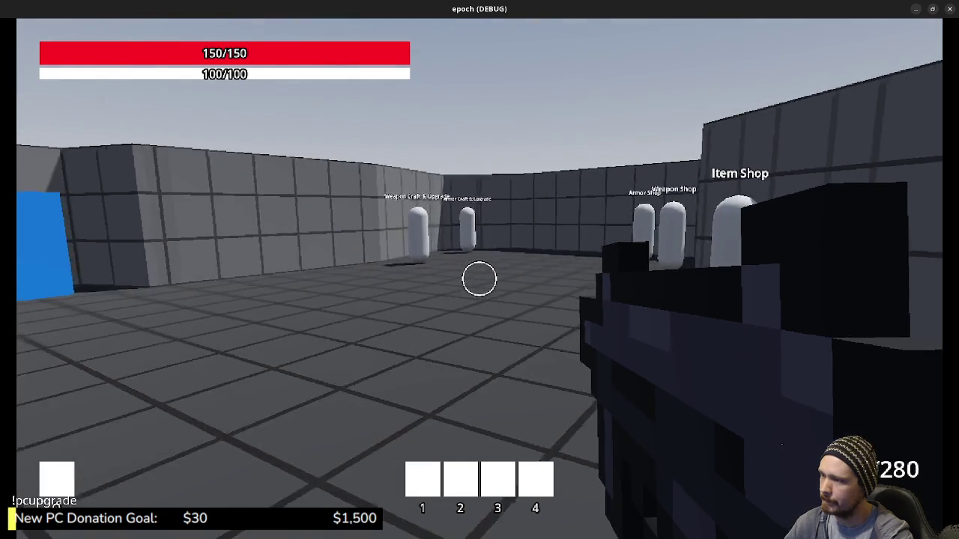
key(shift+w)
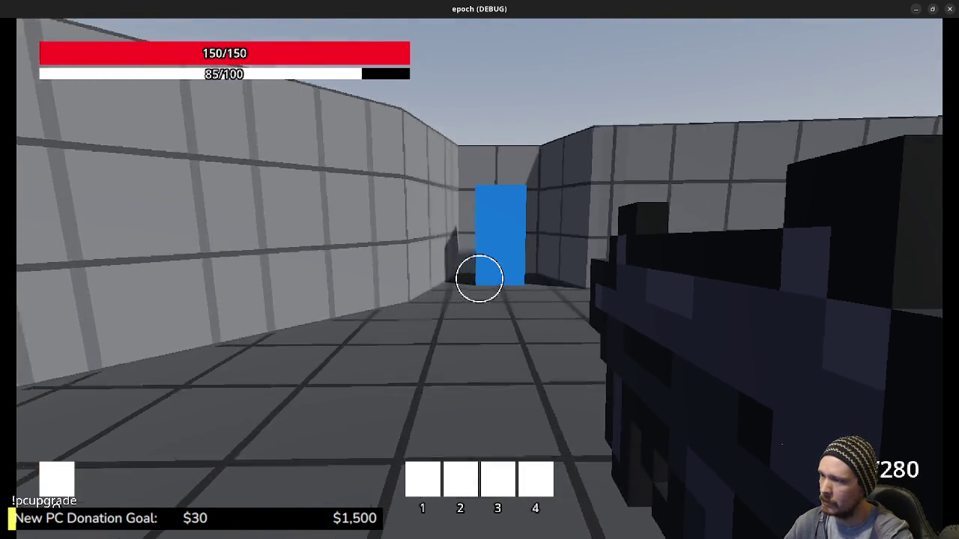
key(shift+w)
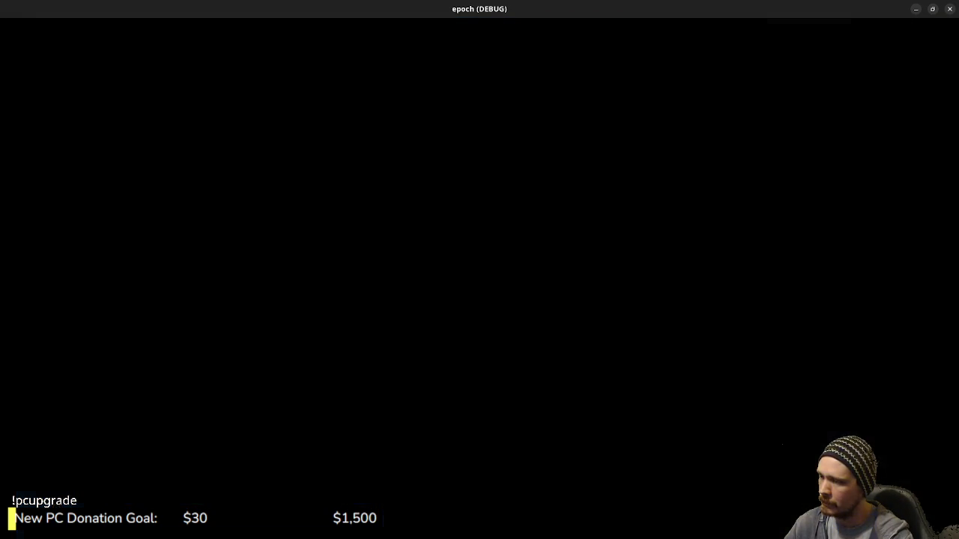
key(shift+w)
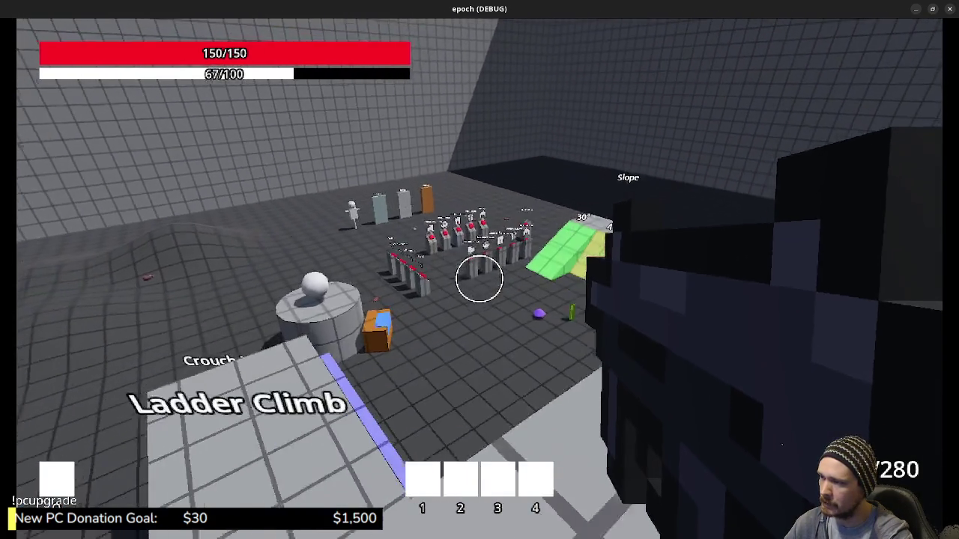
key(w)
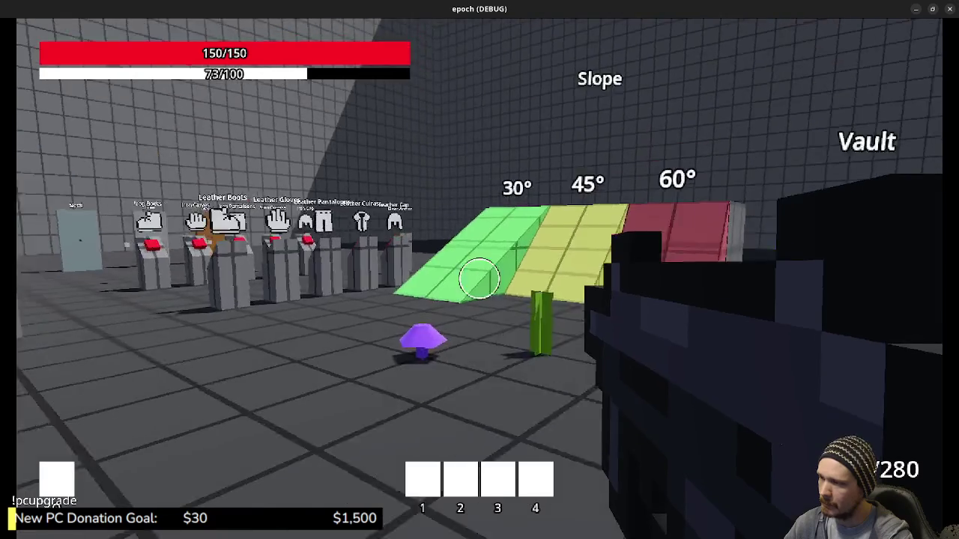
key(Tab)
Try Herb with Mushroom, Potion, Ammo Box and Herb, settling on Herb plus Mushroom, then restore the game window
click(238, 222)
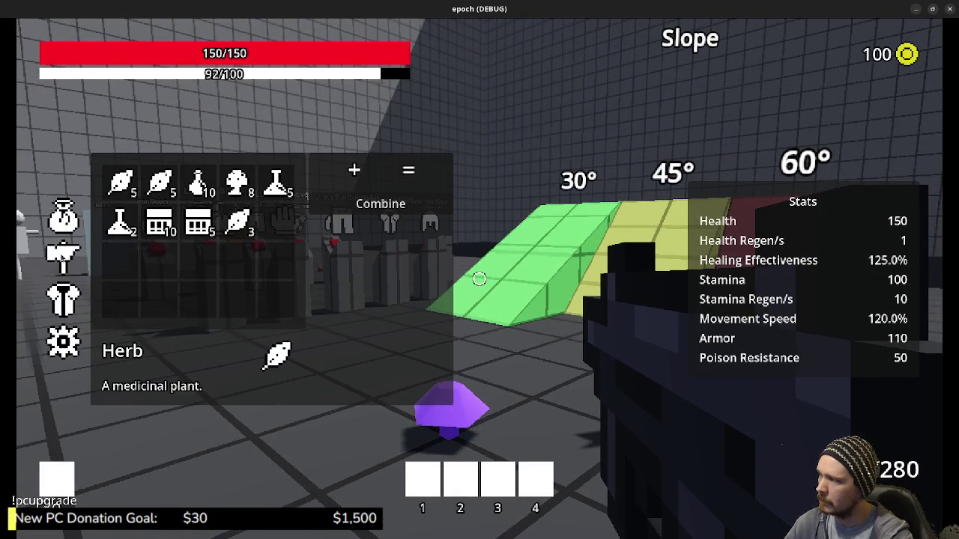
click(165, 191)
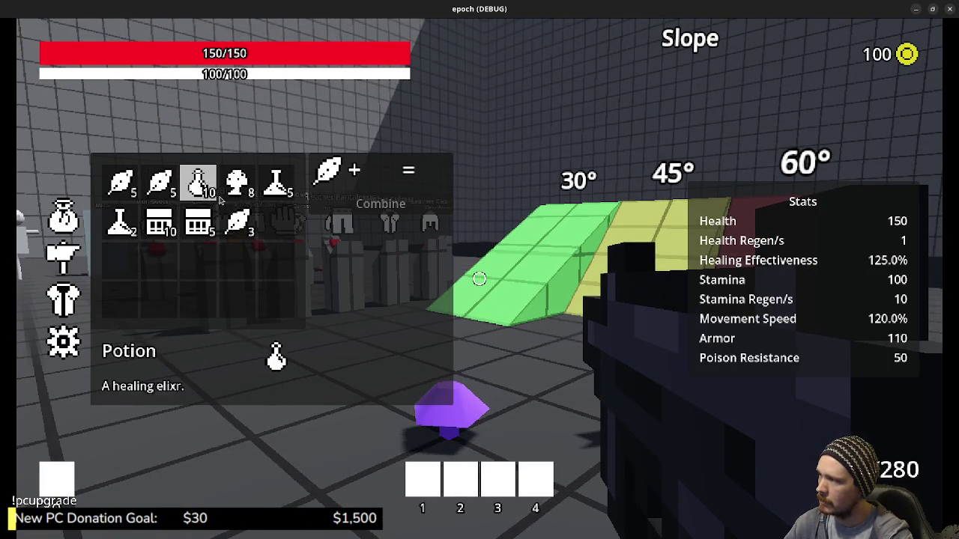
click(237, 193)
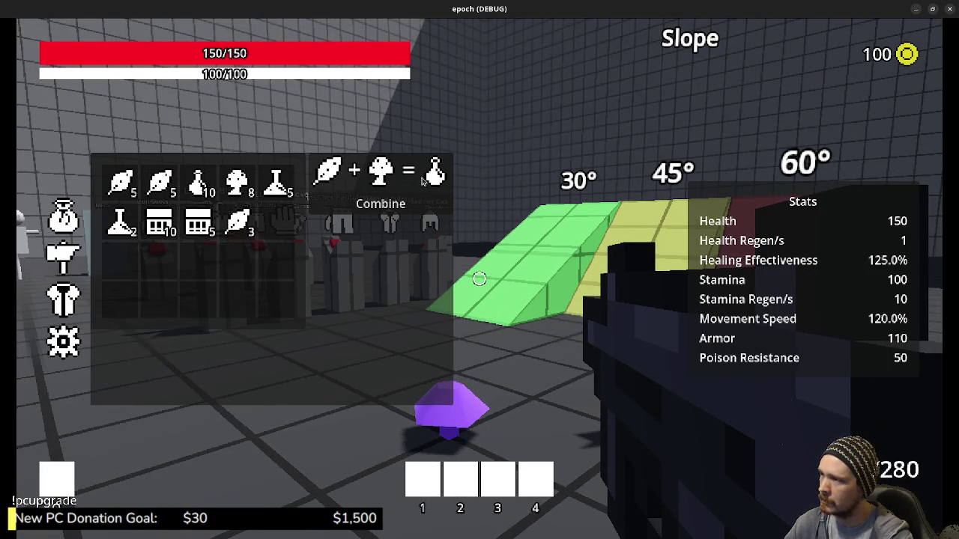
click(380, 178)
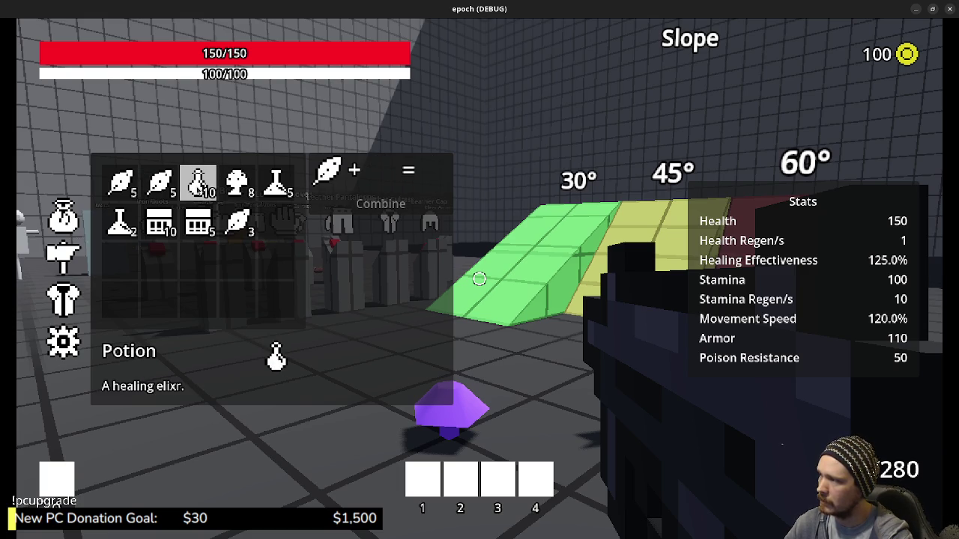
click(198, 184)
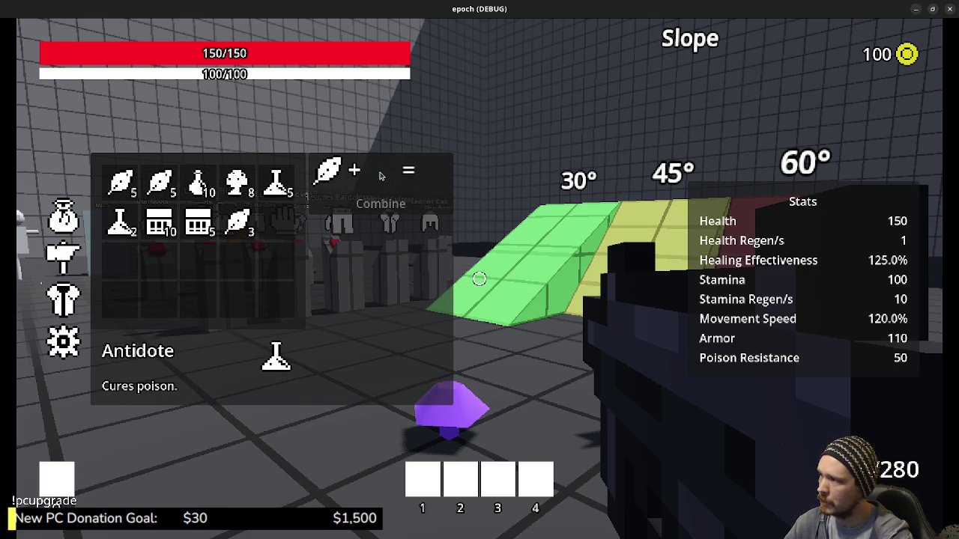
drag(199, 222, 372, 174)
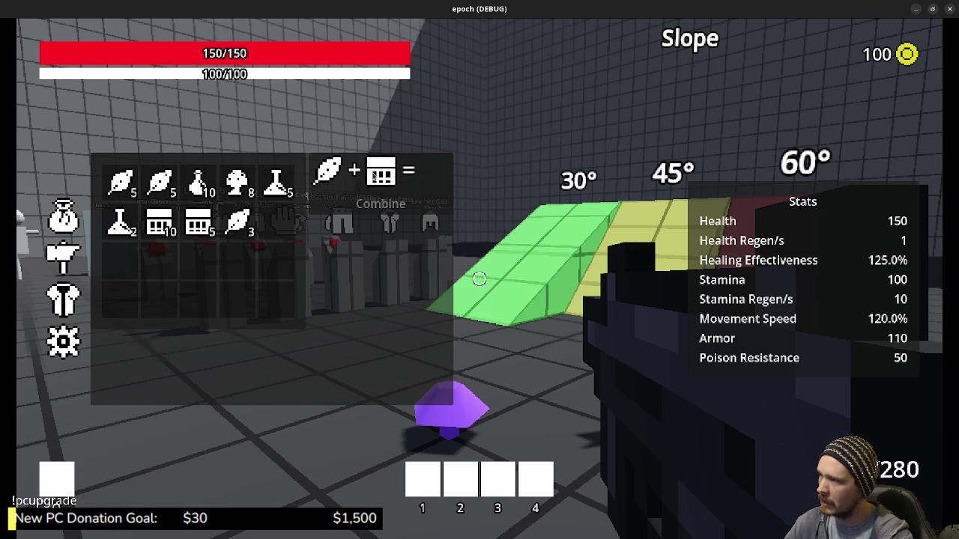
click(235, 223)
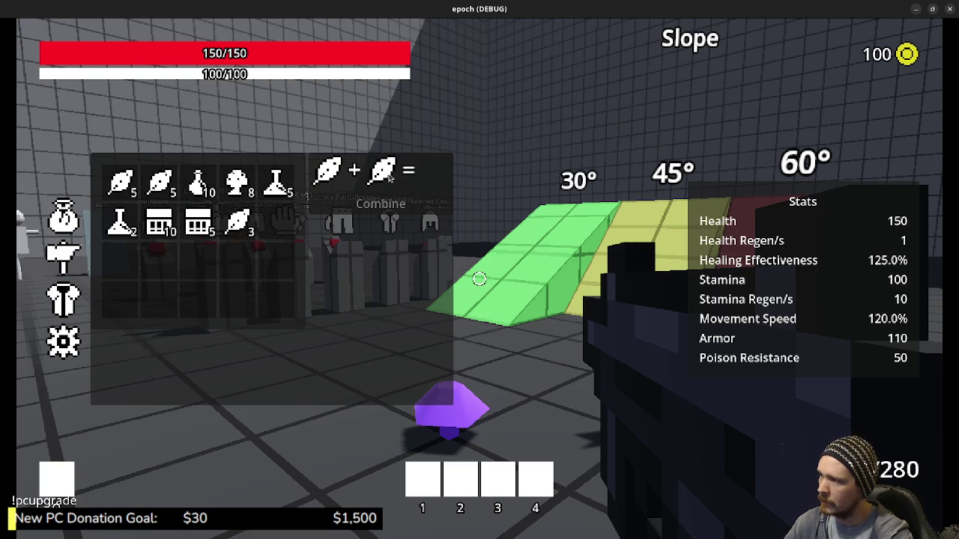
drag(237, 182, 382, 174)
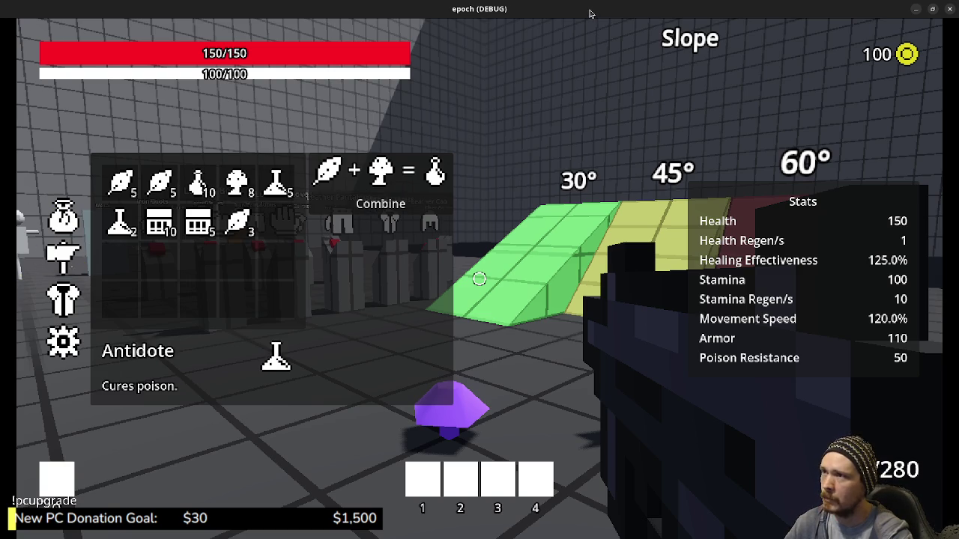
drag(593, 15, 589, 111)
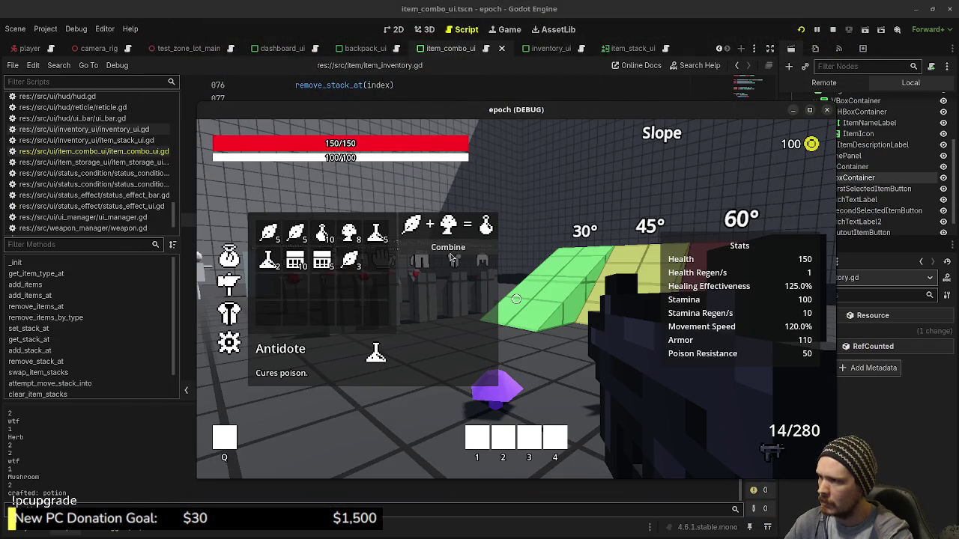
Craft the Potion, then add print(type) on a new line in the loop and save
click(450, 258)
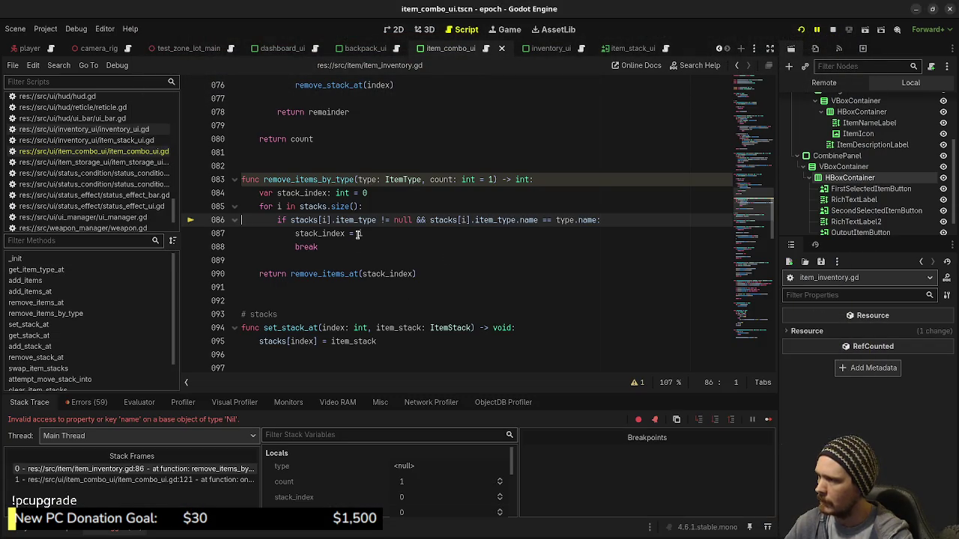
mouse_move(355, 229)
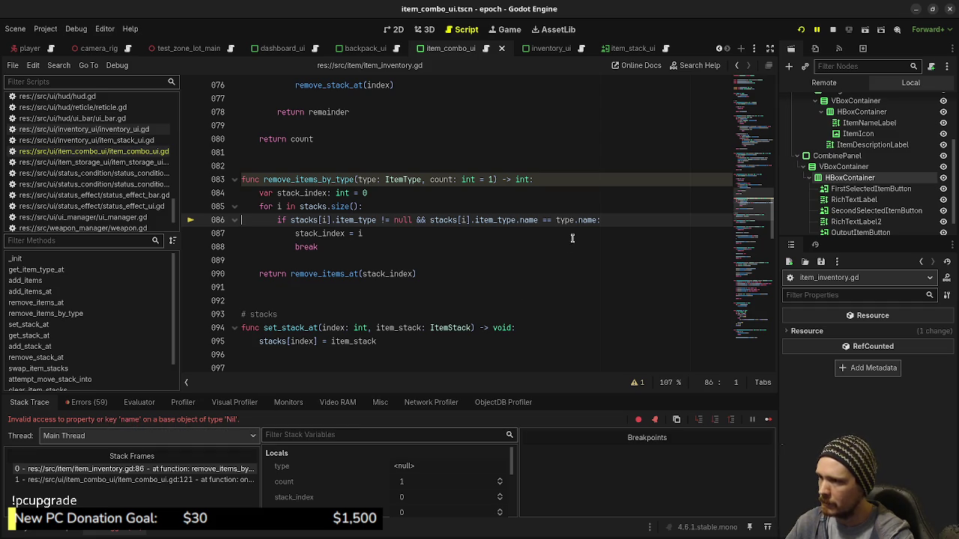
click(460, 209)
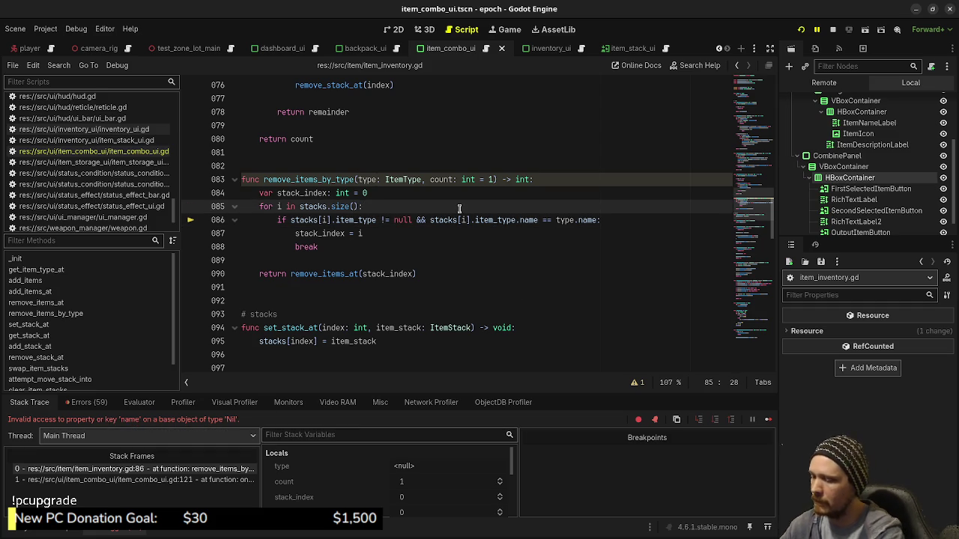
key(Return)
text(print()
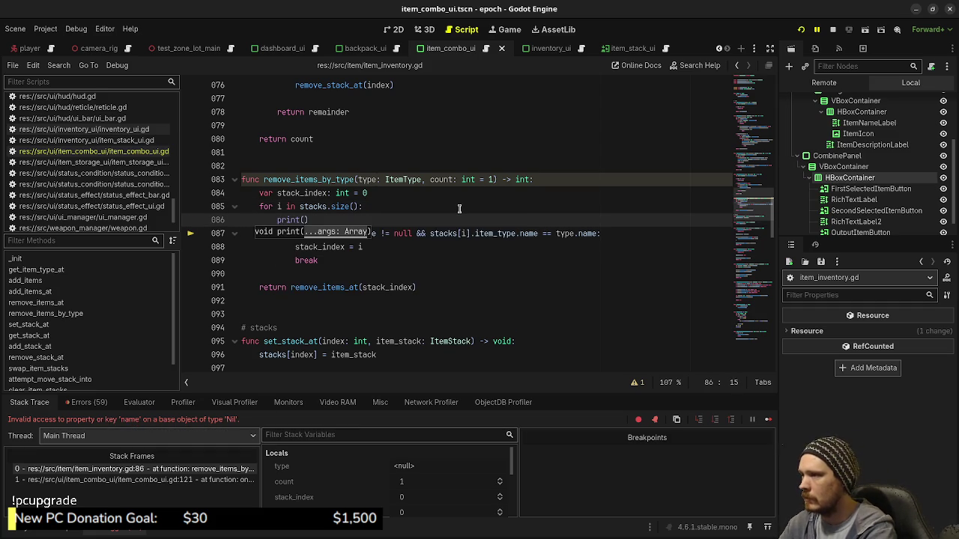
text(type)
key(ctrl+s)
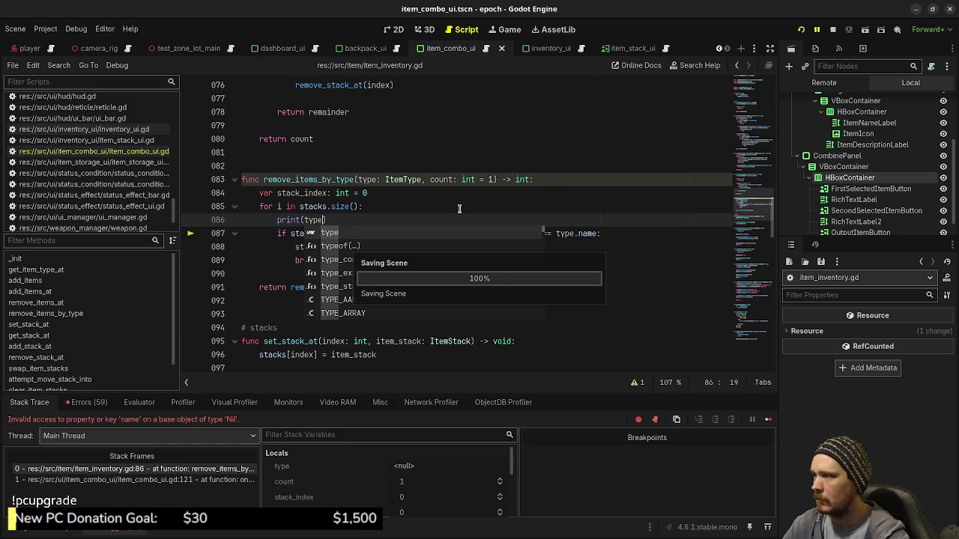
Stop the debug session and relaunch the game with Run Project
key(F8)
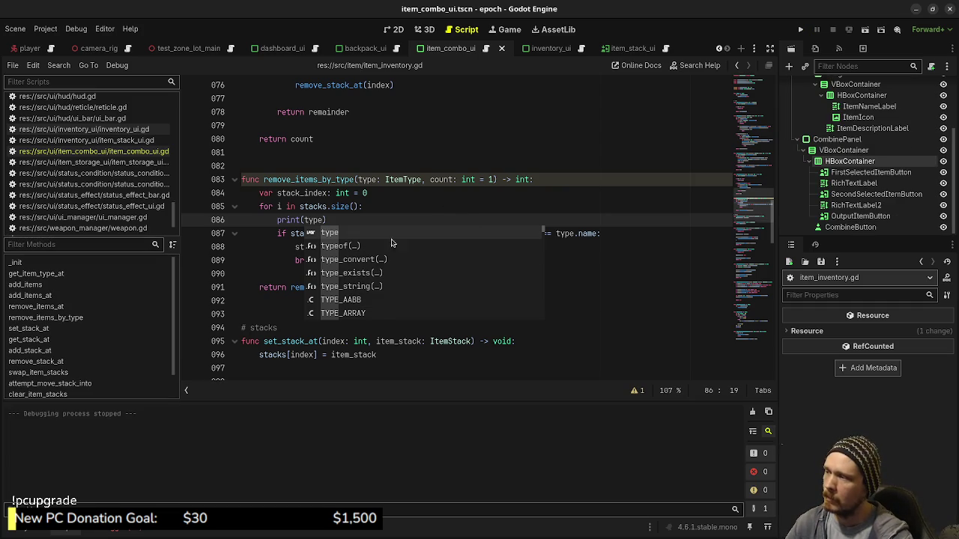
click(424, 194)
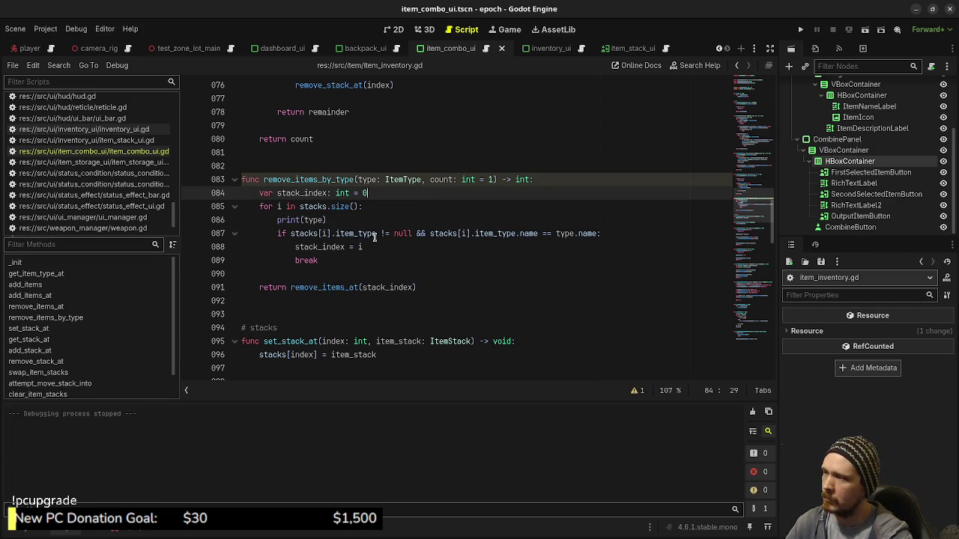
mouse_move(408, 289)
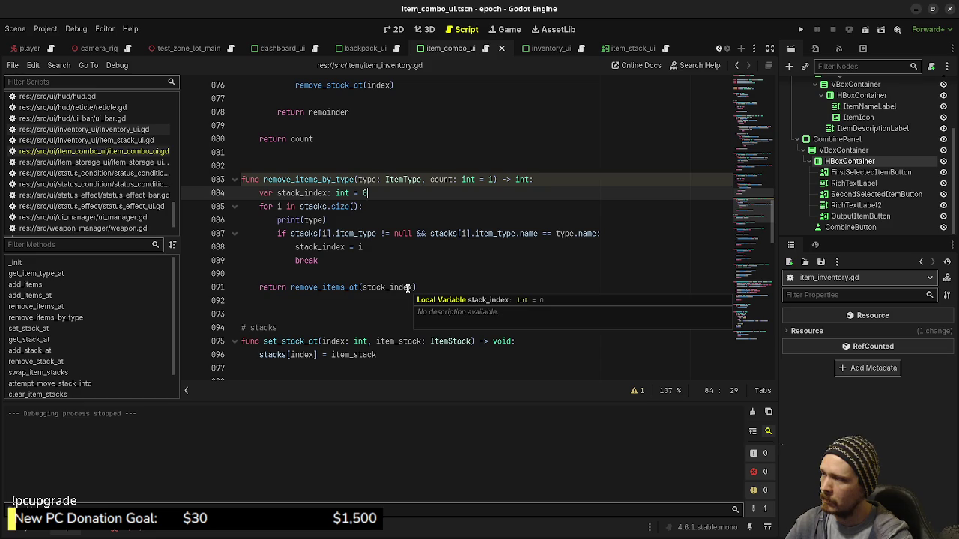
click(800, 30)
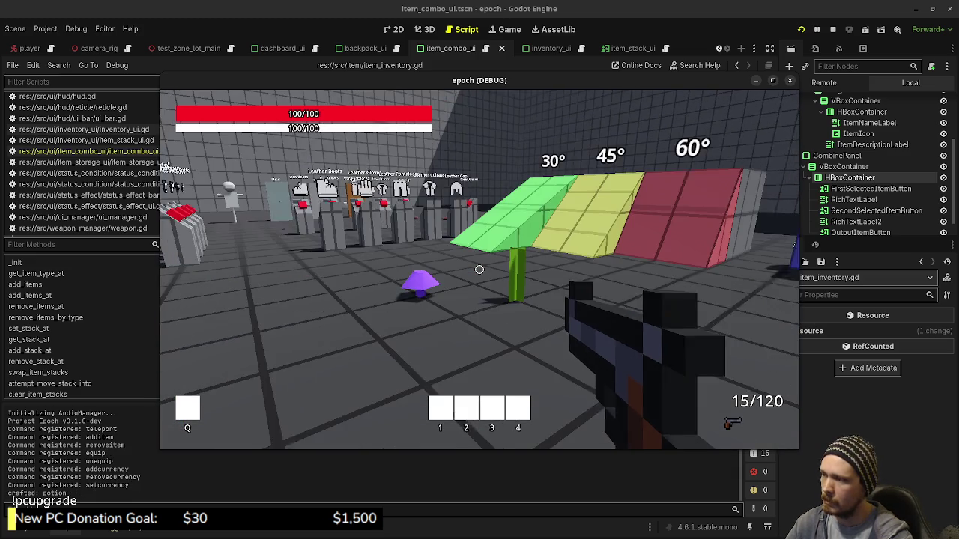
In the relaunched game, put Herb and Mushroom in the combine slots and press Combine
key(Tab)
key(Tab)
key(w)
key(Tab)
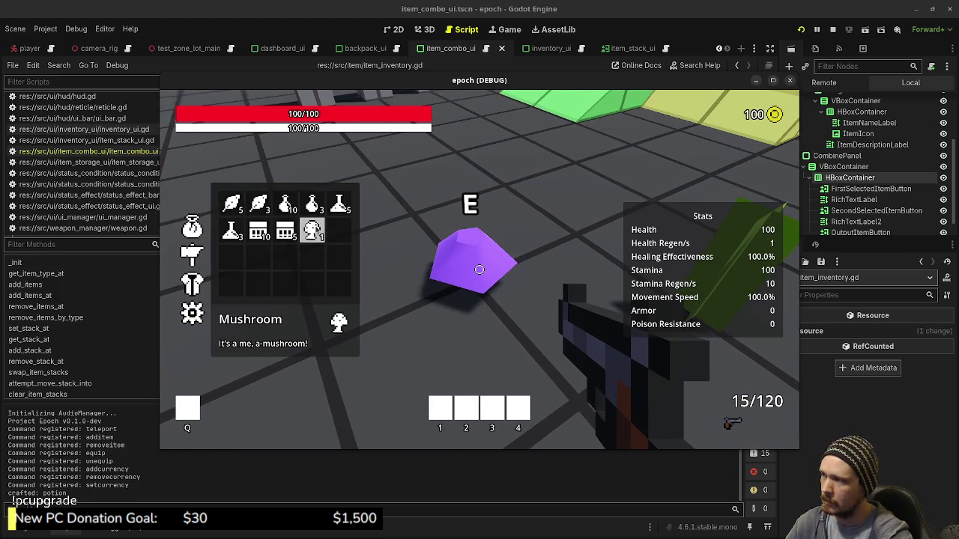
click(259, 203)
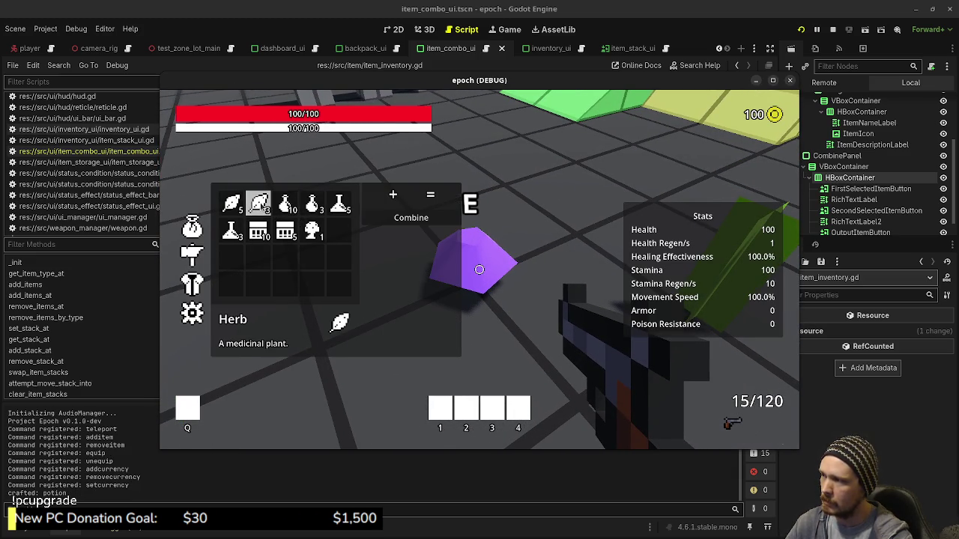
click(258, 204)
click(311, 231)
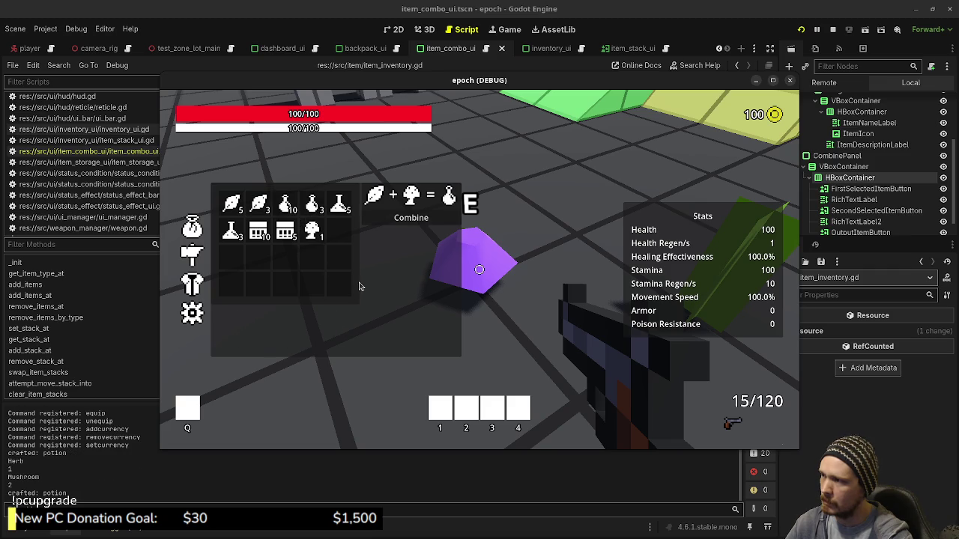
click(410, 217)
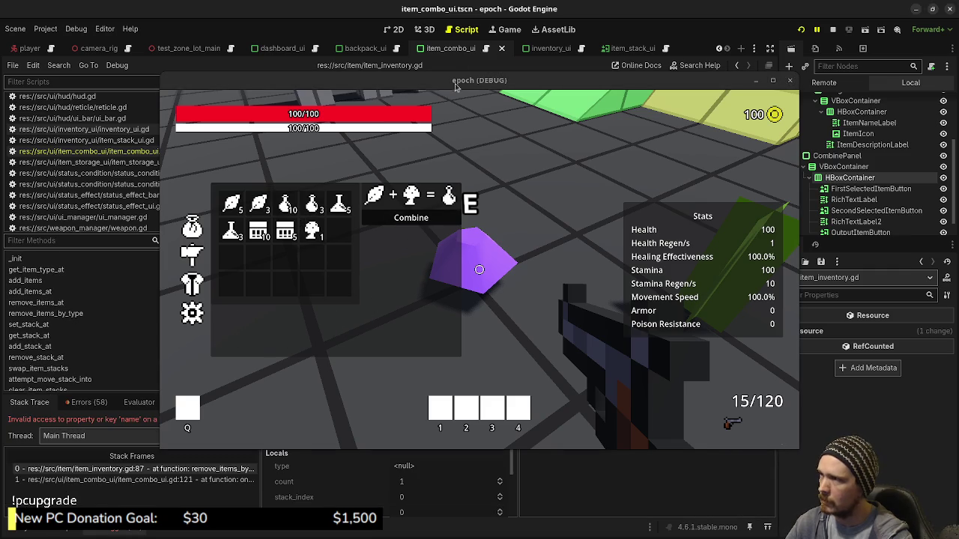
Move the game window aside and check the debugger's Errors and Stack Trace tabs
drag(463, 80, 479, 157)
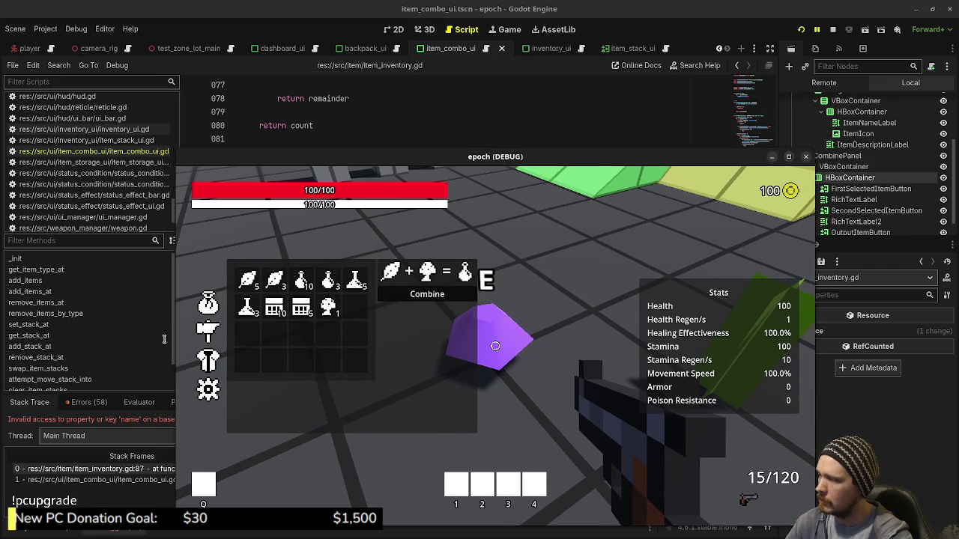
click(83, 403)
click(30, 402)
drag(363, 158, 450, 493)
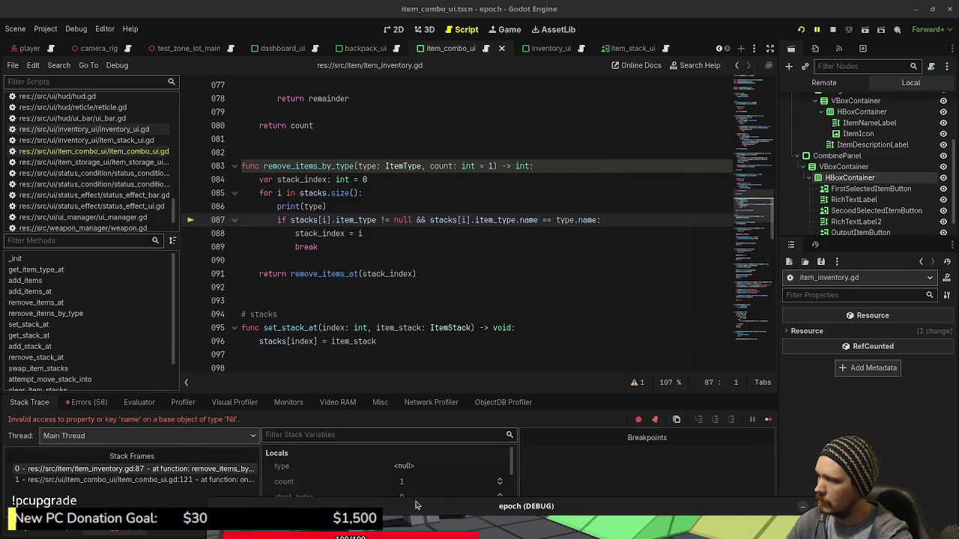
Read the Output log, then open item_combo_ui.gd from the script list
click(33, 531)
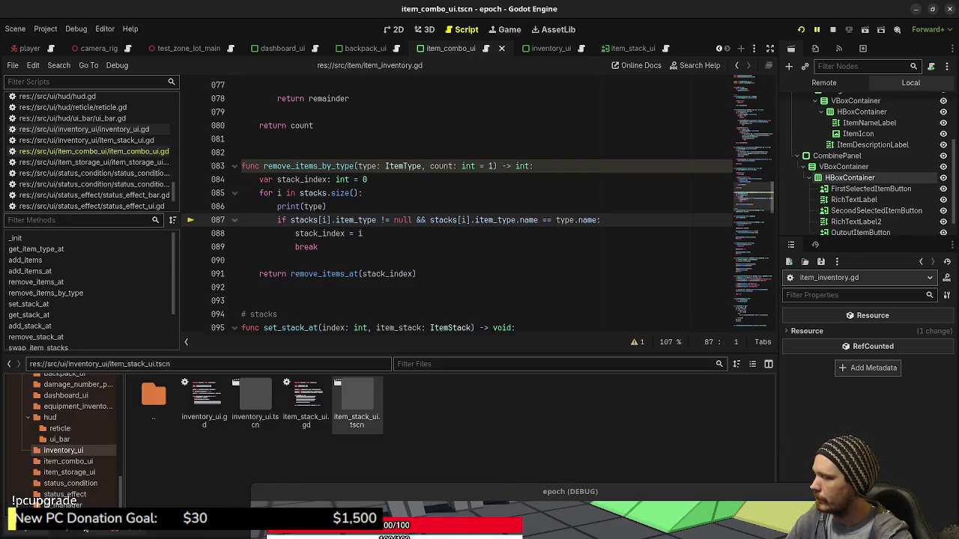
click(108, 531)
click(78, 530)
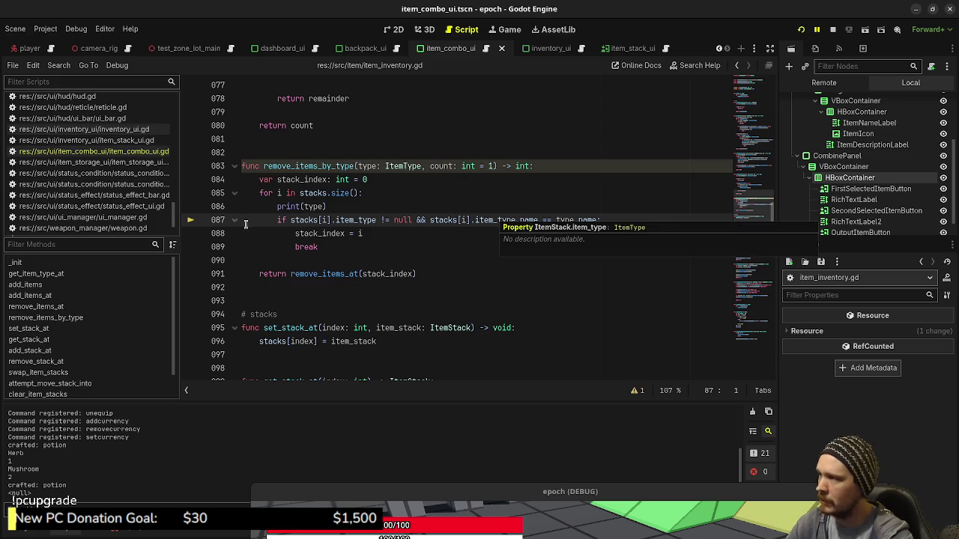
click(93, 151)
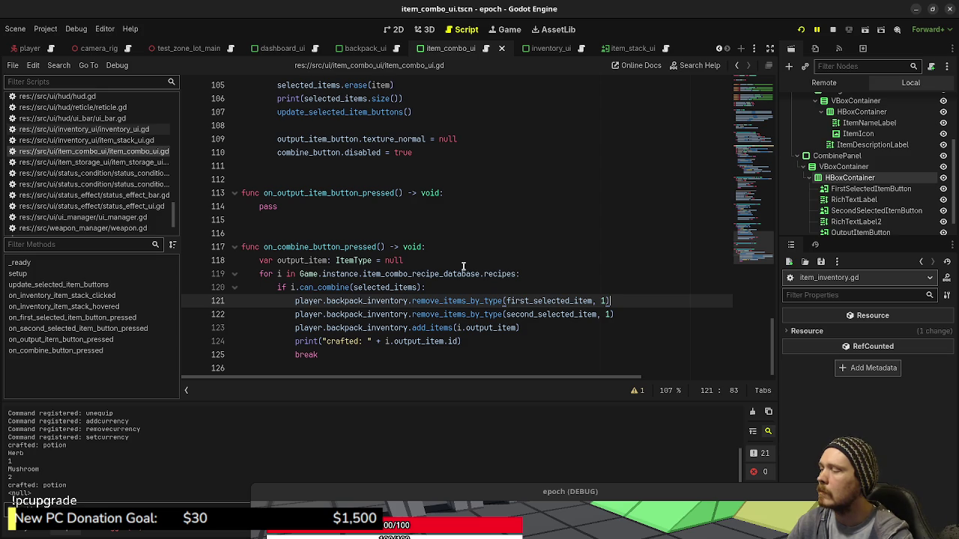
Delete the first_selected_item and second_selected_item var declarations and the leftover blank line
double_click(546, 300)
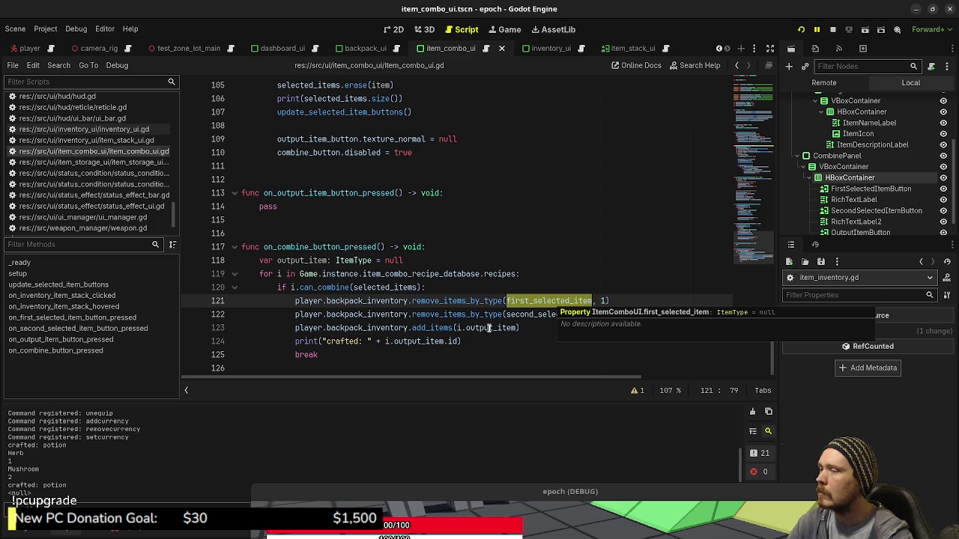
scroll(512, 316, up, 12)
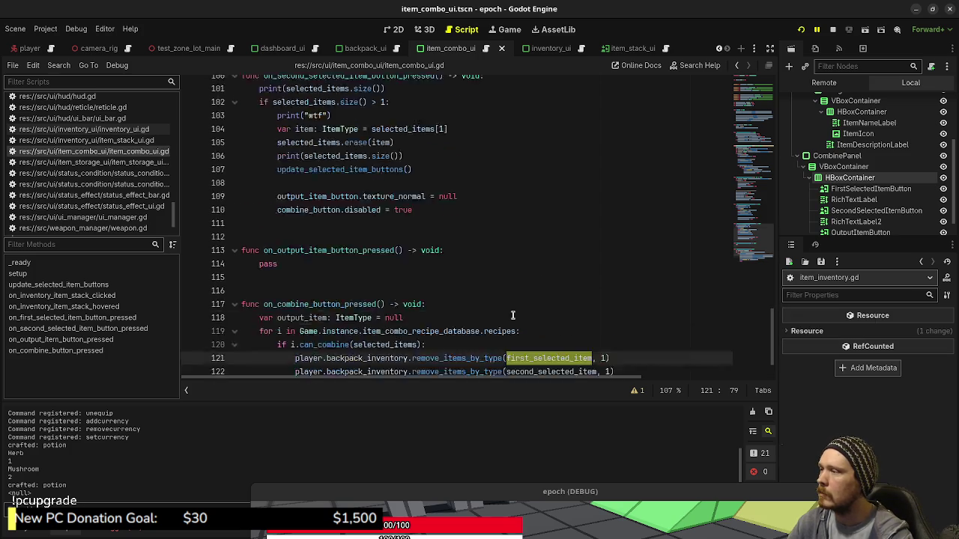
scroll(512, 315, up, 20)
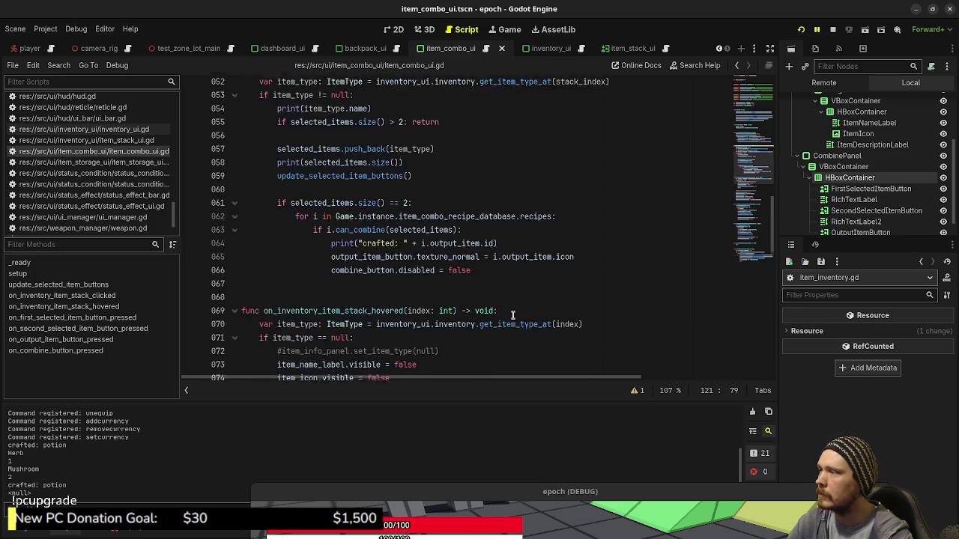
drag(440, 314, 240, 296)
key(BackSpace)
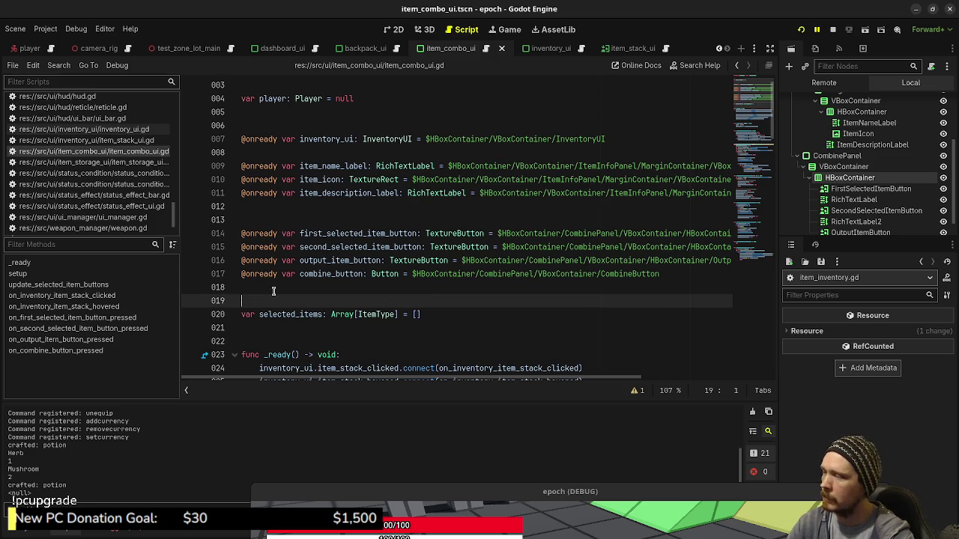
key(BackSpace)
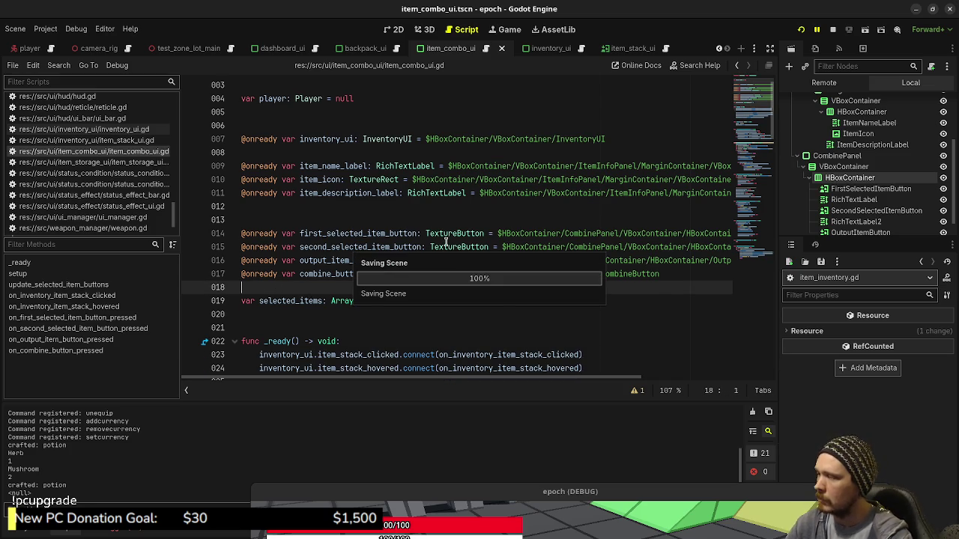
scroll(471, 256, down, 15)
scroll(471, 255, down, 18)
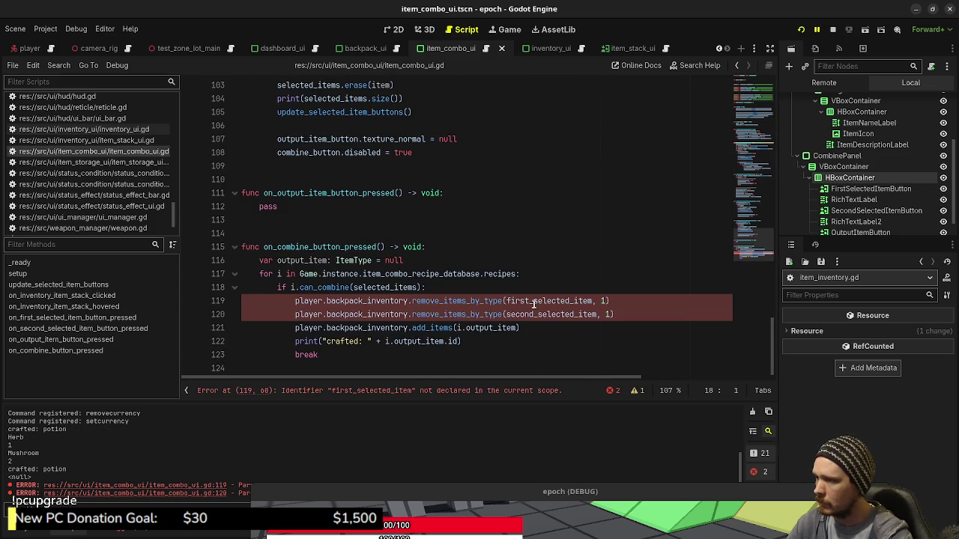
Replace first_selected_item and second_selected_item with selected_items[0] and selected_items[1], and save
double_click(531, 301)
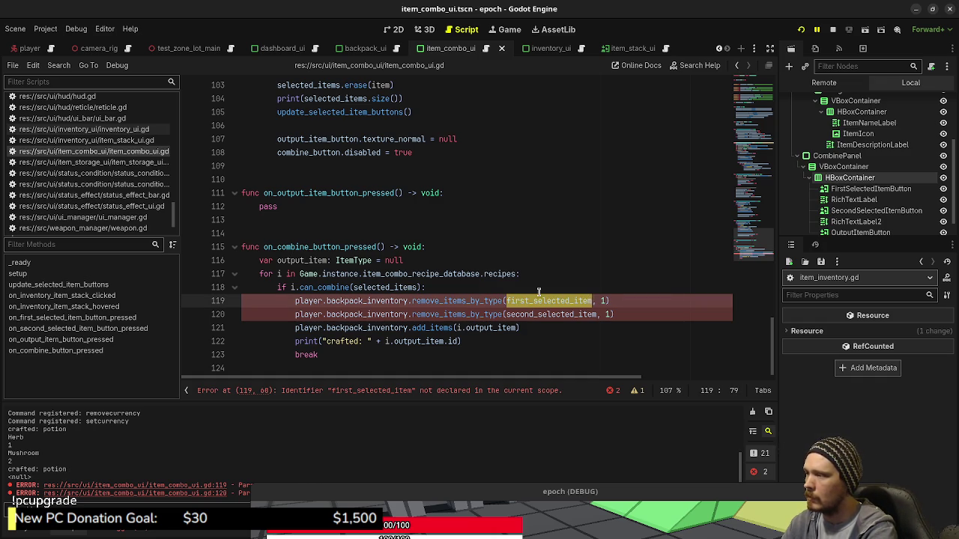
text(selected_i)
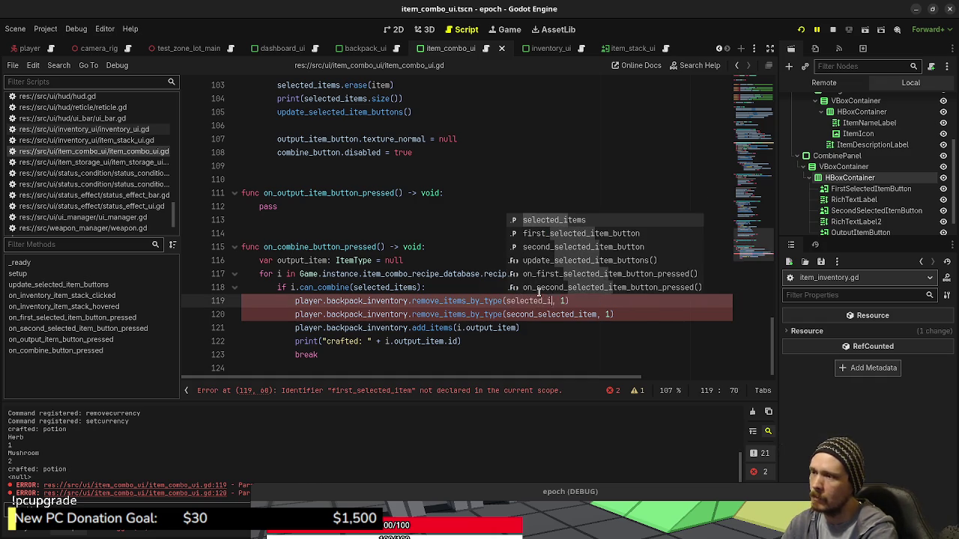
key(Return)
text([0)
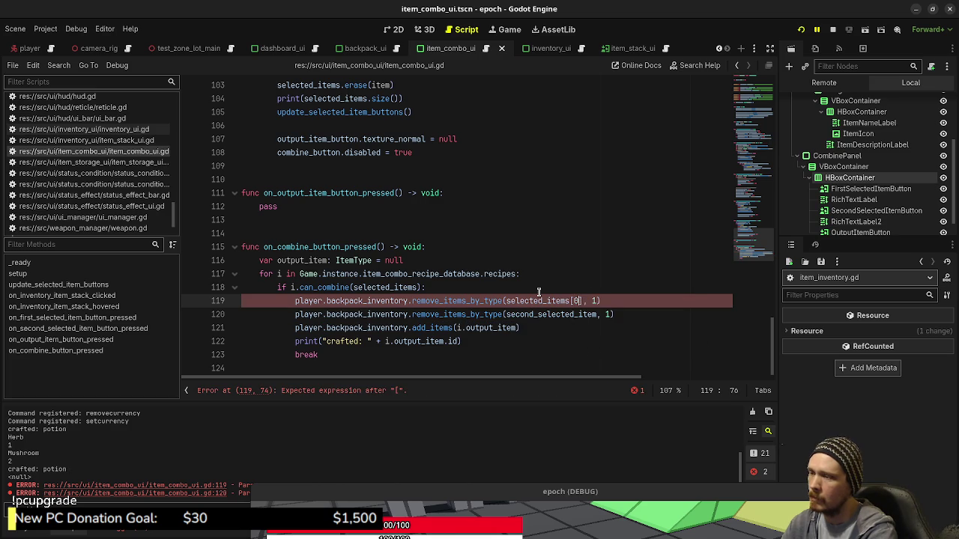
text(])
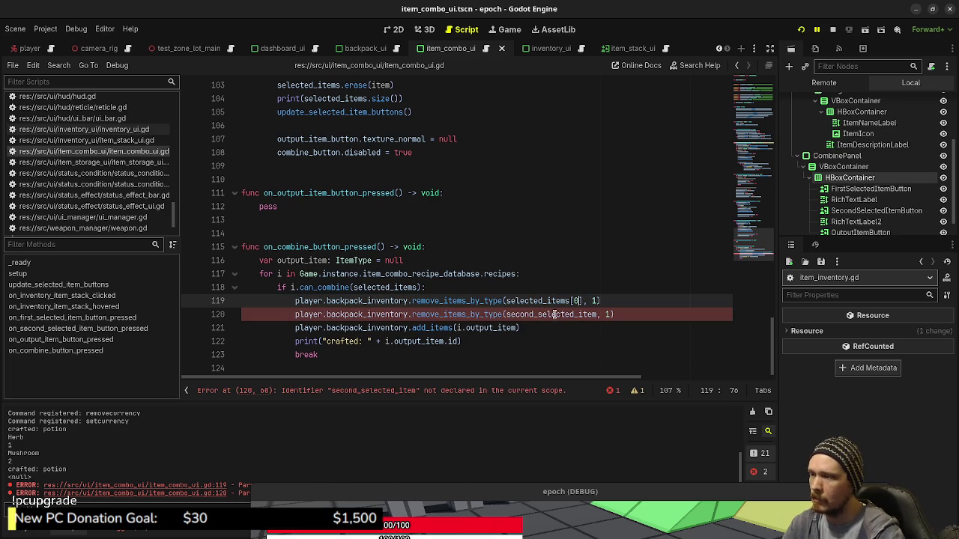
double_click(555, 314)
text(select)
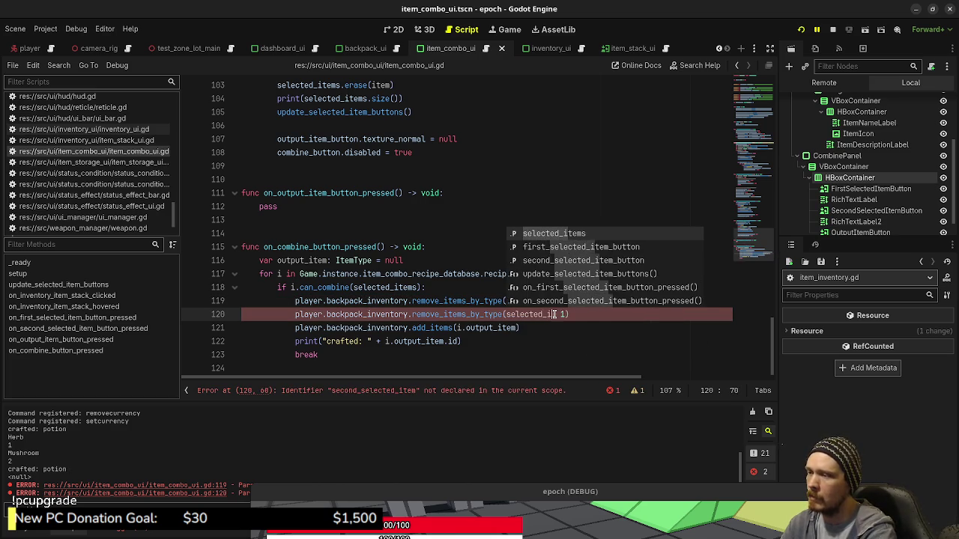
key(Return)
text([1)
key(ctrl+s)
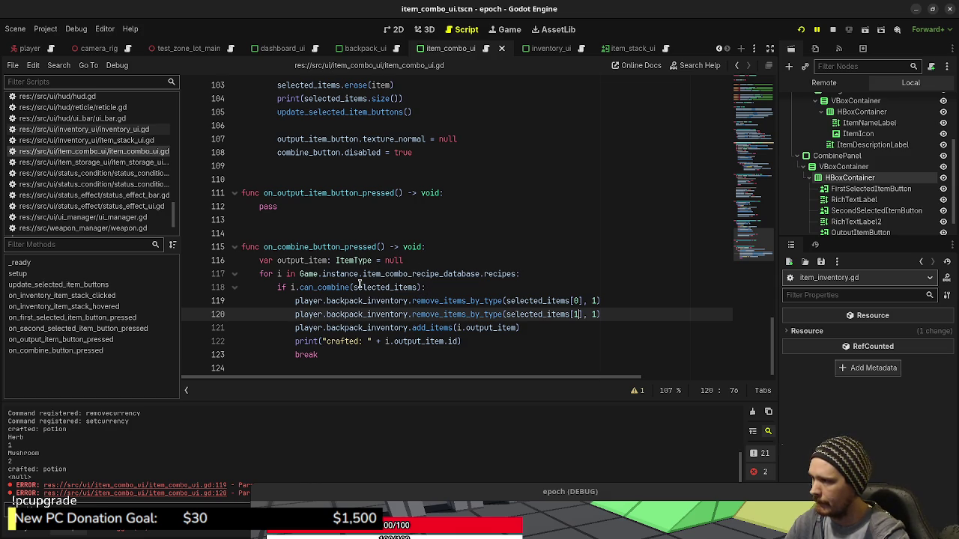
Add an 'if selected_items.size() < 2: return' guard, save, and stop the game
mouse_move(402, 287)
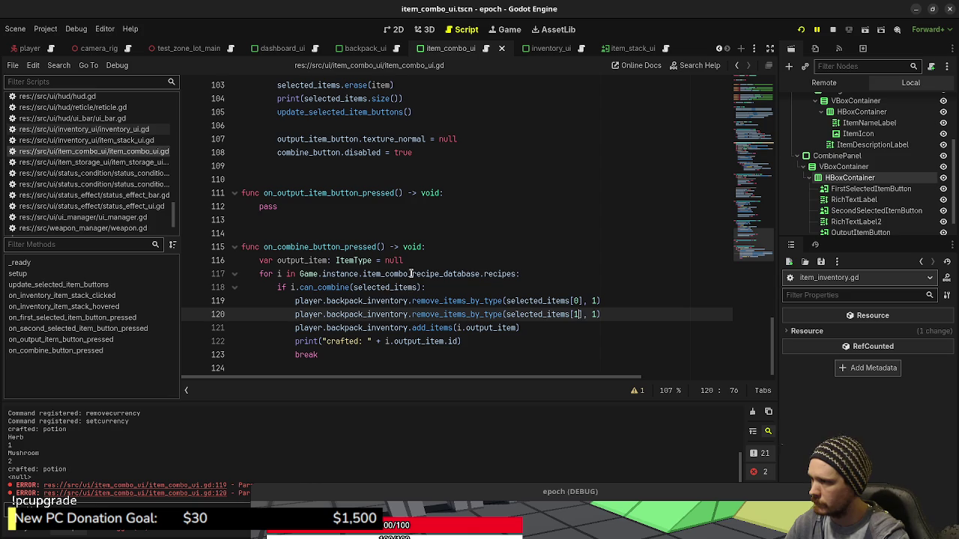
click(443, 245)
key(Return)
text(i)
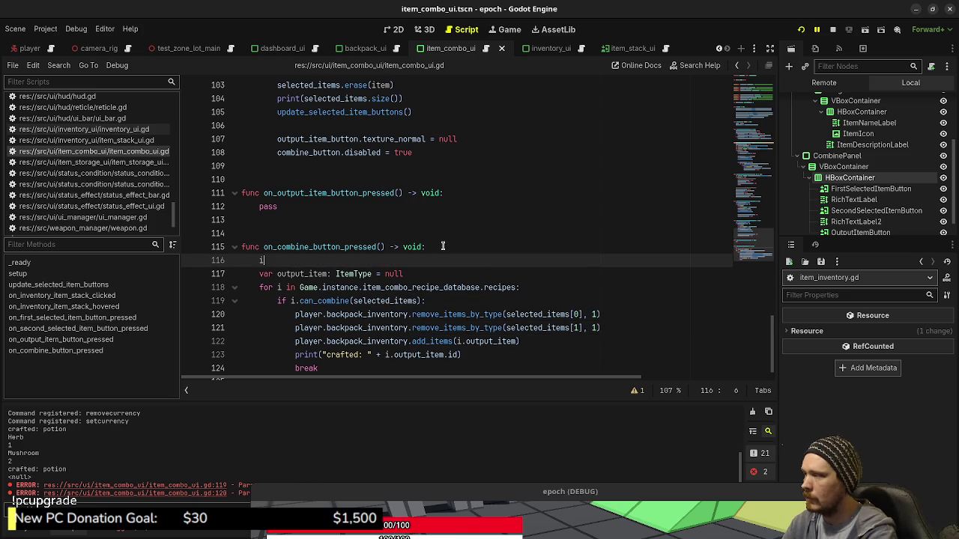
text(f selected_items.s)
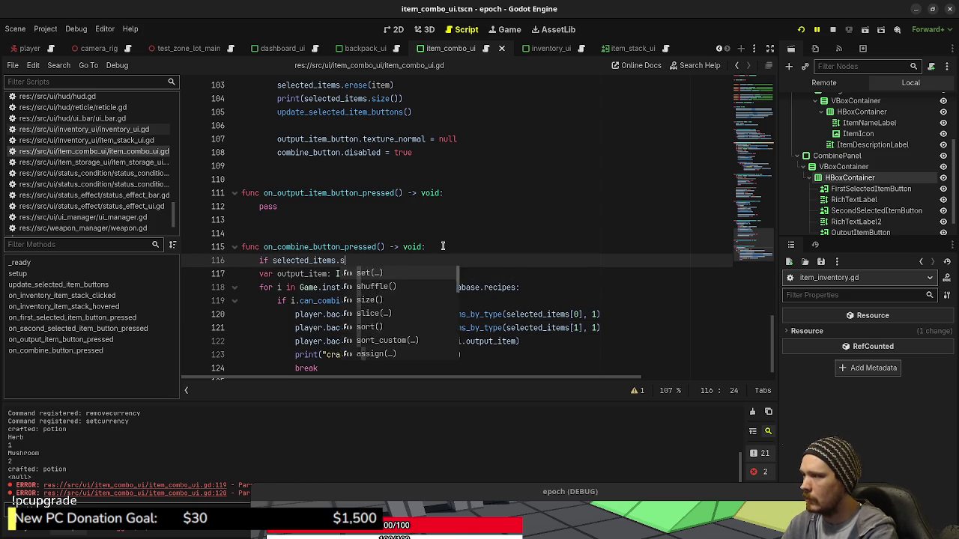
text(ize() < 2)
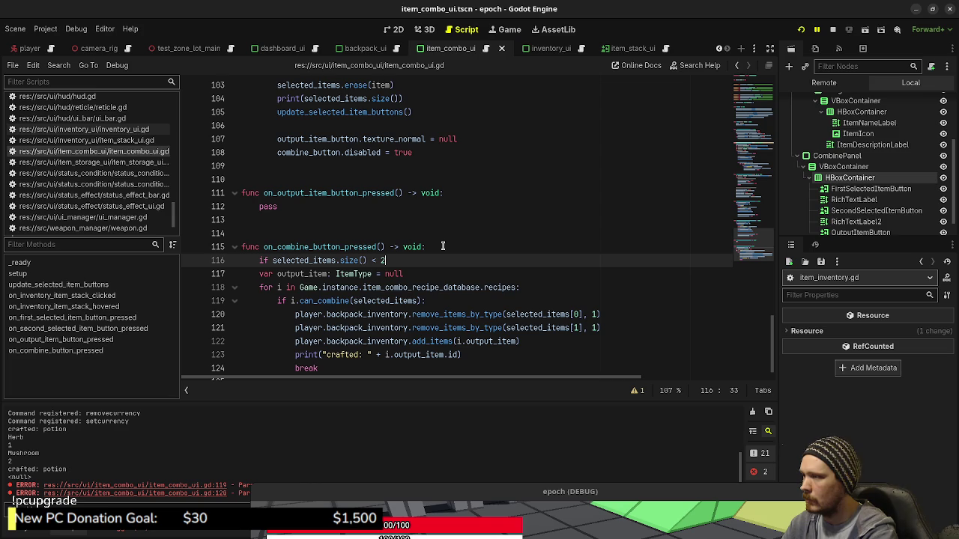
text(: return)
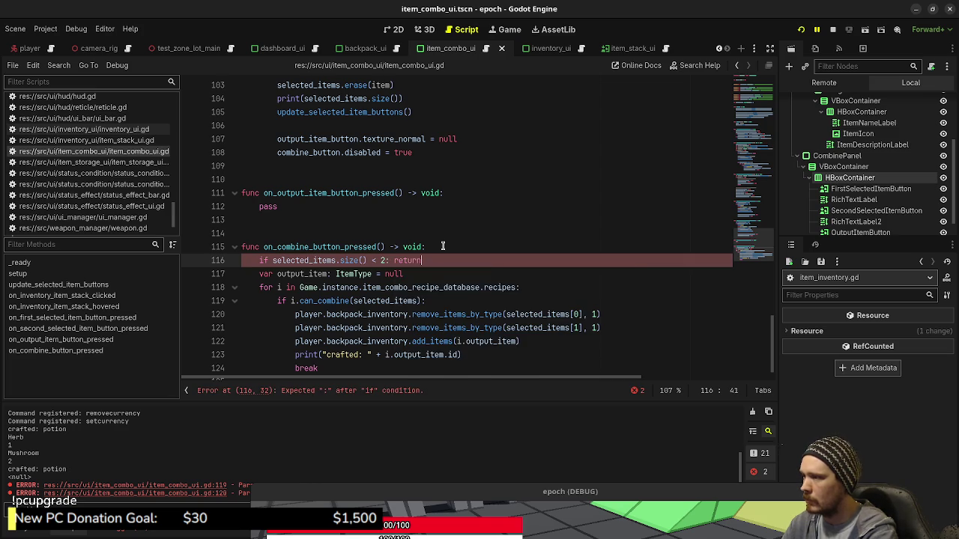
key(ctrl+s)
key(F8)
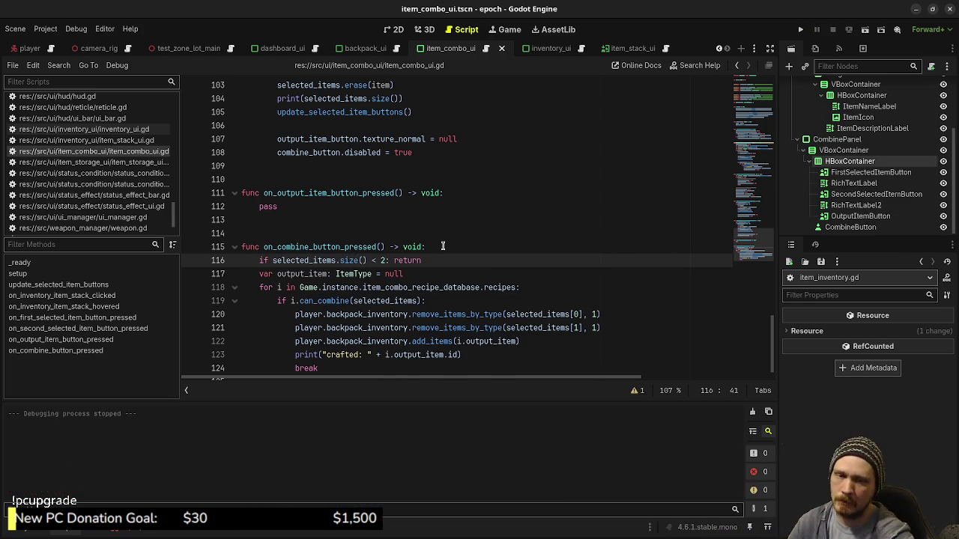
Launch the game, walk to the purple item, and combine a Herb and Mushroom into a Potion
key(F5)
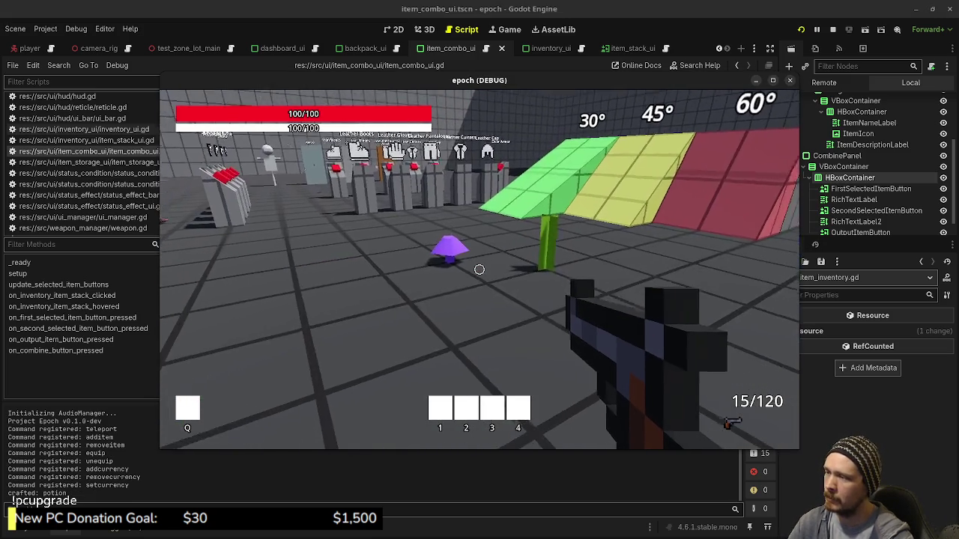
key(w)
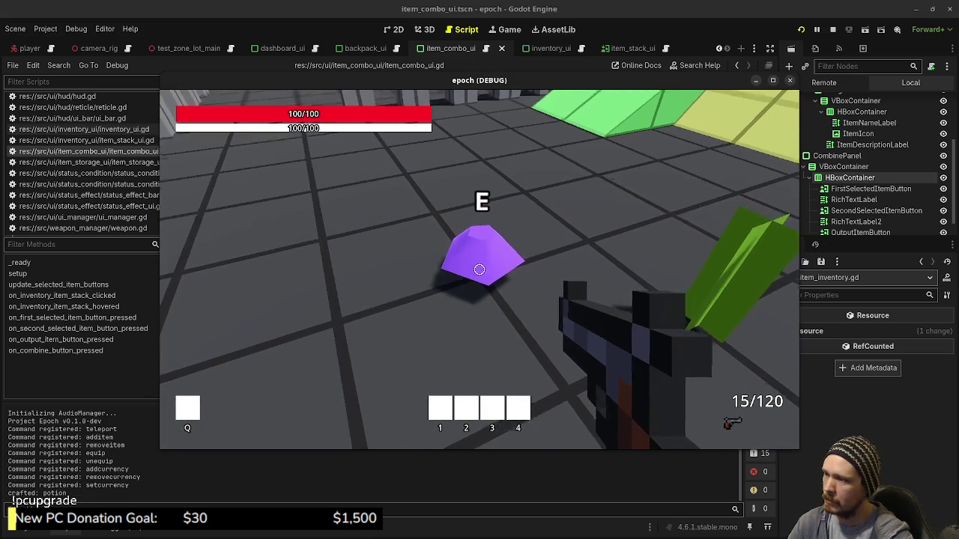
key(Tab)
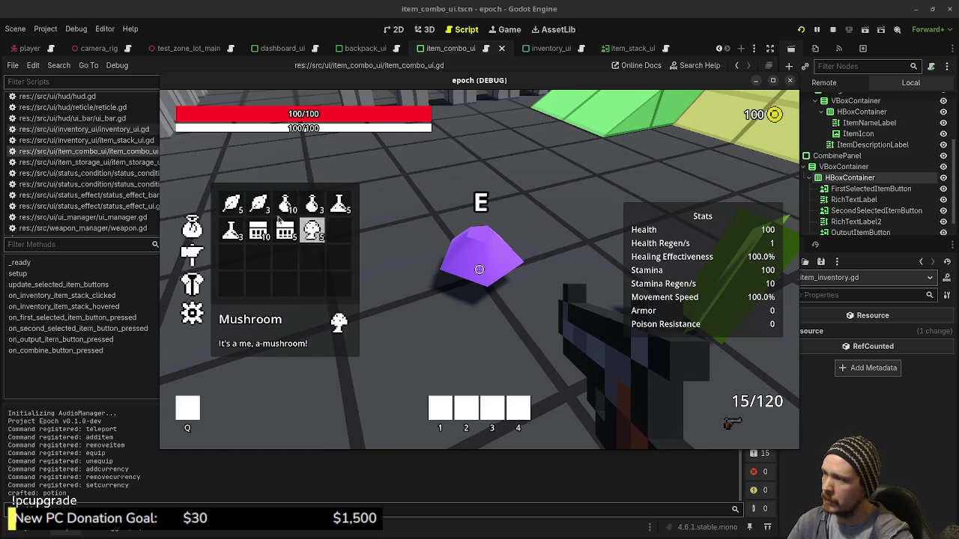
click(248, 251)
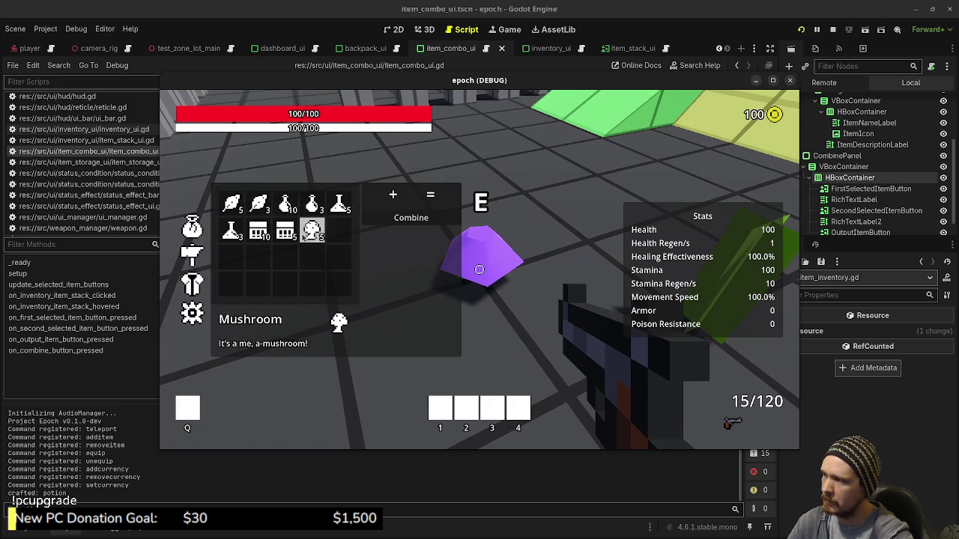
click(259, 206)
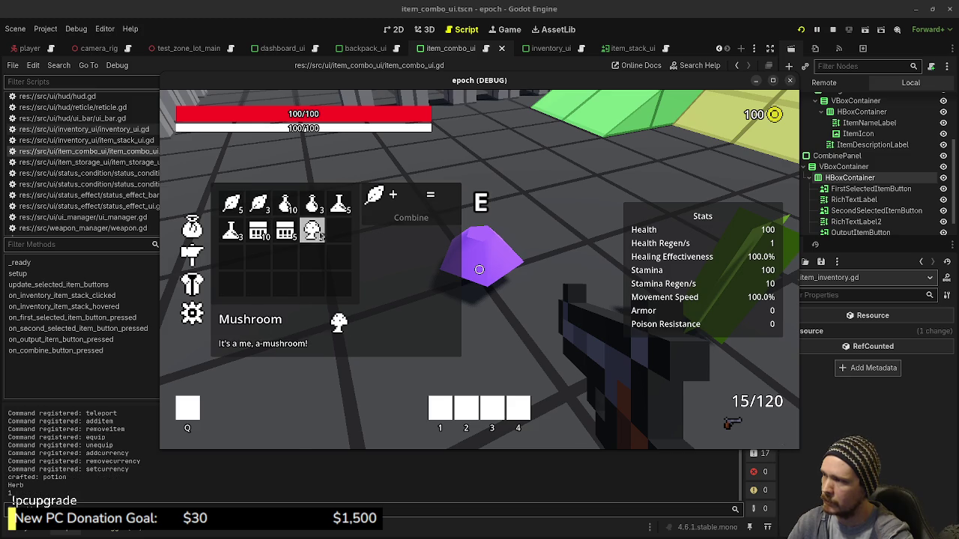
click(312, 230)
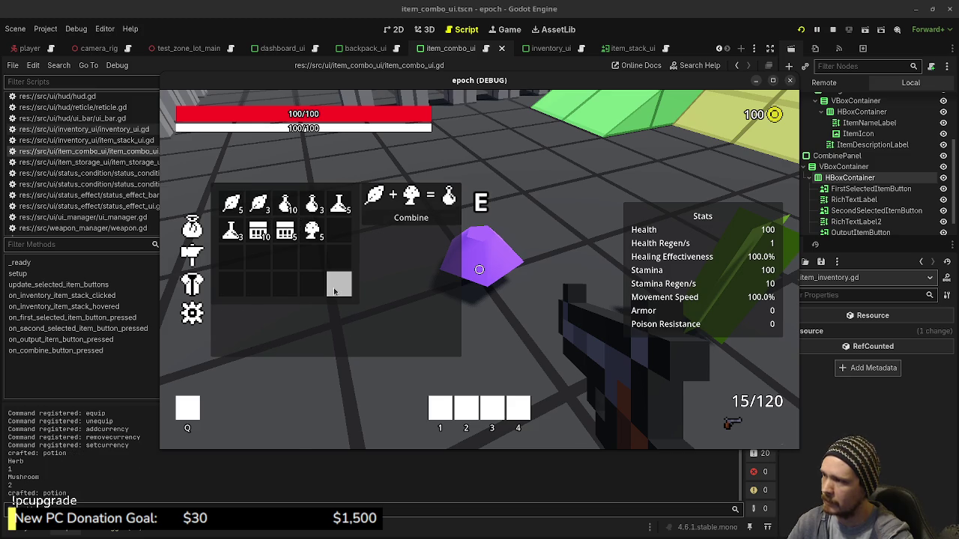
click(425, 219)
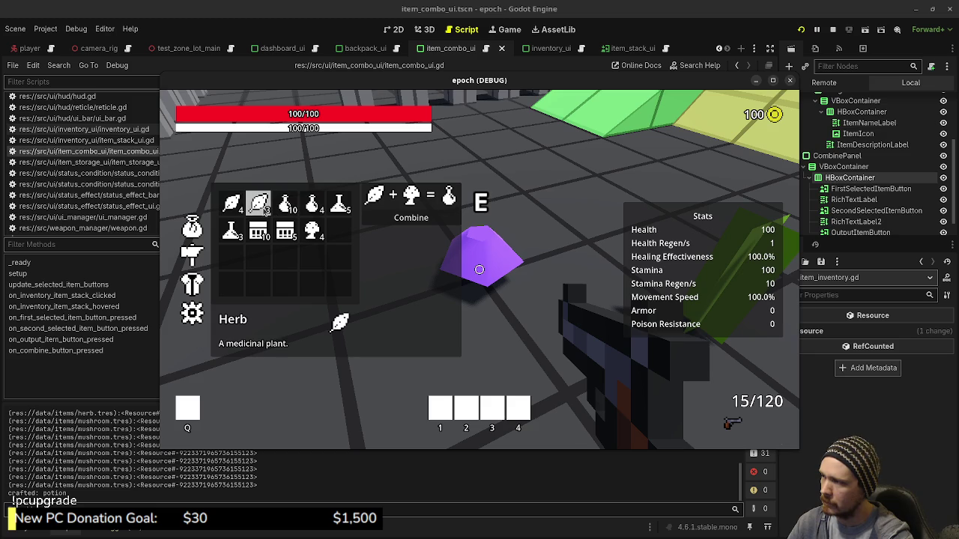
Reselect the herb stack and keep crafting Potions until the herbs run out and the game halts
click(237, 209)
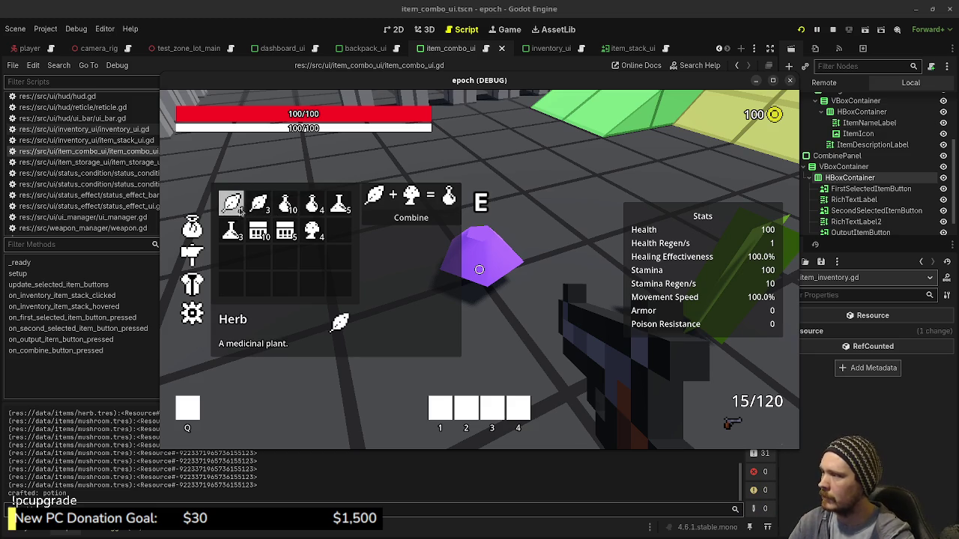
click(236, 199)
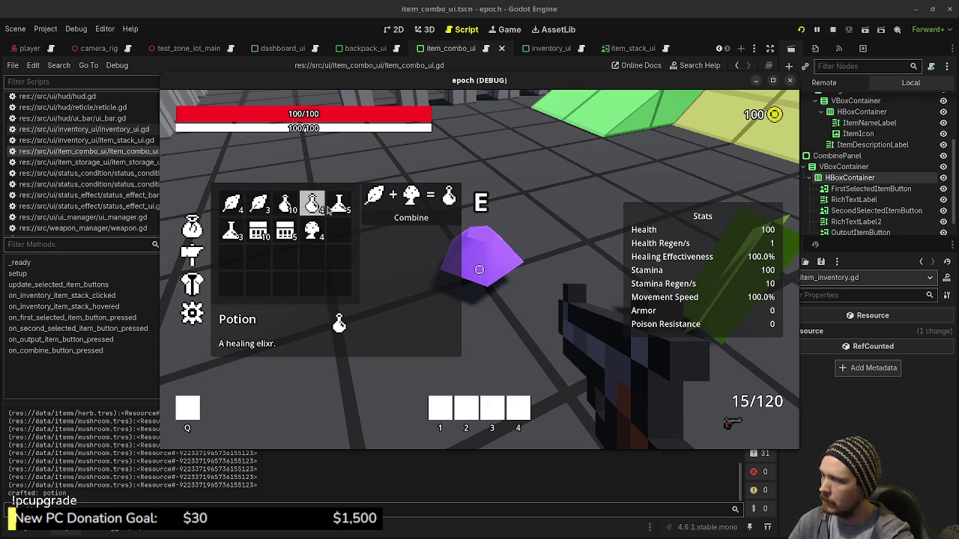
click(419, 222)
click(419, 222)
click(419, 222)
click(419, 222)
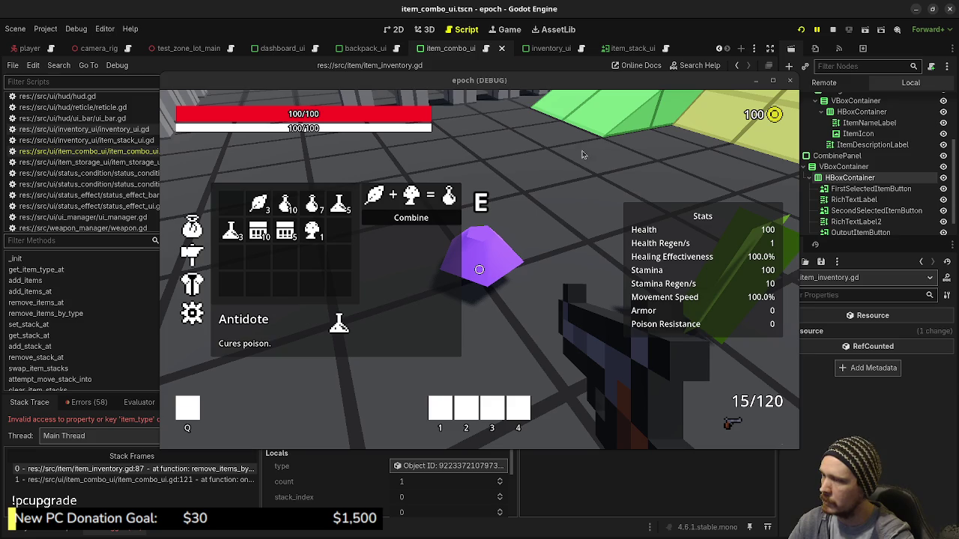
Drag the epoch (DEBUG) window down to reveal remove_items_by_type at item_inventory.gd line 87
mouse_move(702, 79)
mouse_down()
mouse_move(702, 456)
mouse_move(701, 446)
mouse_up()
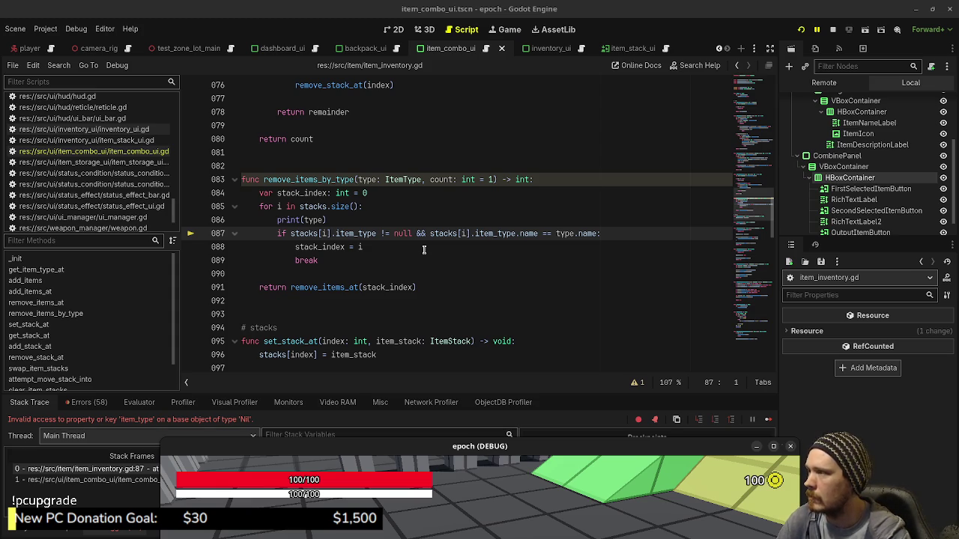
scroll(423, 250, up, 5)
scroll(423, 250, up, 3)
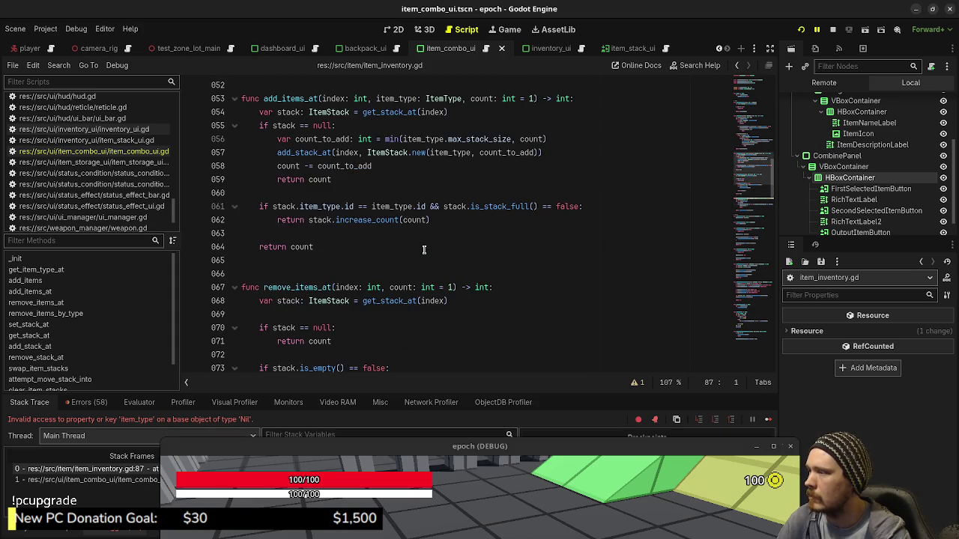
scroll(423, 249, down, 2)
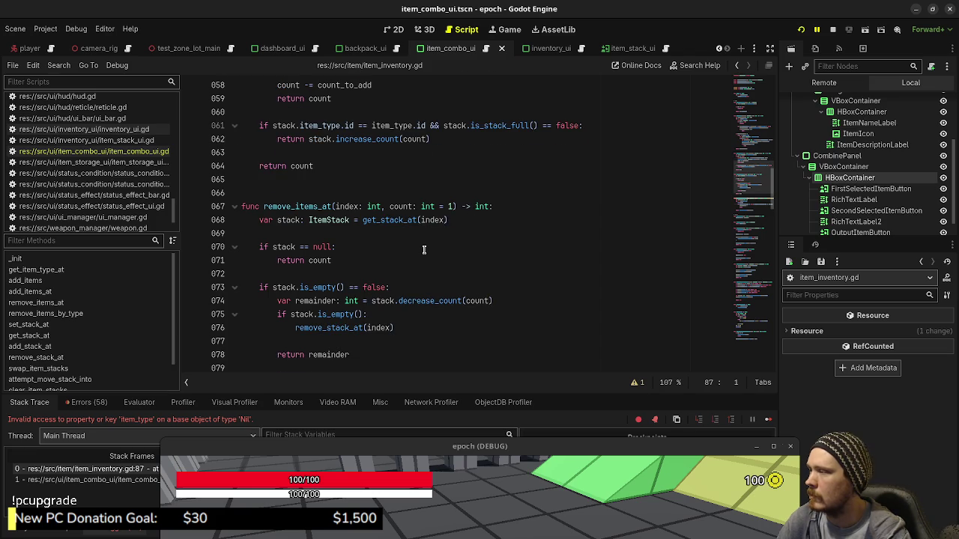
scroll(424, 249, down, 3)
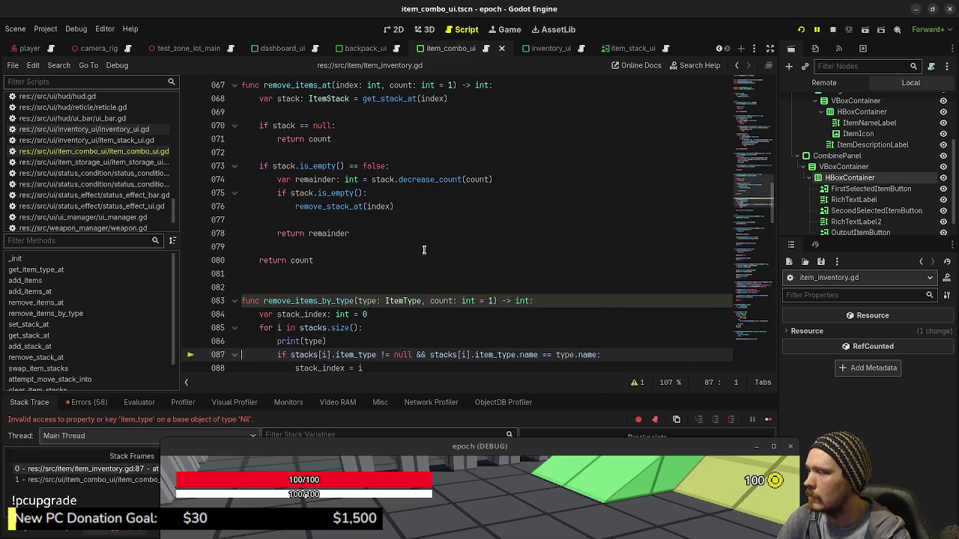
scroll(423, 249, down, 1)
scroll(423, 250, down, 1)
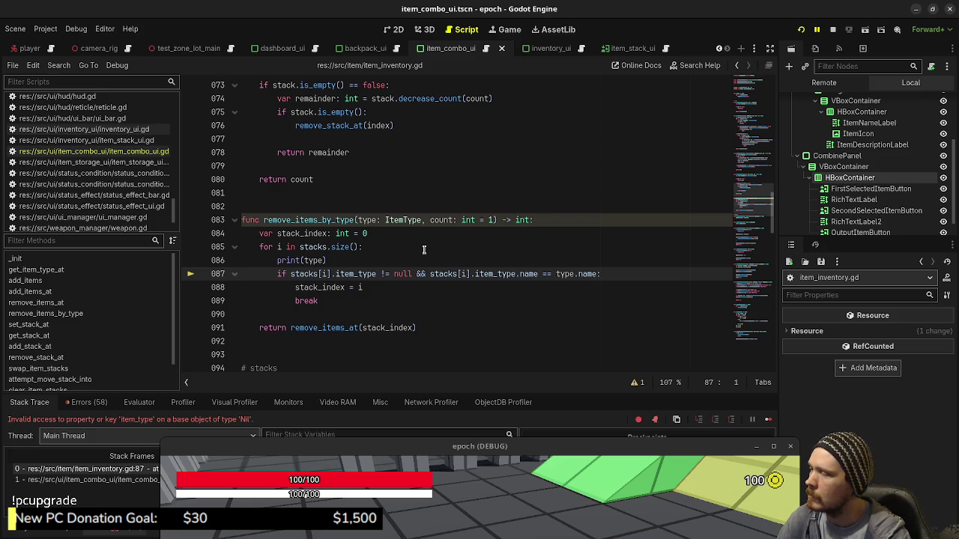
mouse_move(304, 248)
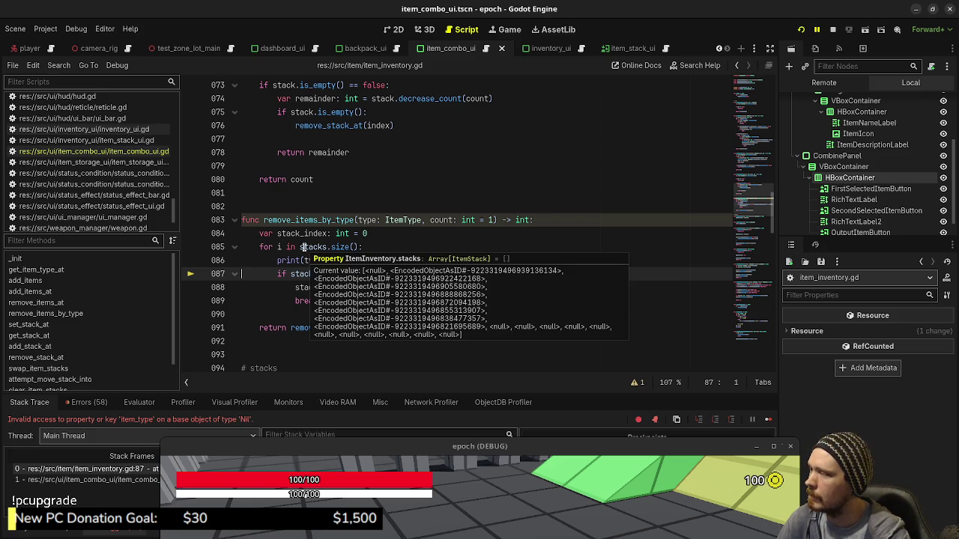
mouse_move(337, 247)
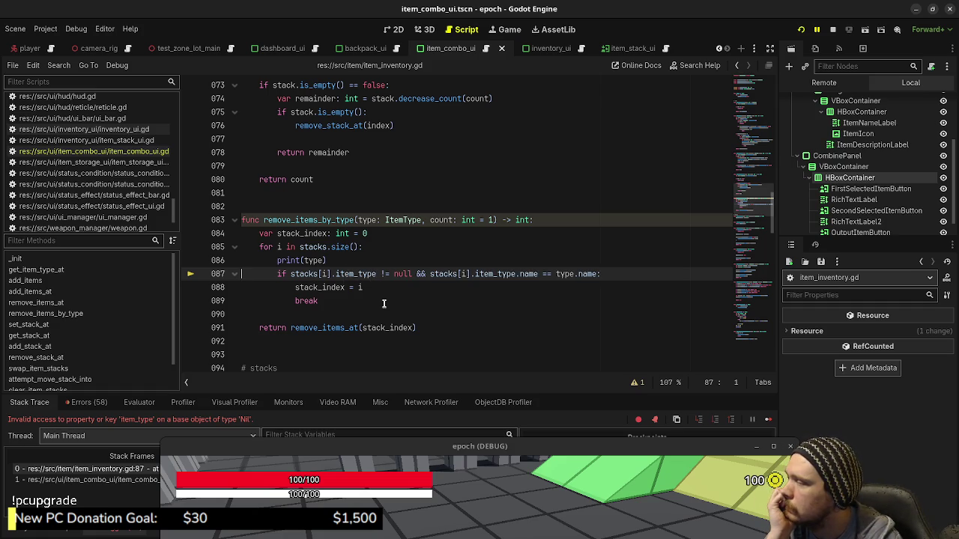
Change the line 85 loop range to stacks.size() - 1, save, then stop and relaunch the game
click(355, 246)
text() - 1)
key(ctrl+s)
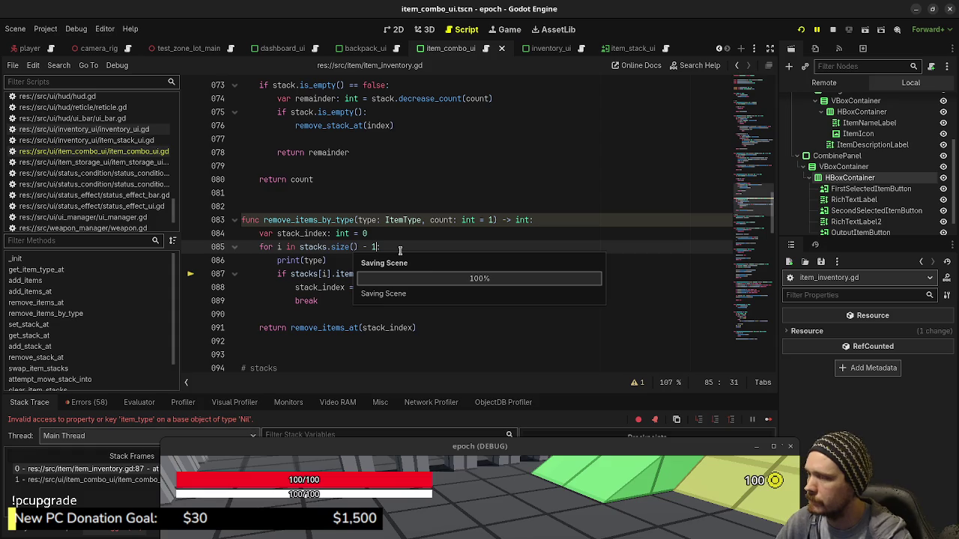
key(F8)
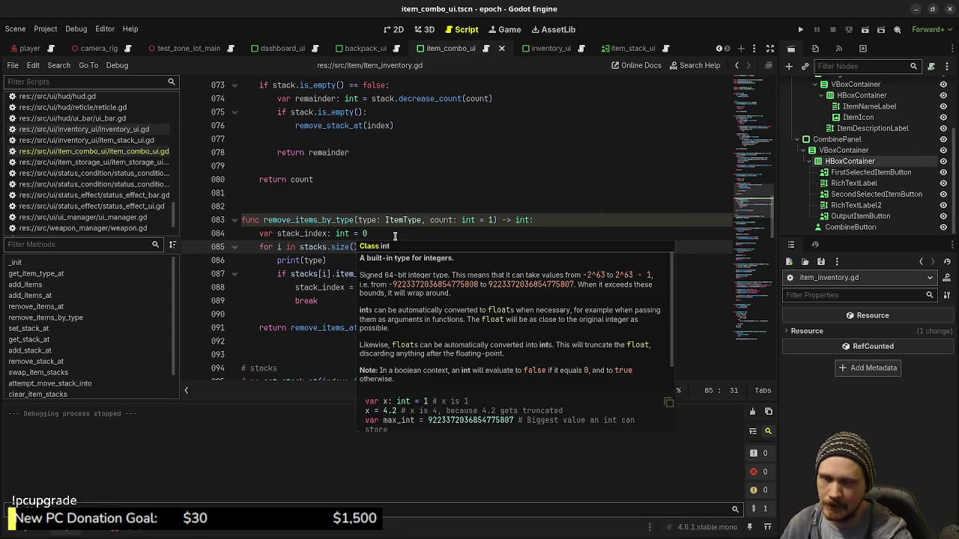
click(477, 228)
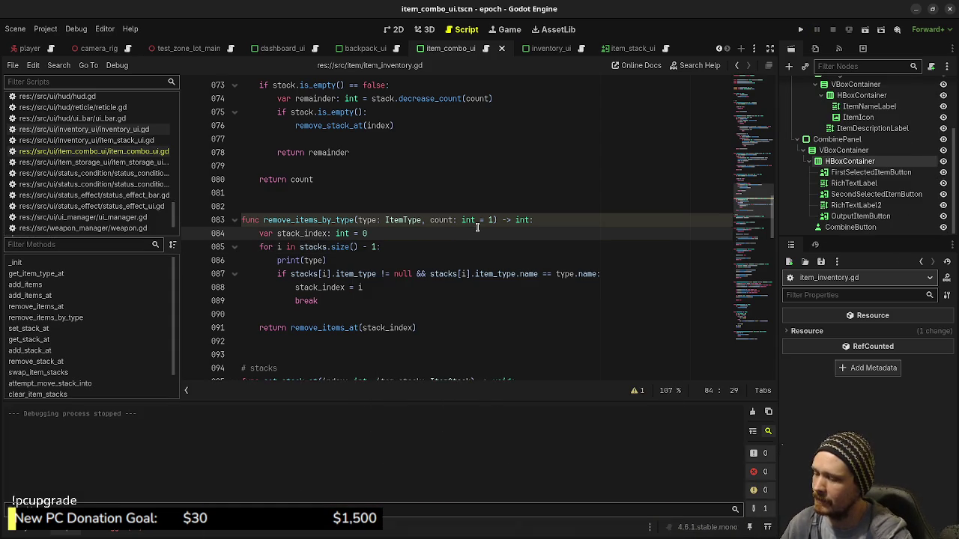
key(F5)
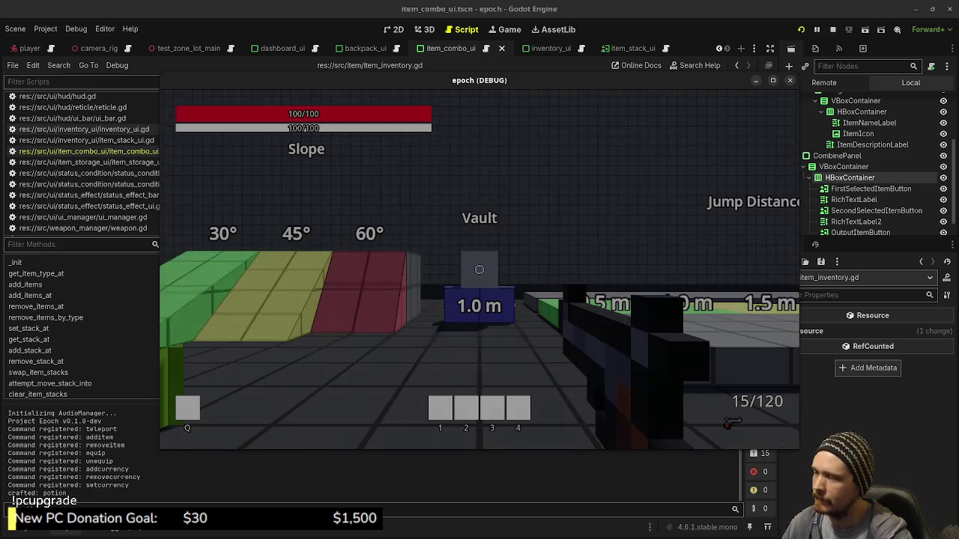
Combine Herb and Mushroom repeatedly until the Nil 'item_type' error returns, then drag the game window down
key(w)
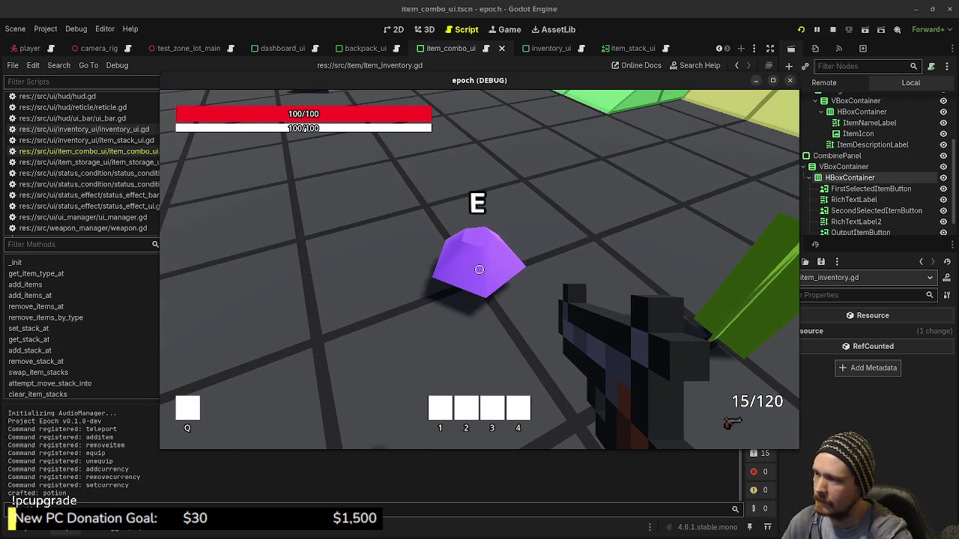
key(Tab)
click(259, 203)
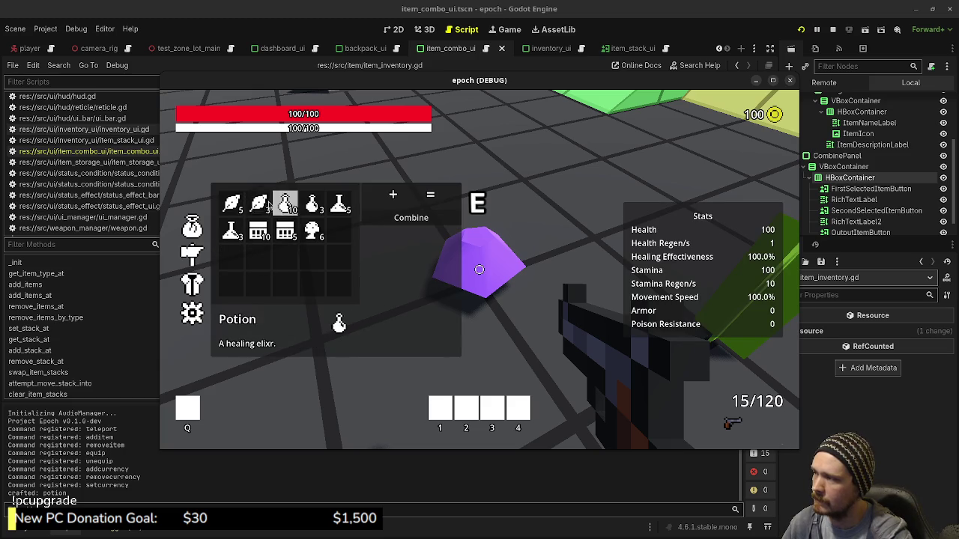
click(312, 230)
click(408, 219)
click(405, 222)
click(405, 222)
click(405, 222)
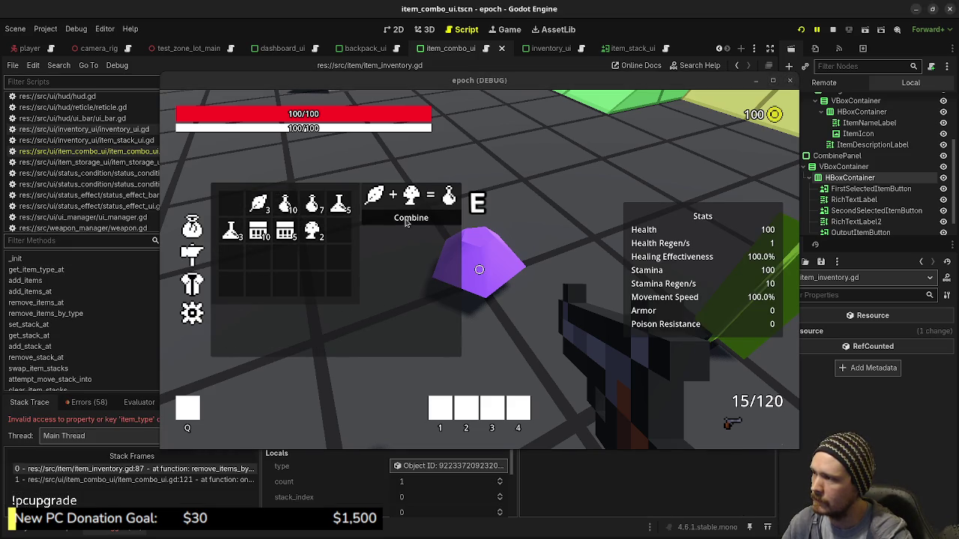
mouse_move(416, 82)
mouse_down()
mouse_move(518, 136)
mouse_move(577, 144)
mouse_move(468, 396)
mouse_move(458, 391)
mouse_up()
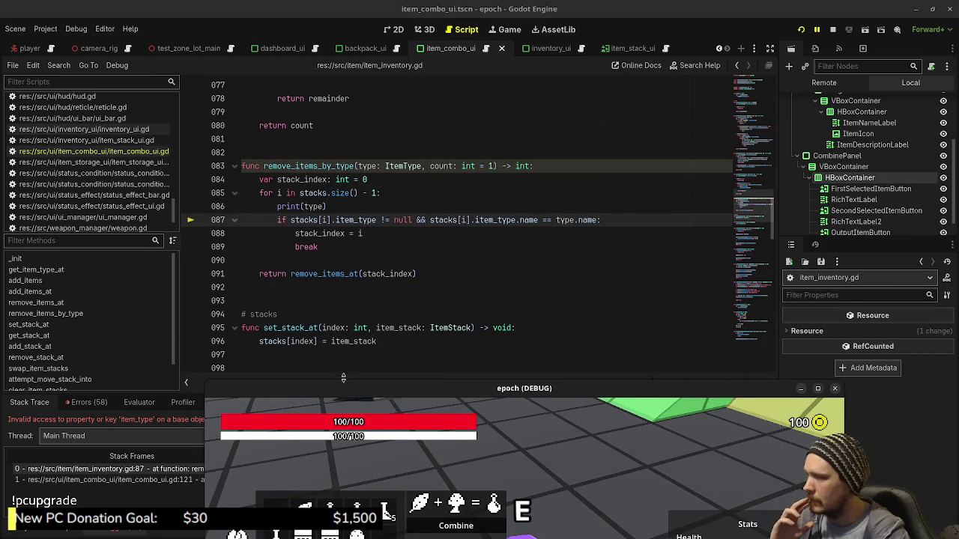
On line 87, insert 'stacks[i] != null && ' before the stack condition
drag(361, 394, 356, 436)
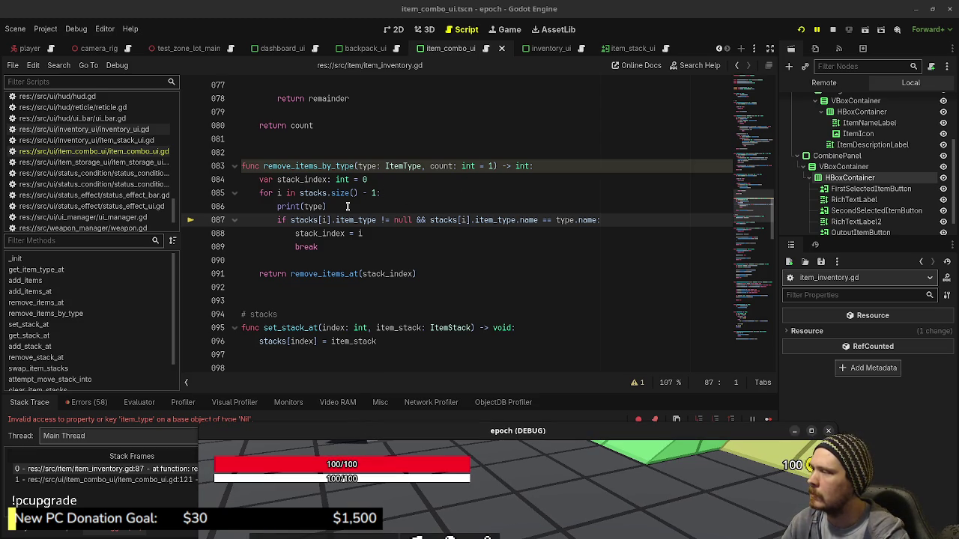
click(290, 219)
text(stacks[i)
key(BackSpace)
text(] !=)
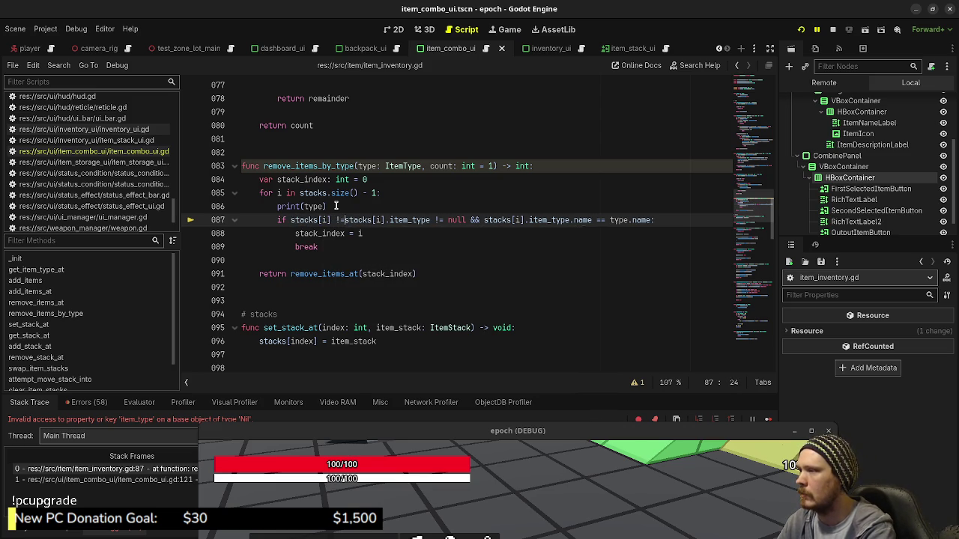
text( null &&)
Save the script, then stop and relaunch the game
key(ctrl+s)
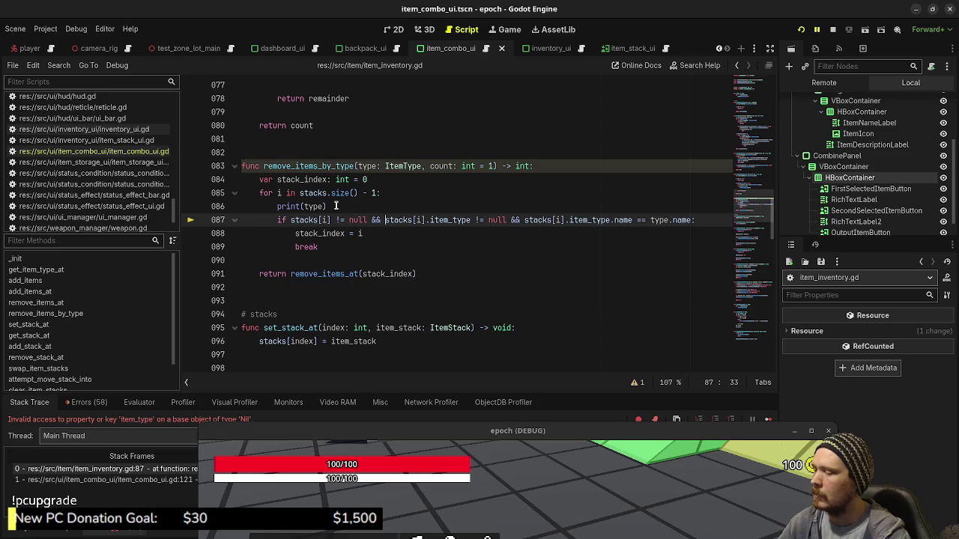
key(F8)
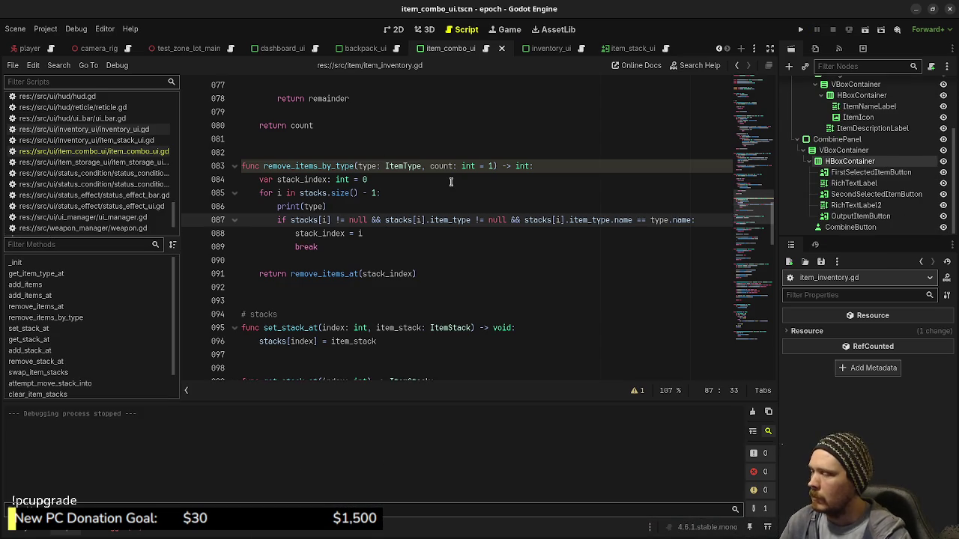
key(F5)
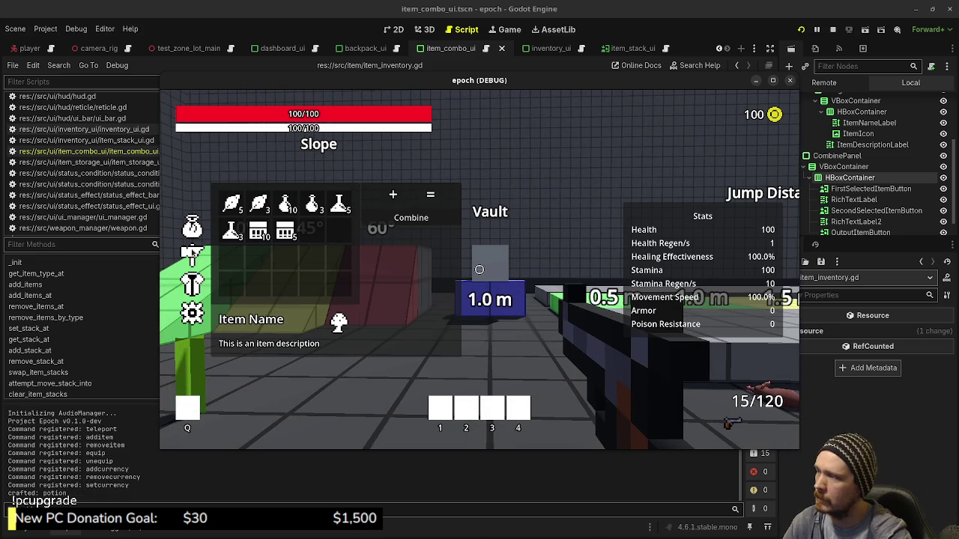
Put a Herb in the first combine slot and a Mushroom in the second
click(258, 203)
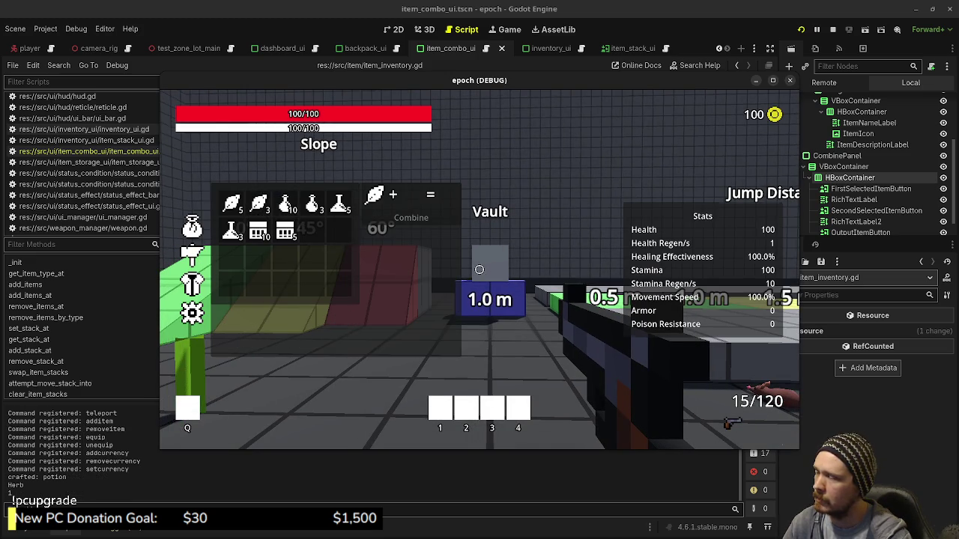
key(Tab)
key(w)
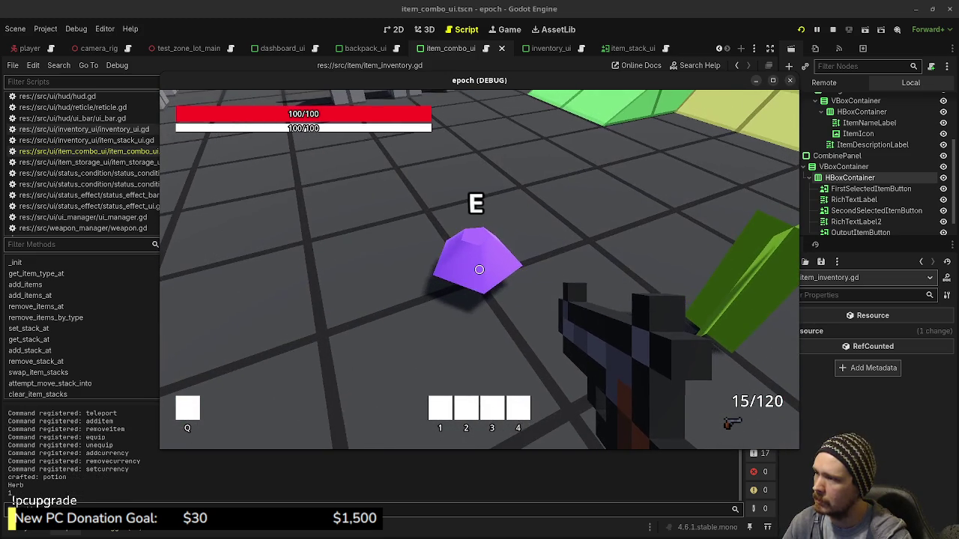
key(Tab)
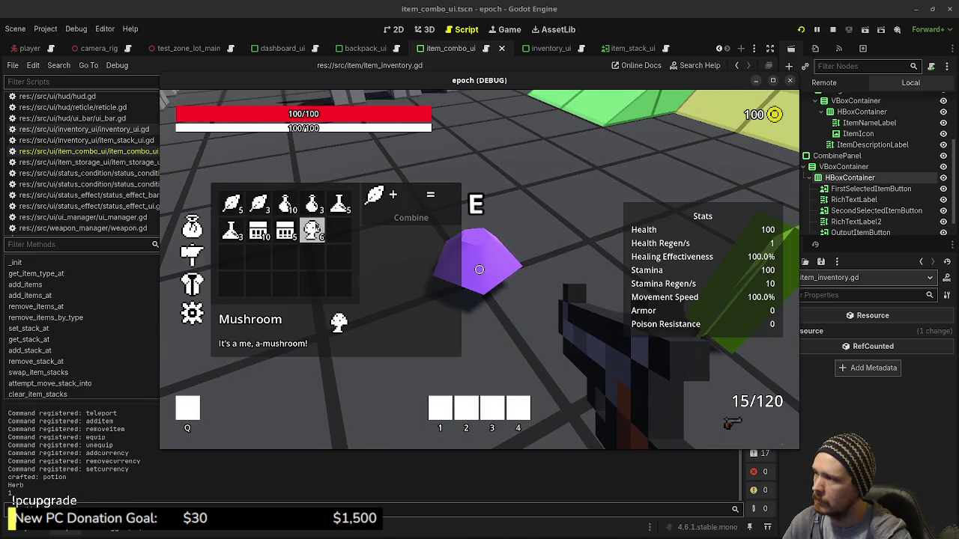
click(313, 229)
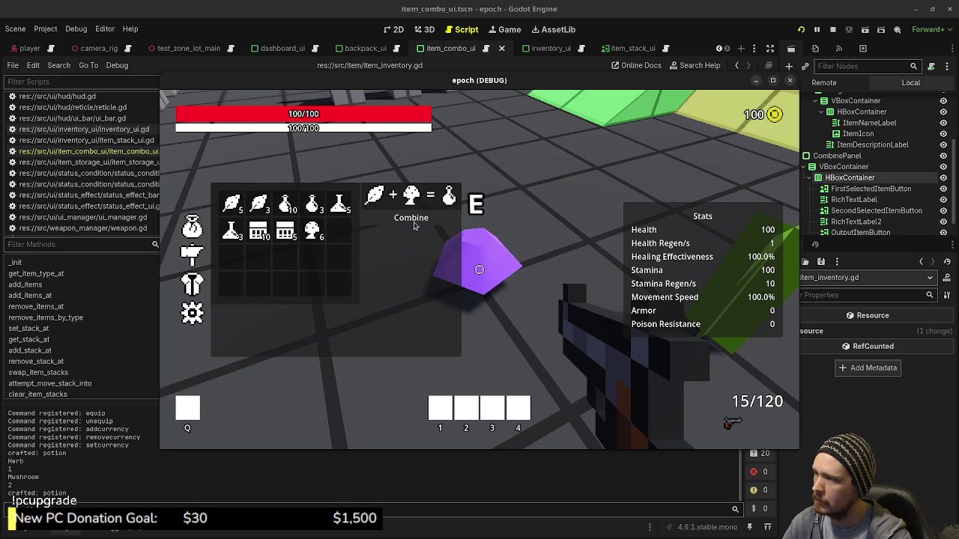
Combine seven times to craft potions until the herbs run out, then stop the game
click(408, 222)
click(408, 222)
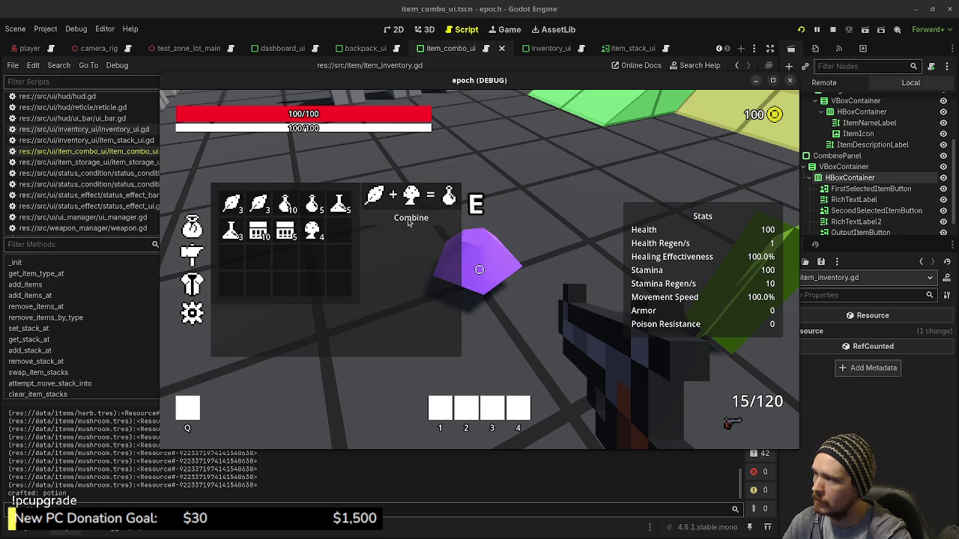
click(408, 222)
click(408, 222)
click(409, 222)
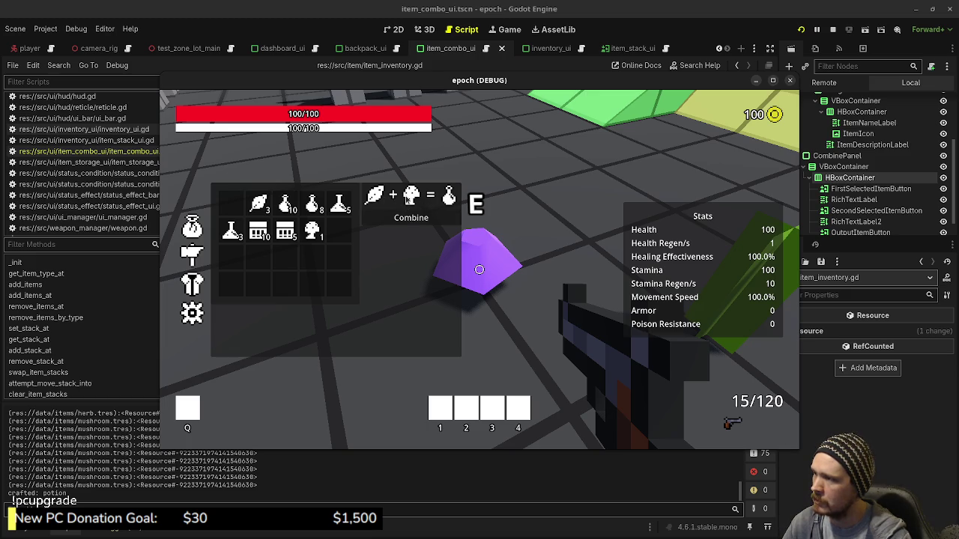
click(417, 222)
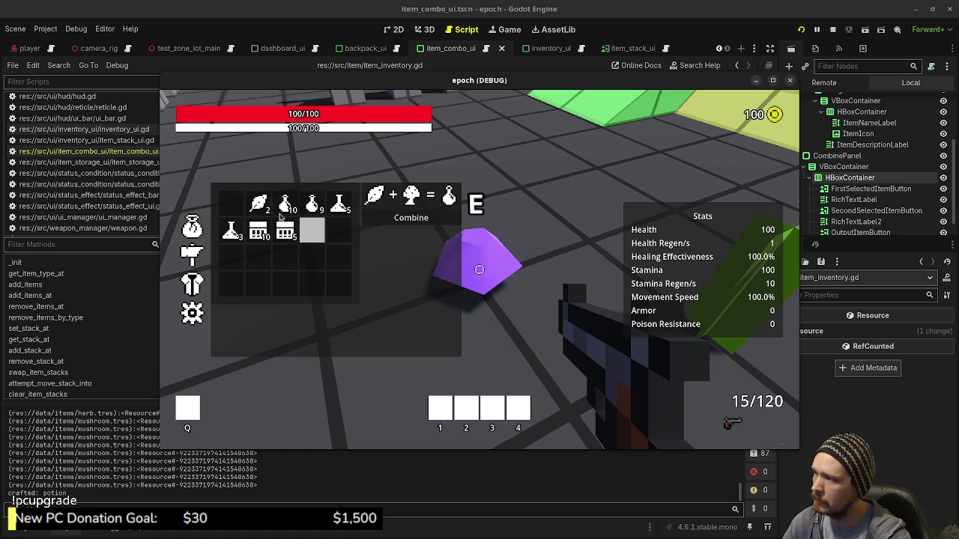
click(417, 222)
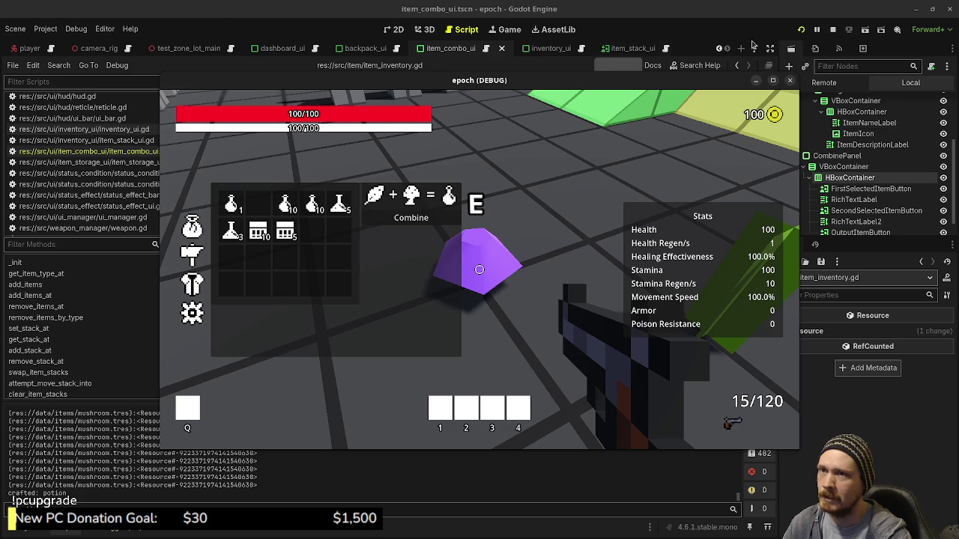
click(833, 29)
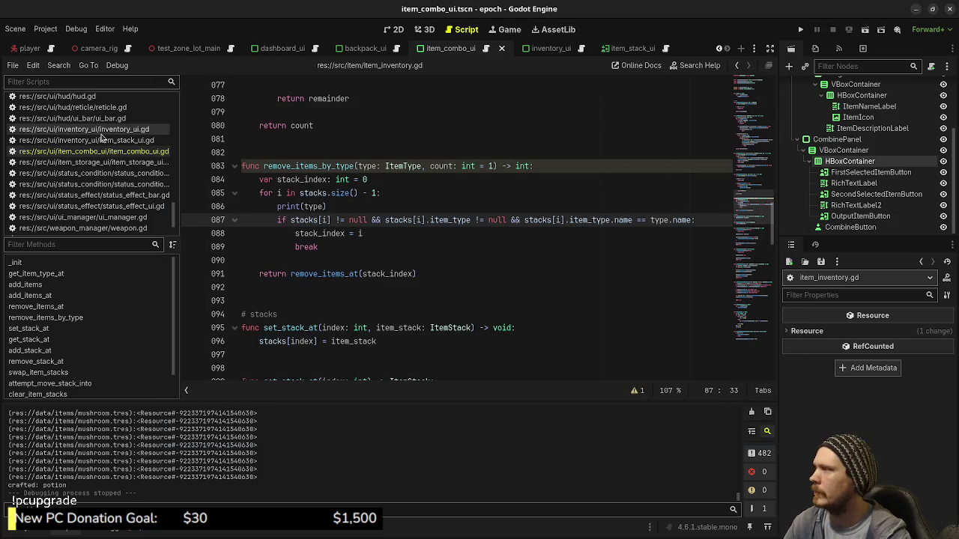
Open item_combo_ui.gd from the script list
scroll(100, 187, down, 2)
scroll(105, 185, up, 10)
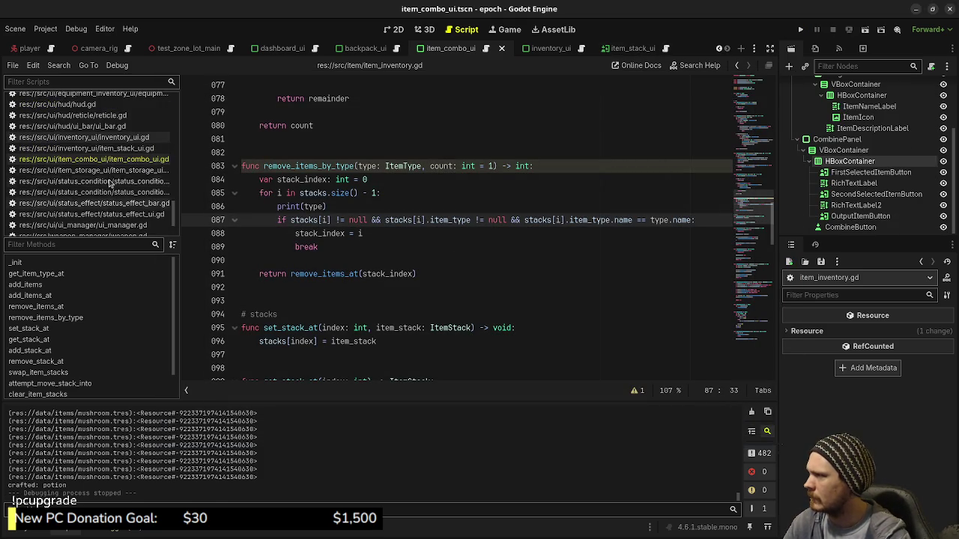
scroll(118, 182, up, 8)
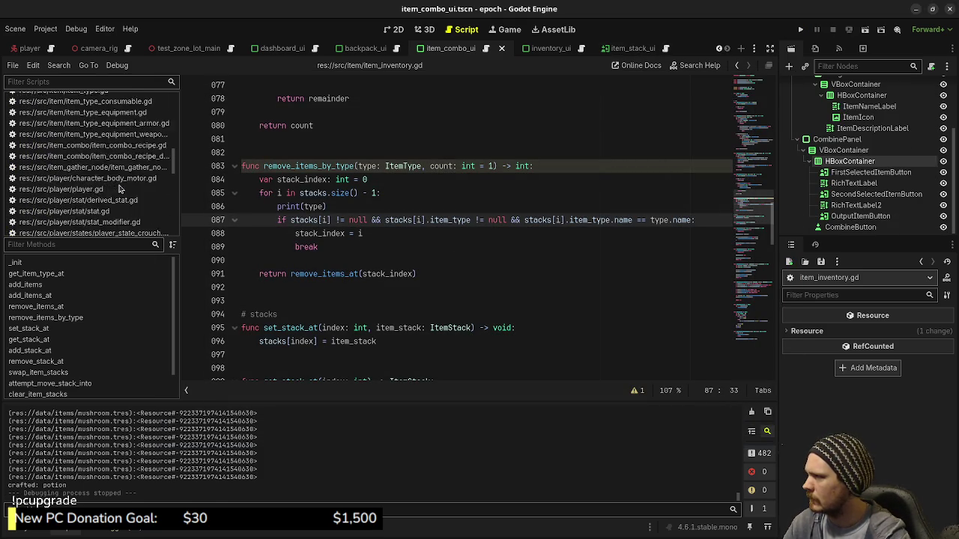
scroll(124, 196, down, 4)
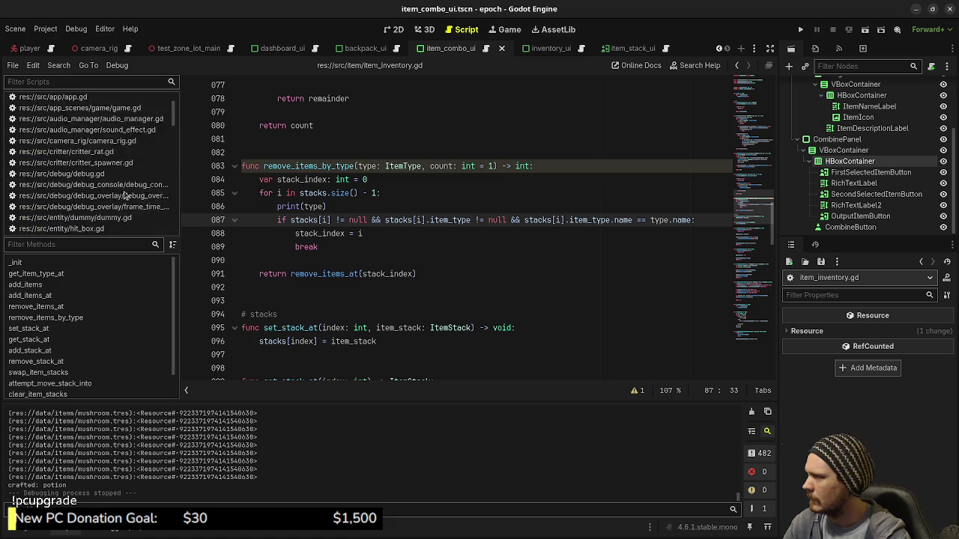
scroll(118, 196, down, 10)
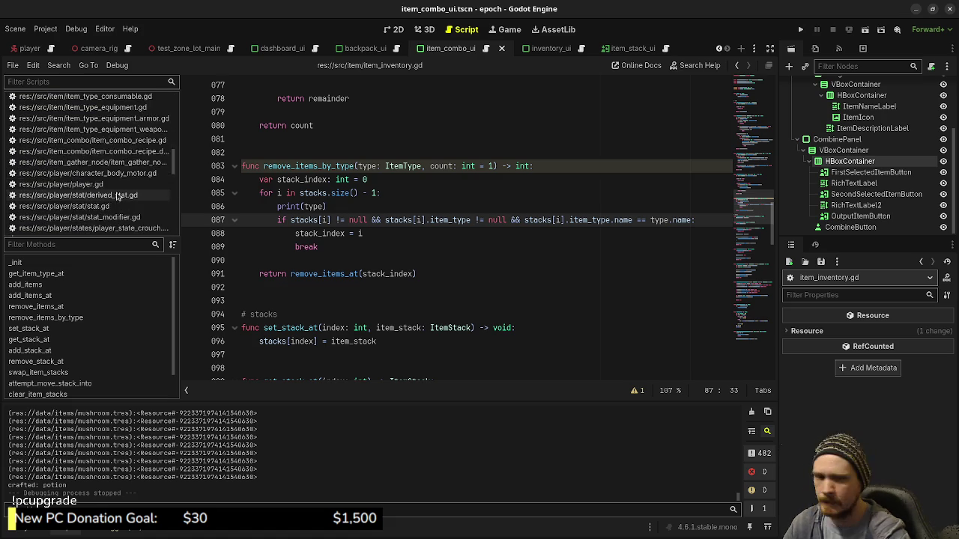
scroll(118, 193, down, 1)
click(118, 188)
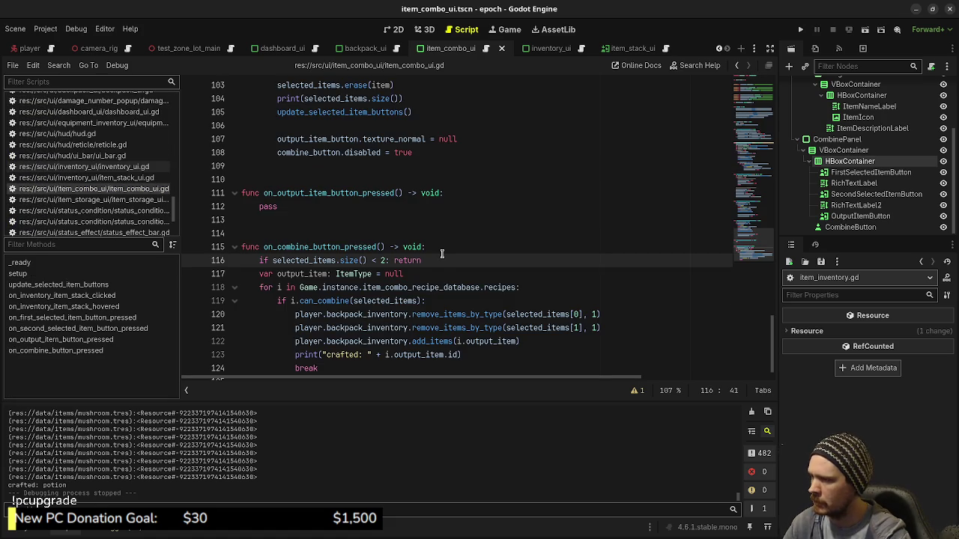
Jump from line 119 to remove_items_by_type in item_inventory.gd, then scroll up to remove_items_at
scroll(442, 253, down, 1)
click(464, 287)
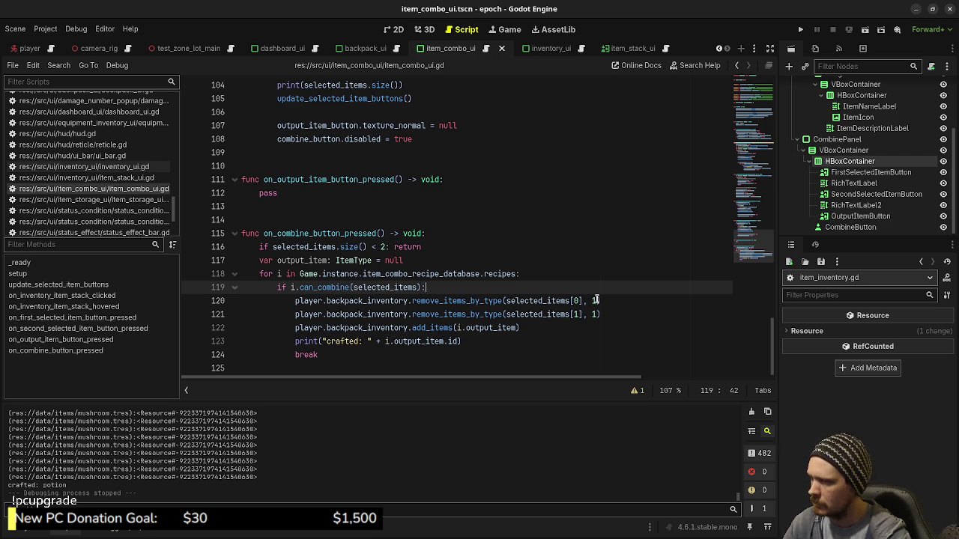
ctrl+click(459, 302)
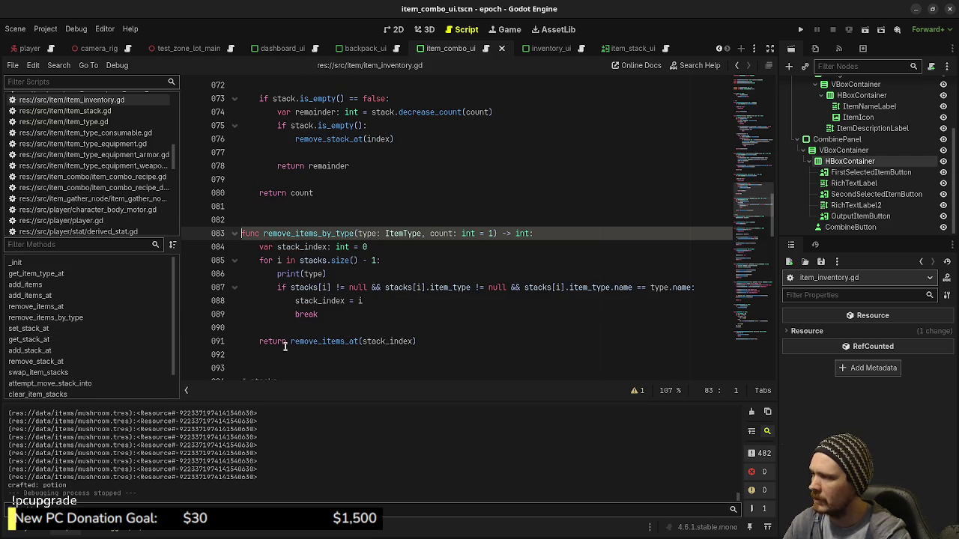
mouse_move(327, 343)
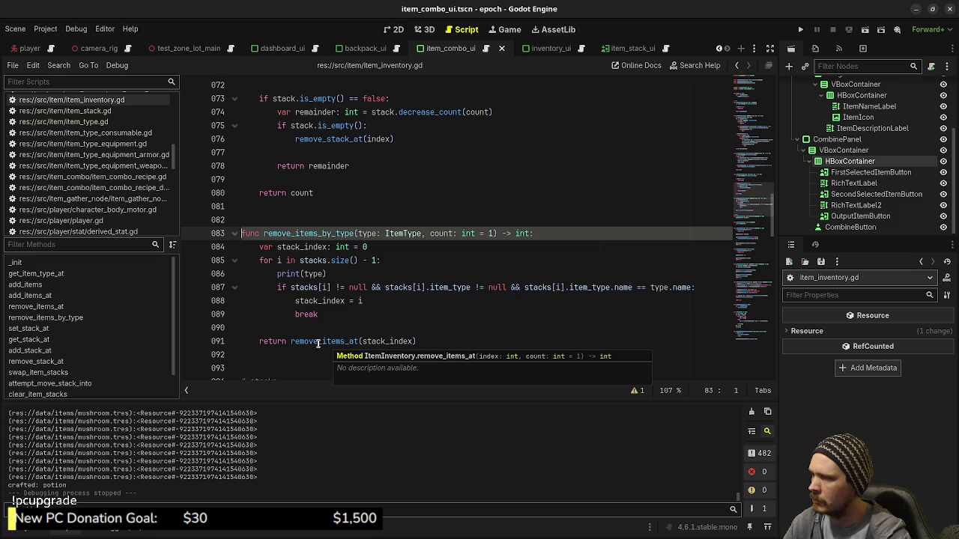
scroll(409, 220, up, 2)
scroll(410, 232, up, 2)
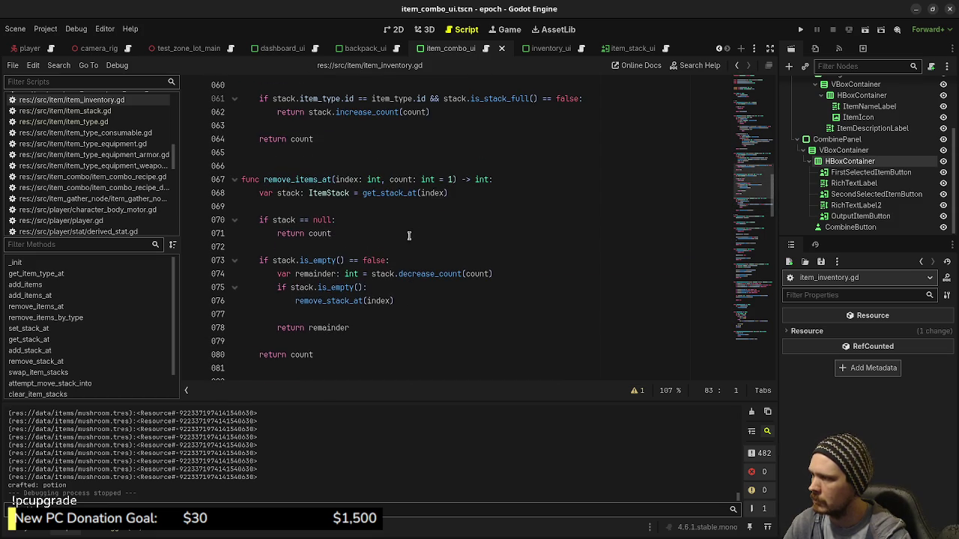
mouse_move(306, 355)
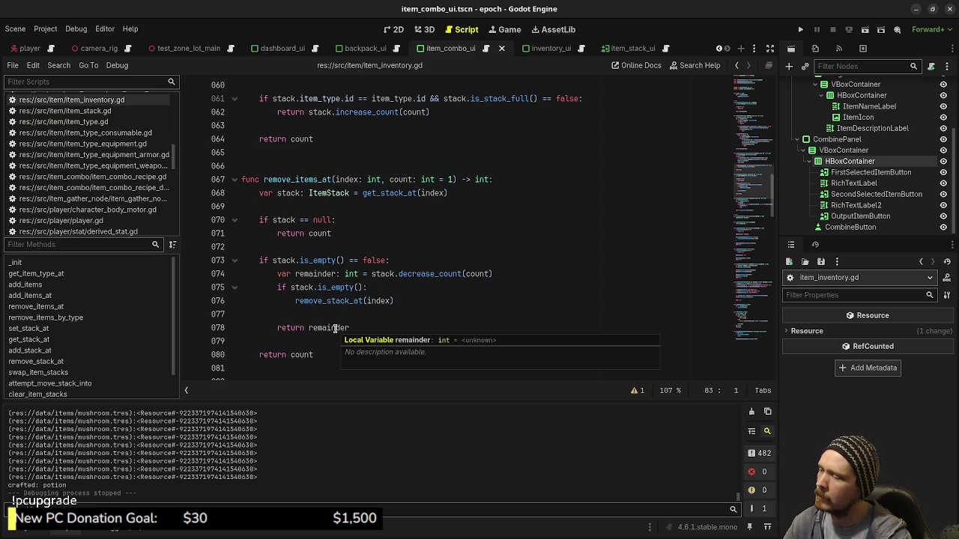
scroll(129, 188, down, 4)
scroll(129, 188, down, 10)
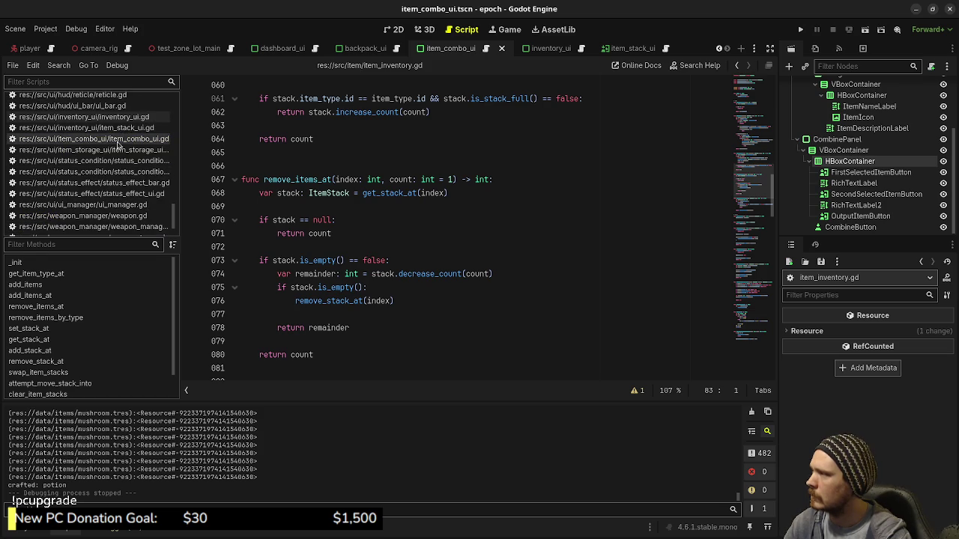
Reopen item_combo_ui.gd, delete the stray 'if' on line 120, and save the script
click(117, 139)
click(295, 300)
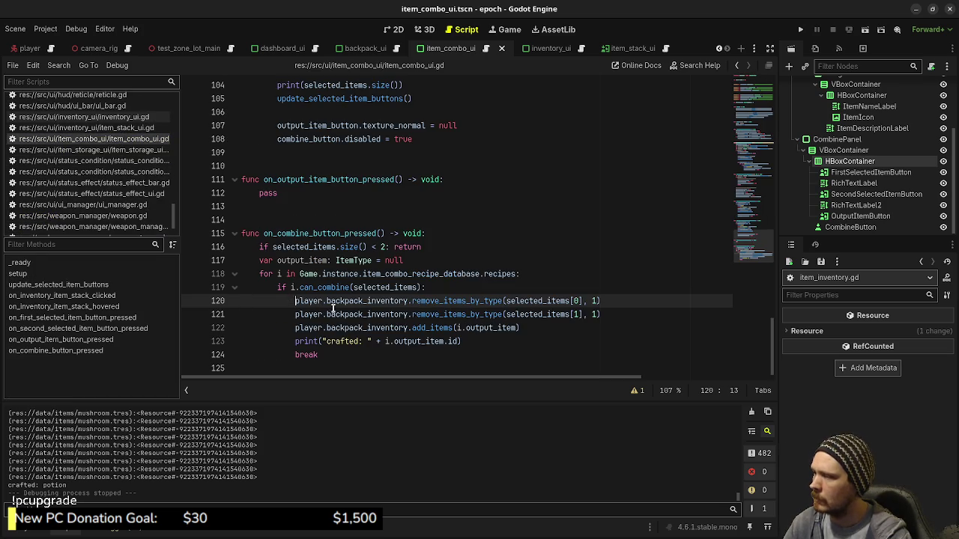
text(if)
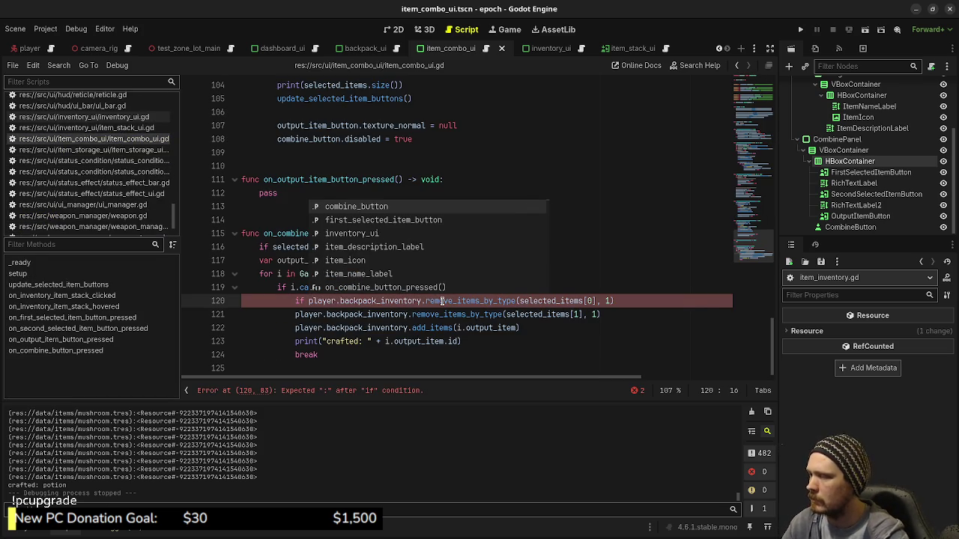
mouse_move(442, 302)
drag(308, 300, 293, 300)
key(BackSpace)
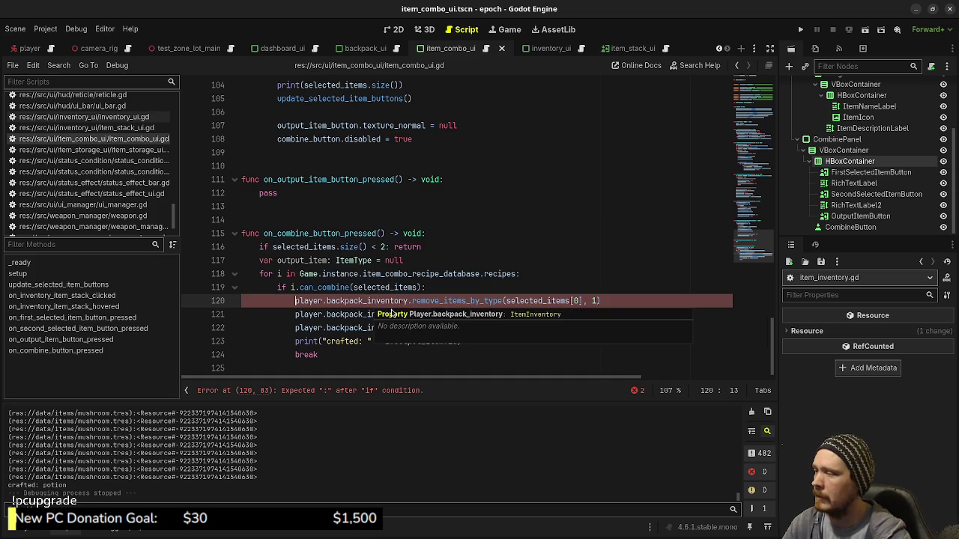
click(437, 288)
key(ctrl+s)
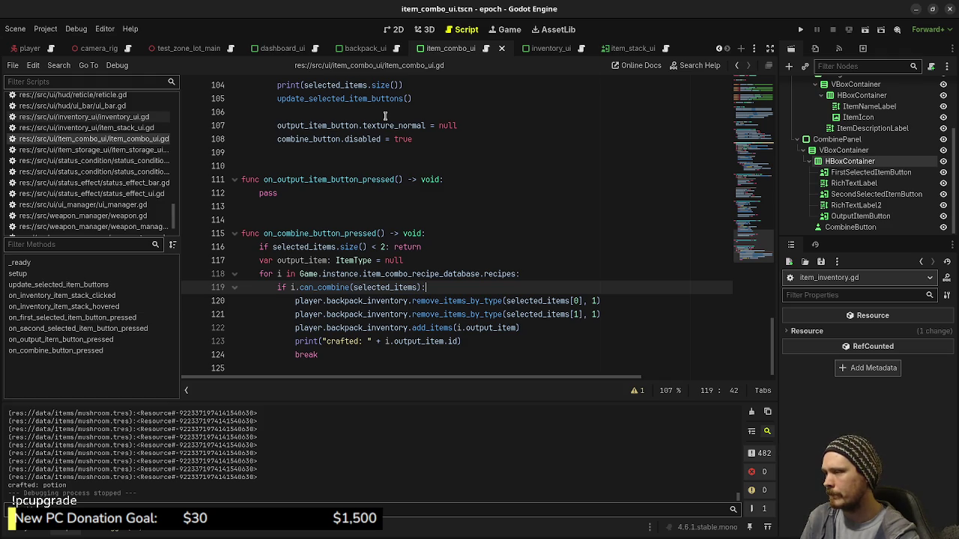
scroll(465, 215, up, 3)
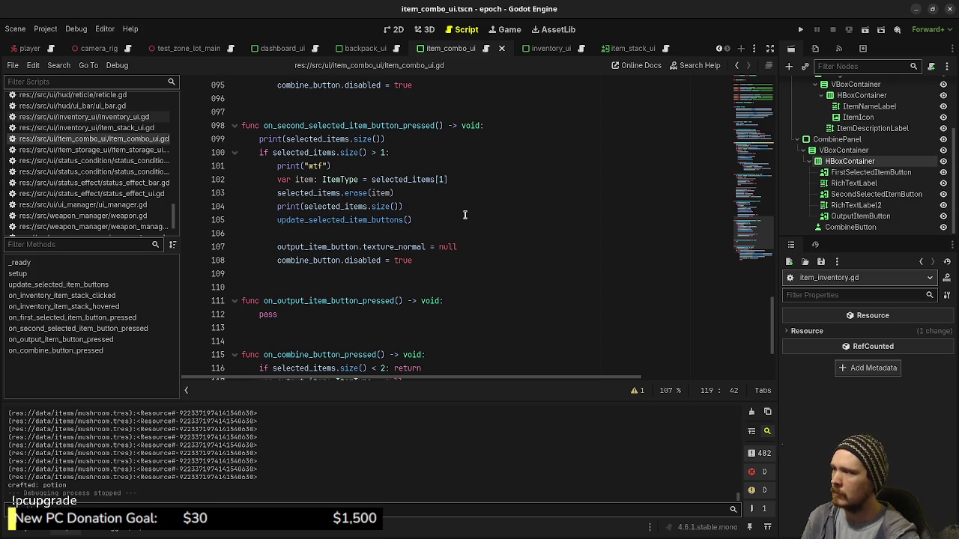
Copy the button-reset lines 105–108, paste them below the break on line 124, and dedent them
mouse_move(433, 260)
mouse_down()
mouse_move(349, 250)
mouse_move(275, 211)
mouse_up()
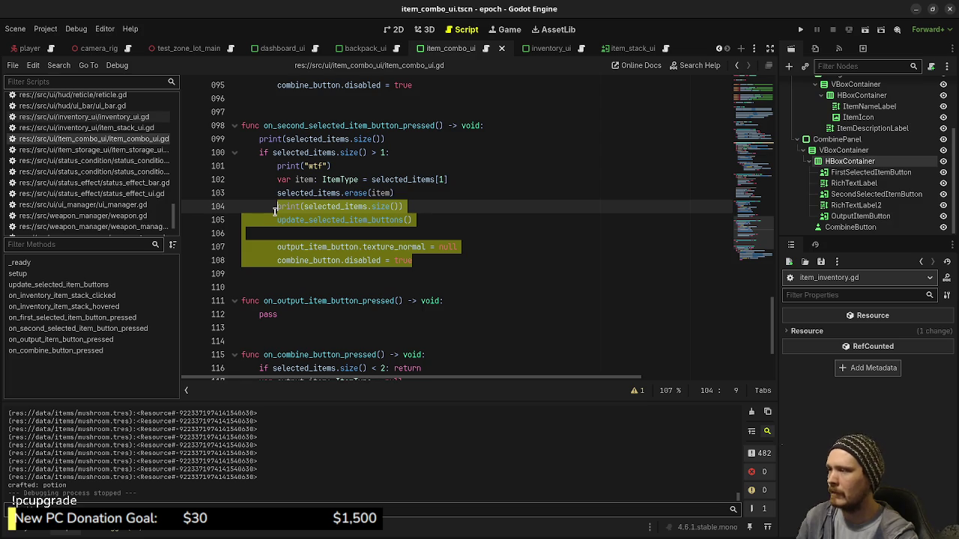
drag(275, 211, 275, 221)
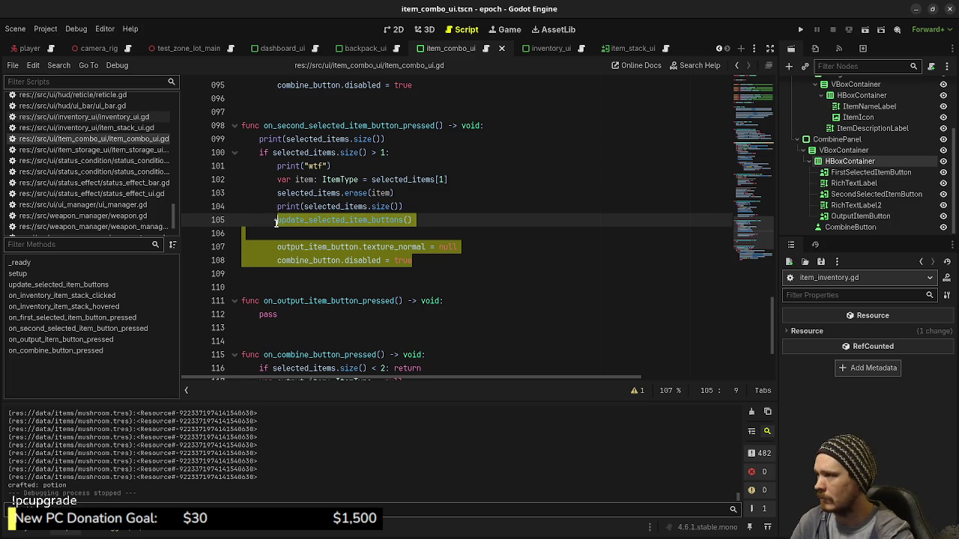
scroll(382, 271, down, 3)
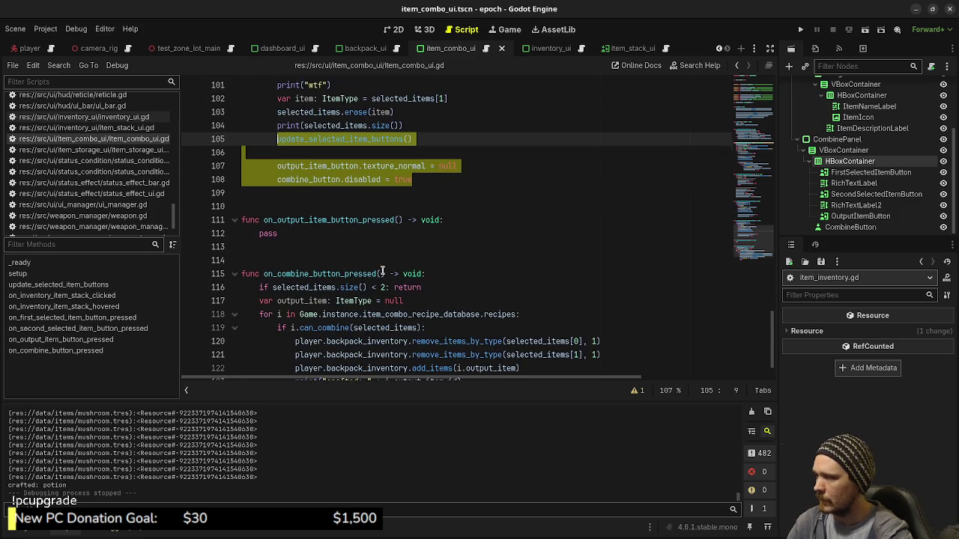
click(324, 357)
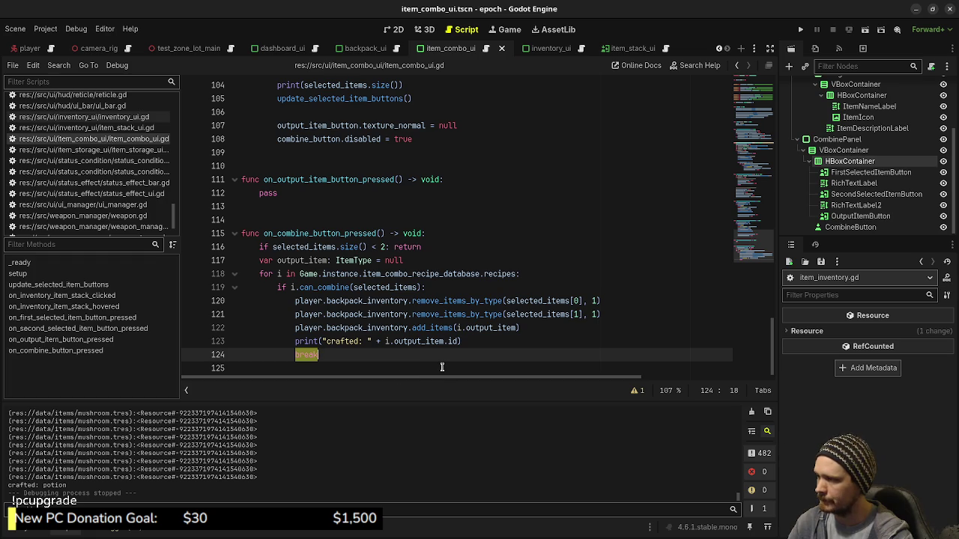
click(341, 354)
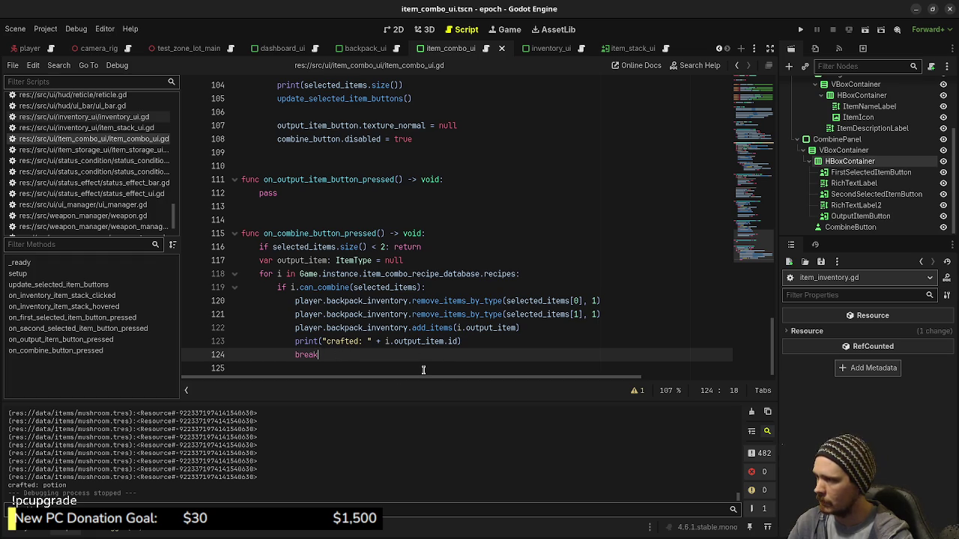
key(Return)
key(BackSpace)
text(update_selected_item_buttons()  		output_item_button.texture_normal = null 		combine_button.disabled = true)
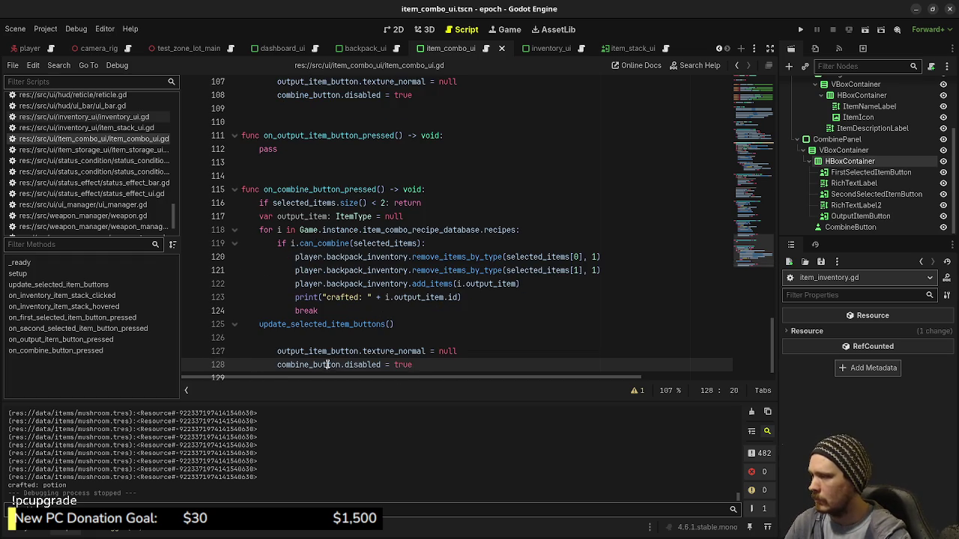
drag(328, 365, 271, 353)
key(shift+Tab)
Add selected_items.clear() after the recipe loop, save, and run the game
click(373, 326)
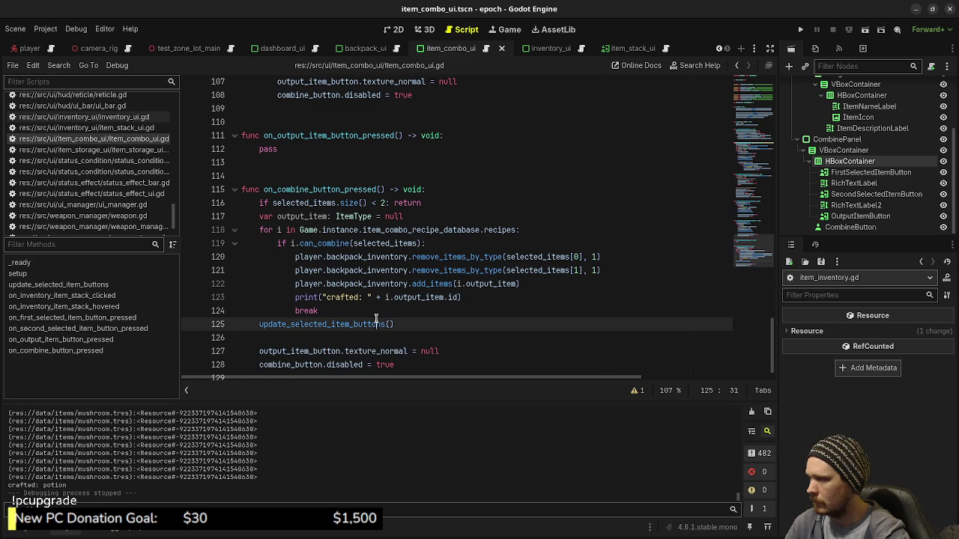
click(377, 318)
key(Return)
key(Return)
key(BackSpace)
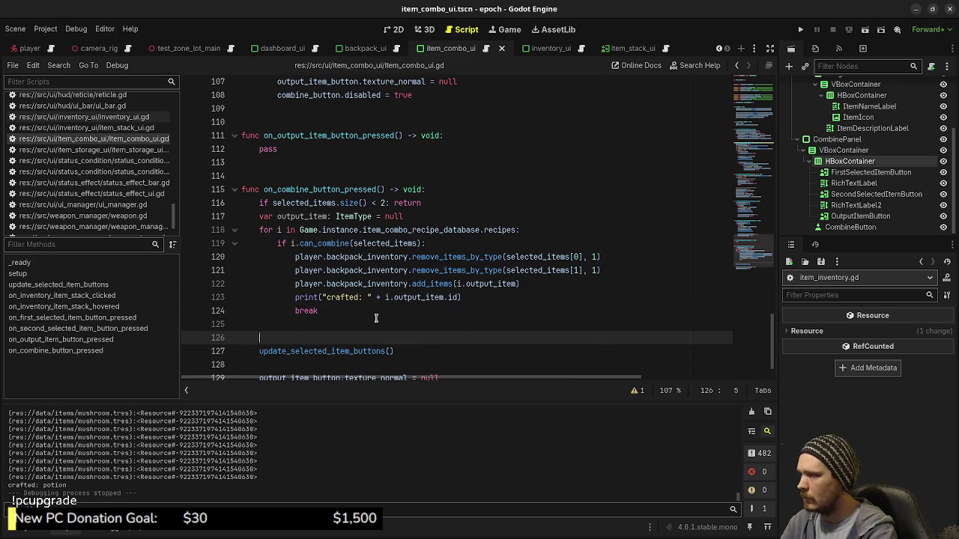
text(selected_items.c)
key(Return)
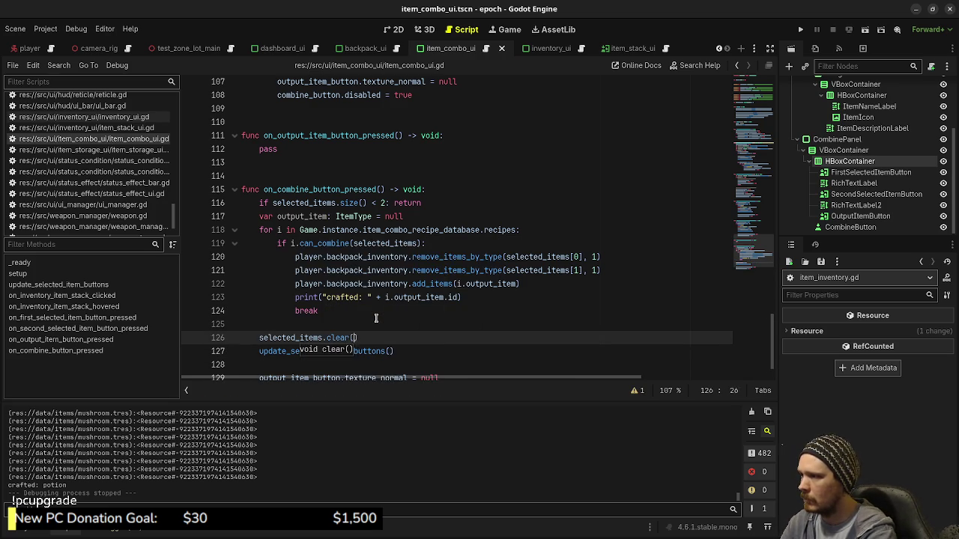
scroll(399, 313, down, 1)
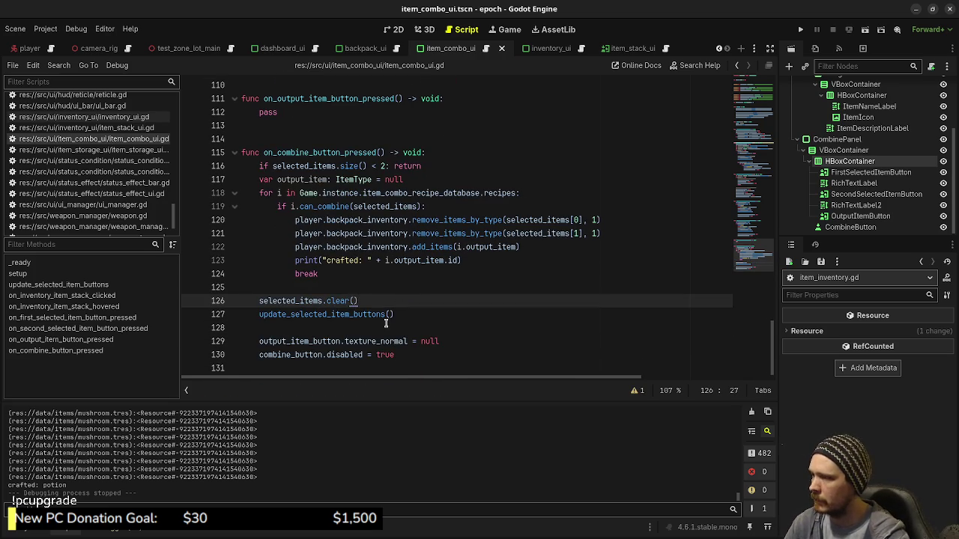
click(386, 324)
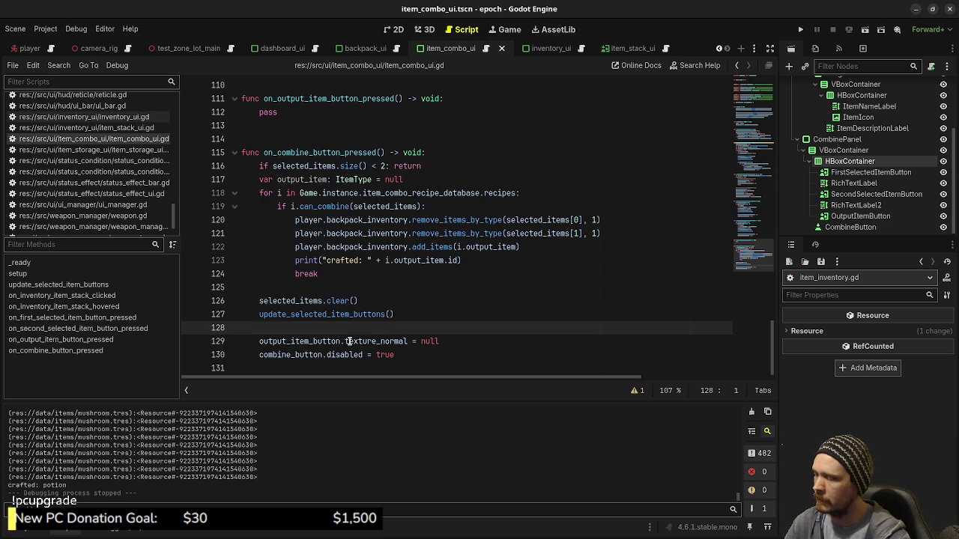
key(ctrl+s)
key(F5)
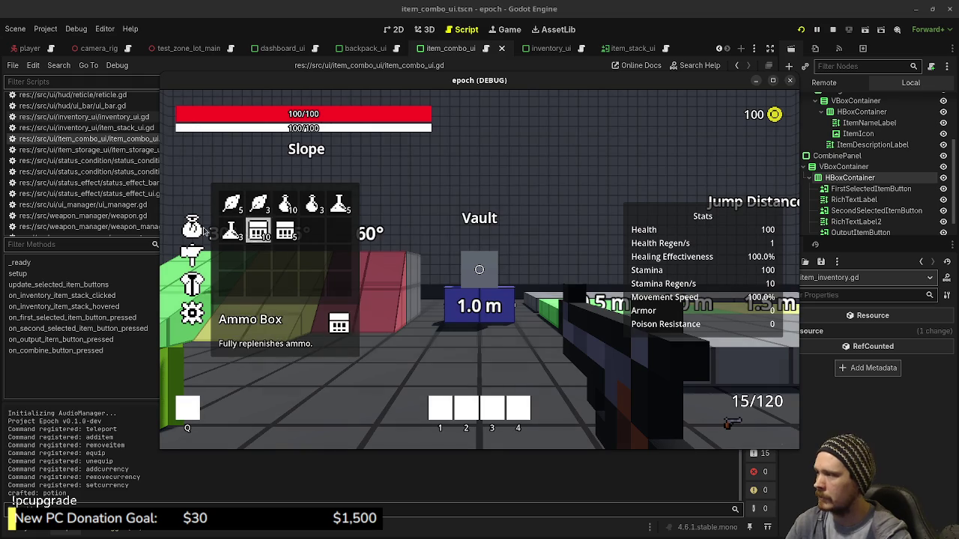
Place a herb and a mushroom in the combine slots and craft a potion
click(258, 203)
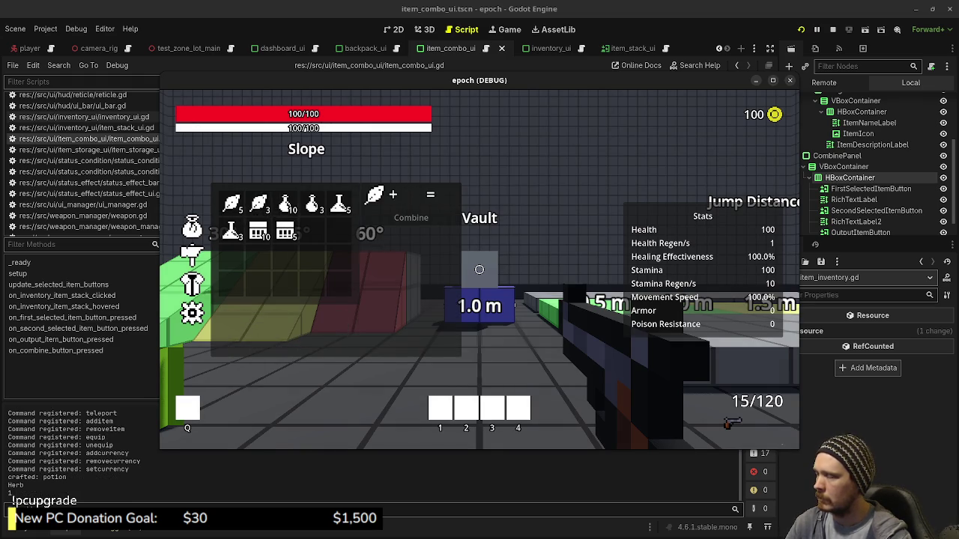
key(Tab)
key(w)
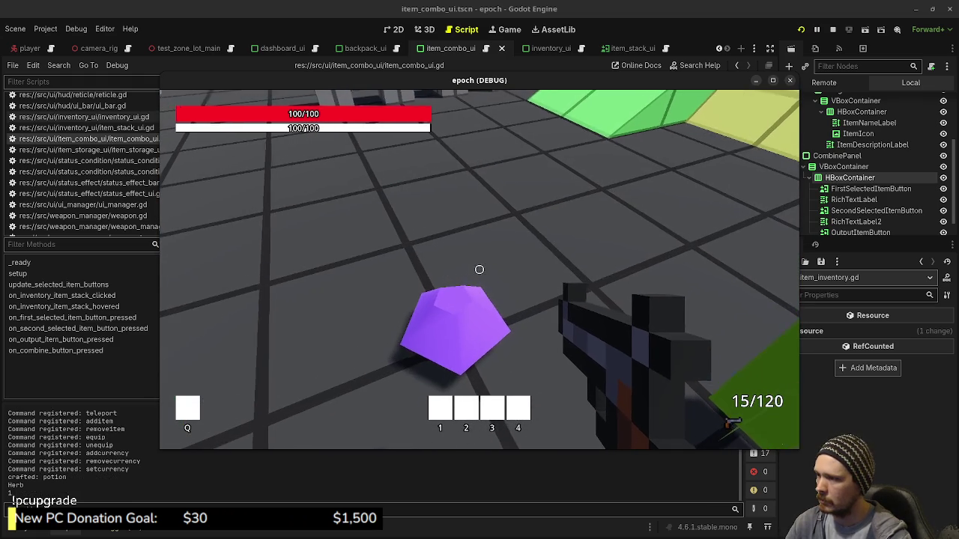
key(Tab)
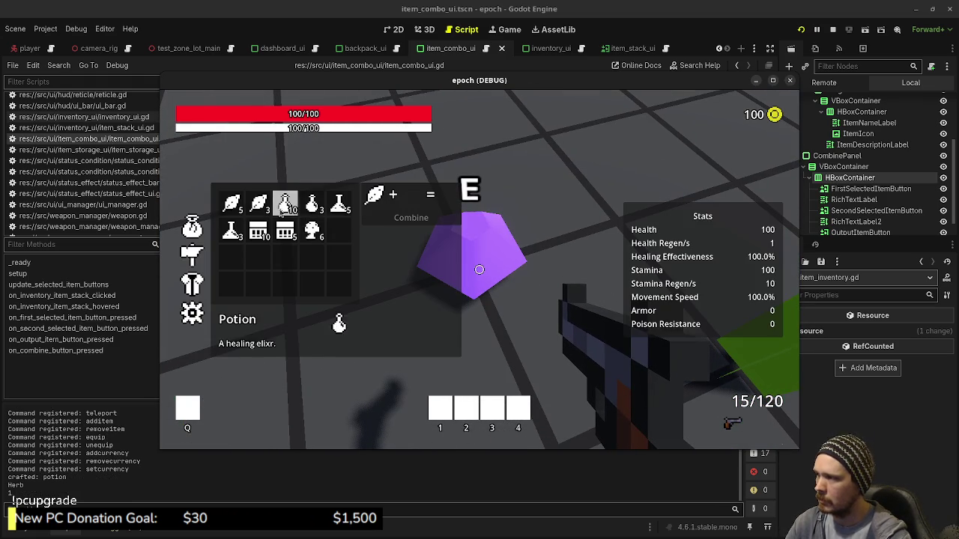
click(324, 240)
click(410, 217)
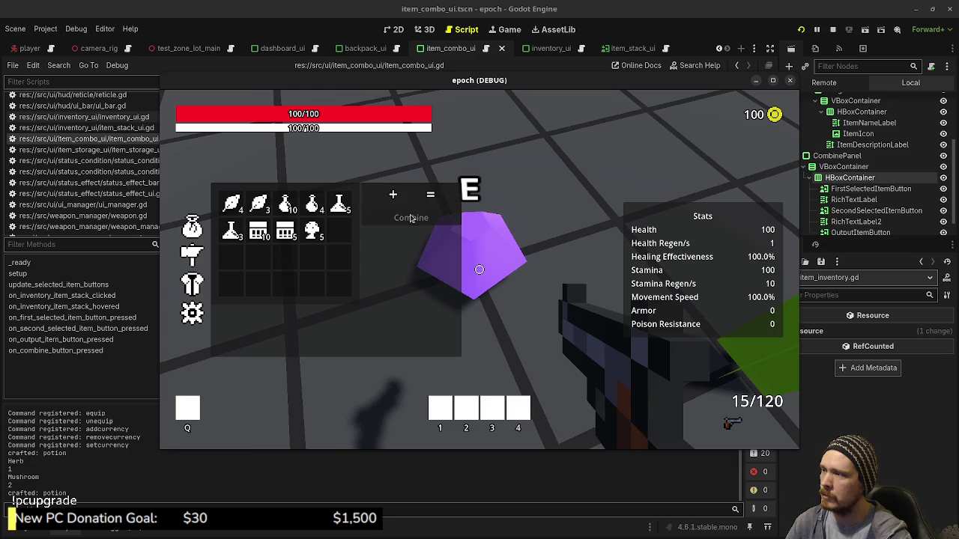
Craft five more potions, each from a herb and a mushroom
click(258, 203)
click(312, 230)
click(411, 217)
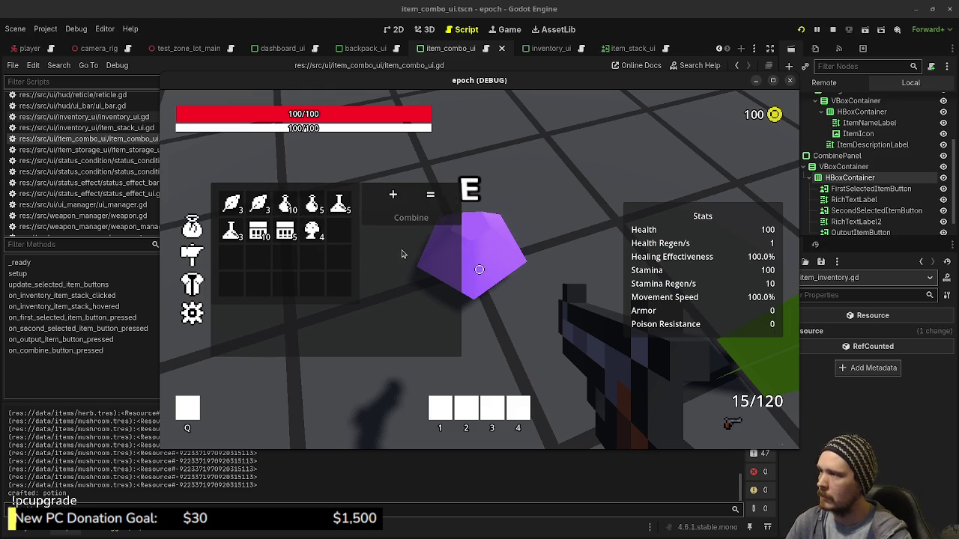
click(258, 203)
click(312, 231)
click(409, 219)
click(259, 203)
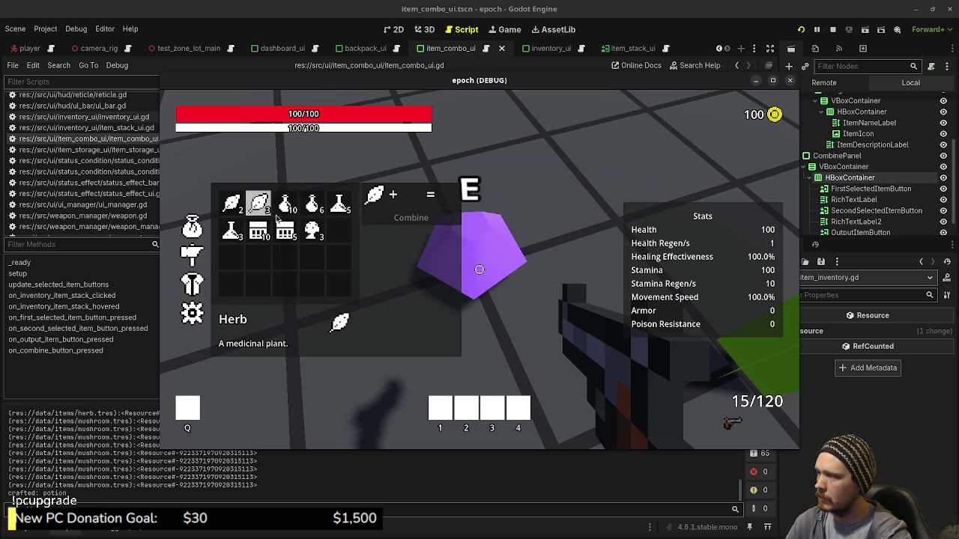
click(312, 230)
click(393, 223)
click(258, 203)
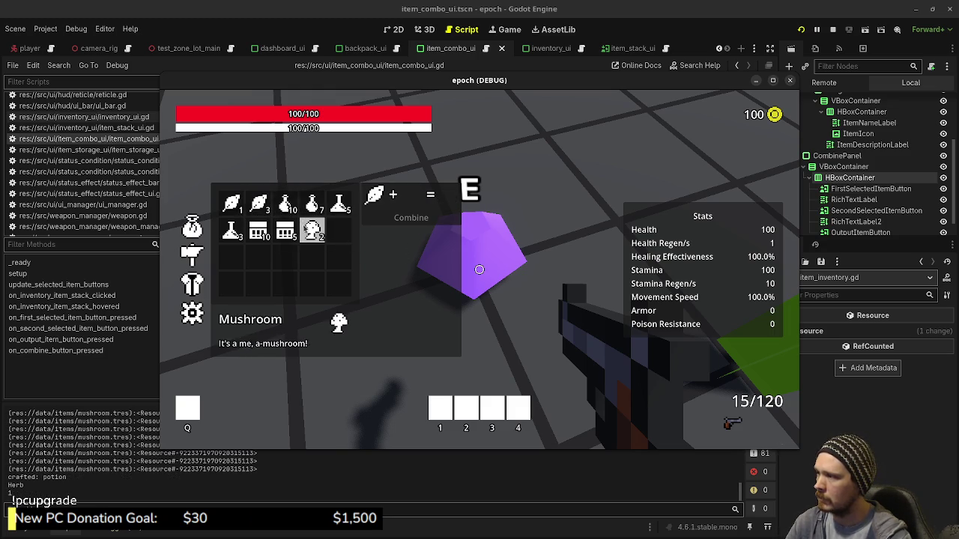
click(312, 231)
click(403, 224)
click(258, 203)
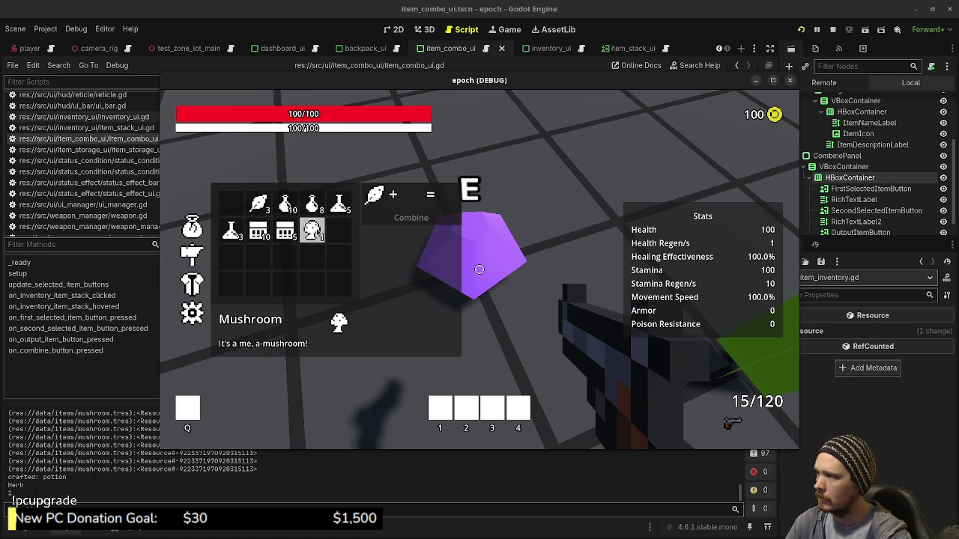
click(312, 231)
click(391, 220)
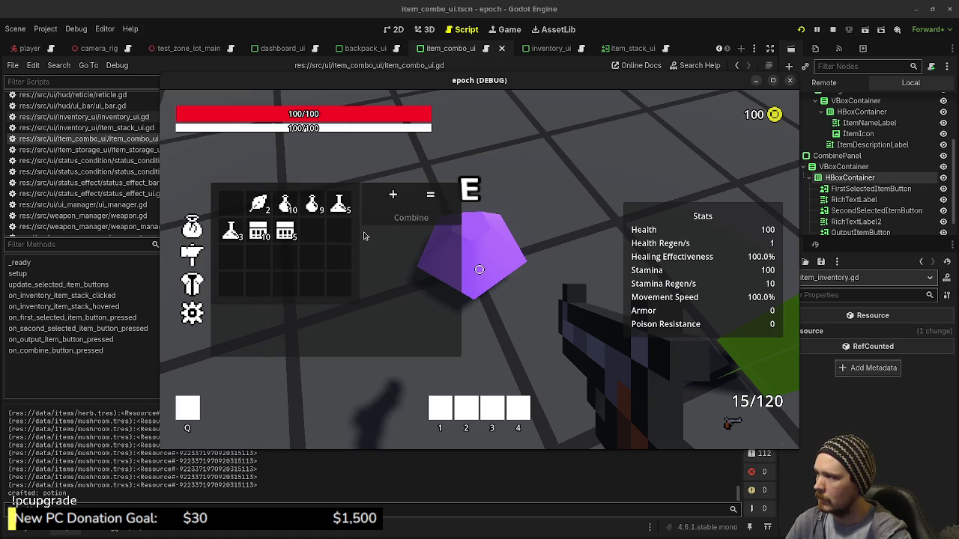
Remove a herb from the combine slot, then craft another potion from herb and mushroom
click(258, 203)
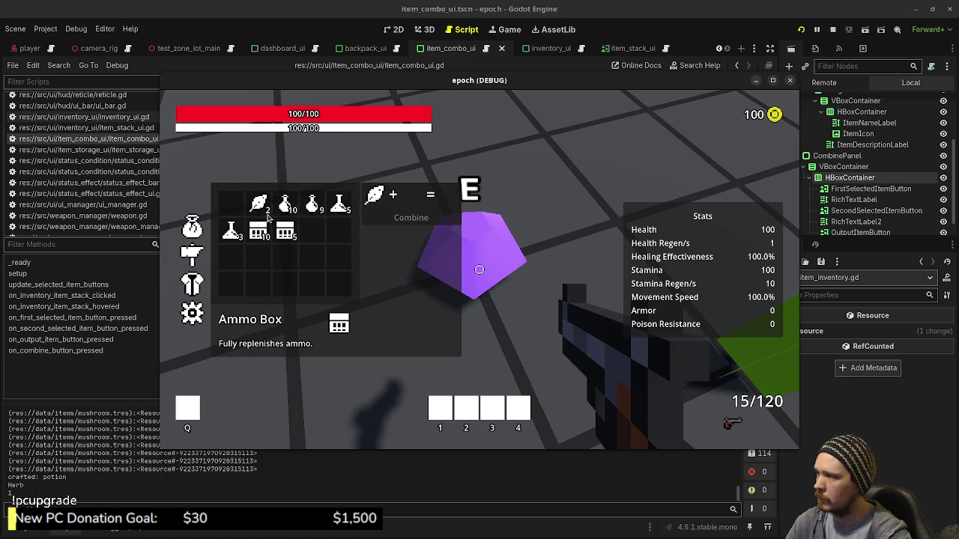
click(371, 200)
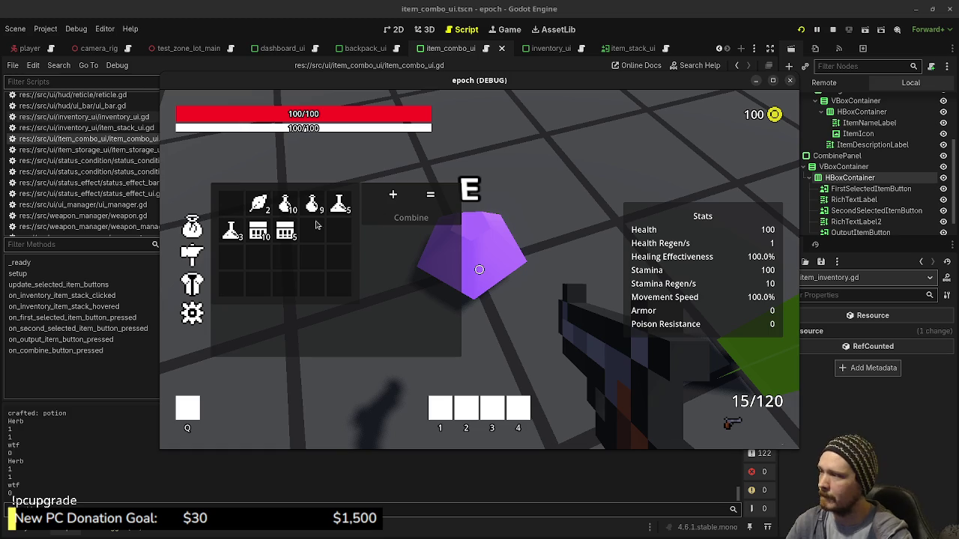
key(Tab)
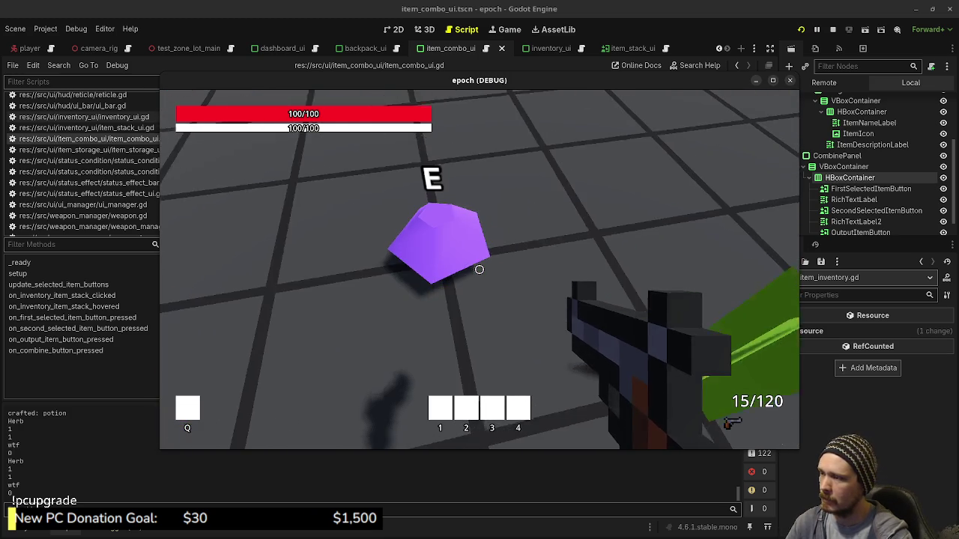
key(Tab)
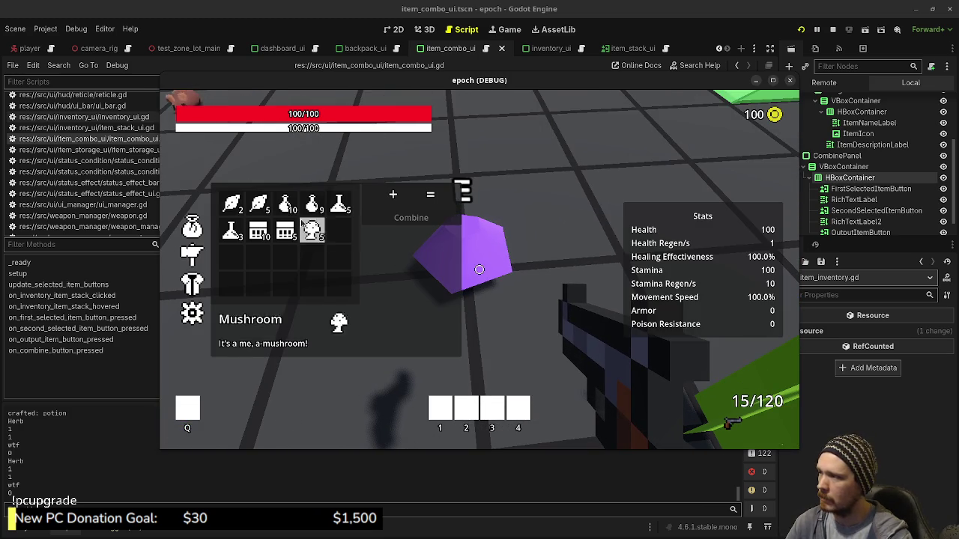
click(258, 204)
click(312, 230)
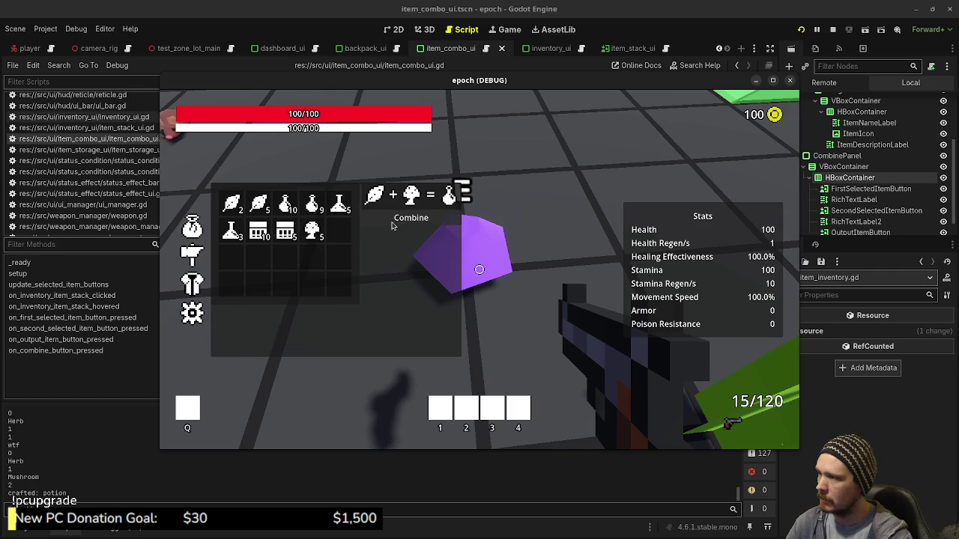
click(411, 217)
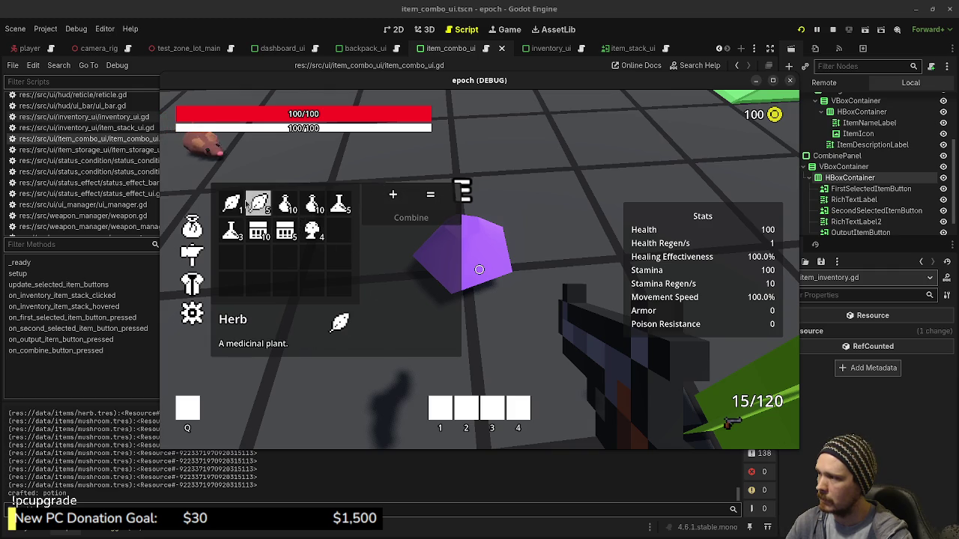
Craft four more potions, then close the inventory and stop the game
click(258, 204)
click(312, 230)
click(393, 219)
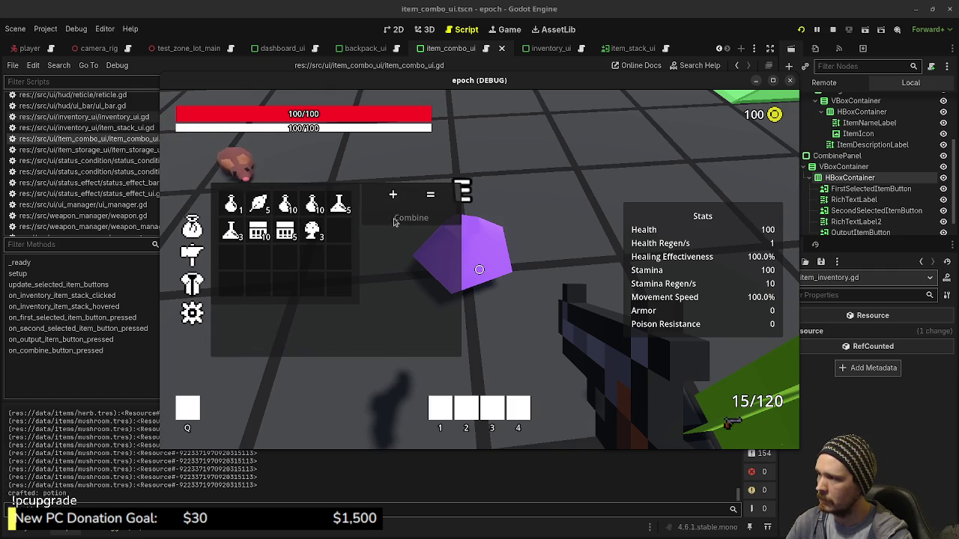
click(258, 203)
click(312, 230)
click(395, 220)
click(259, 203)
click(313, 230)
click(396, 218)
click(259, 203)
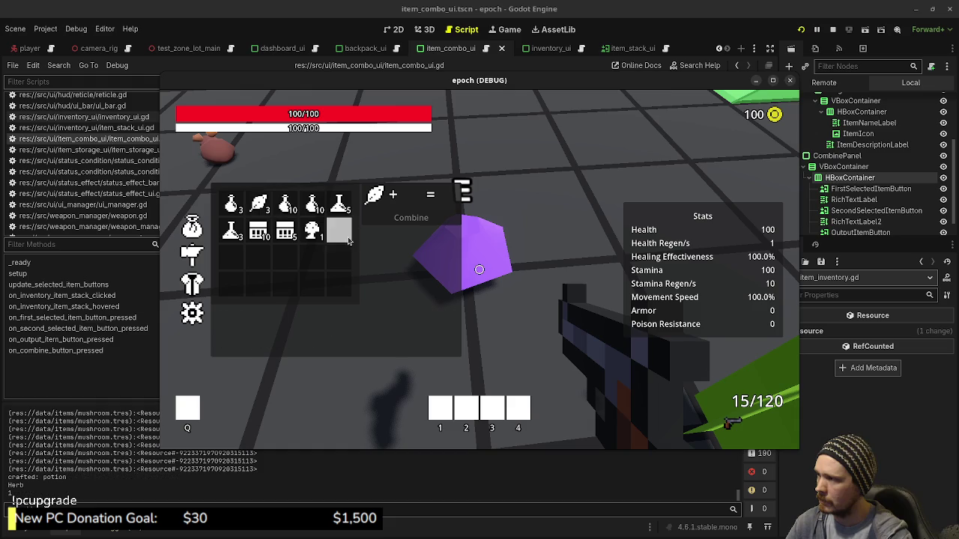
click(313, 230)
click(410, 218)
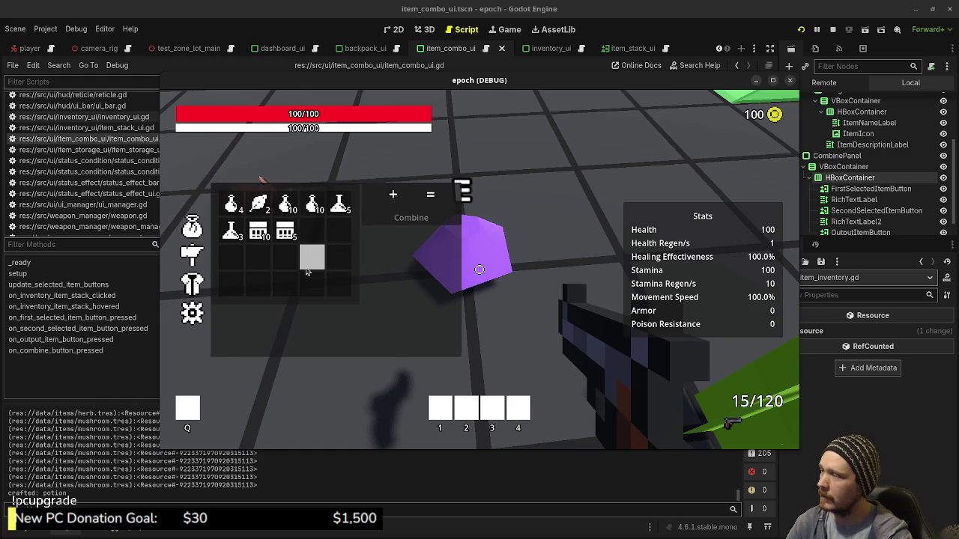
key(Tab)
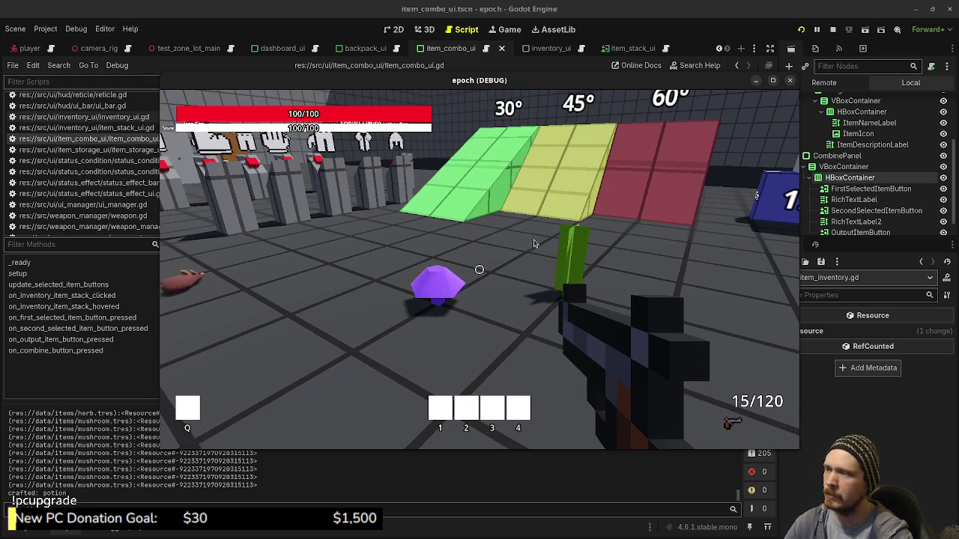
click(833, 29)
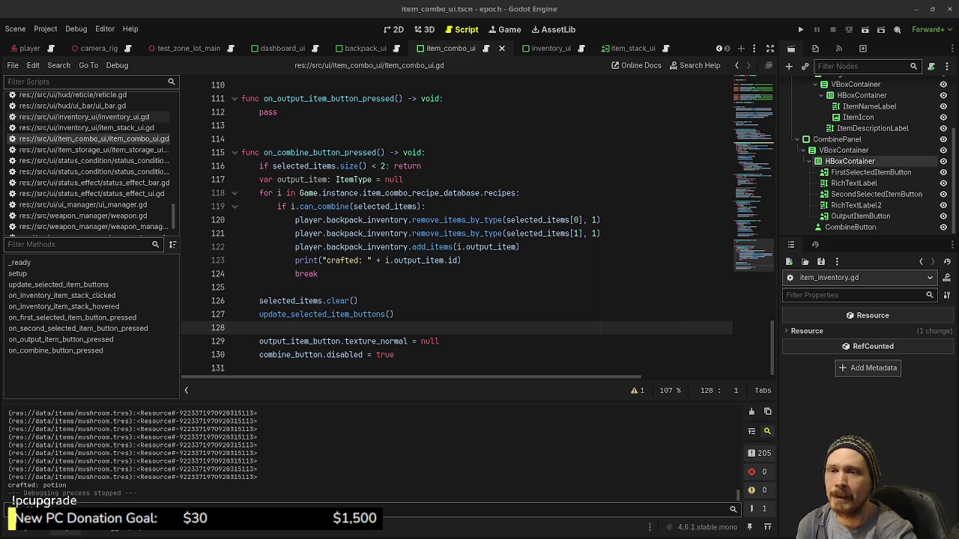
In Obsidian's Tasks board, mark 'setup ItemComboUI' as done
key(alt+Tab)
click(76, 305)
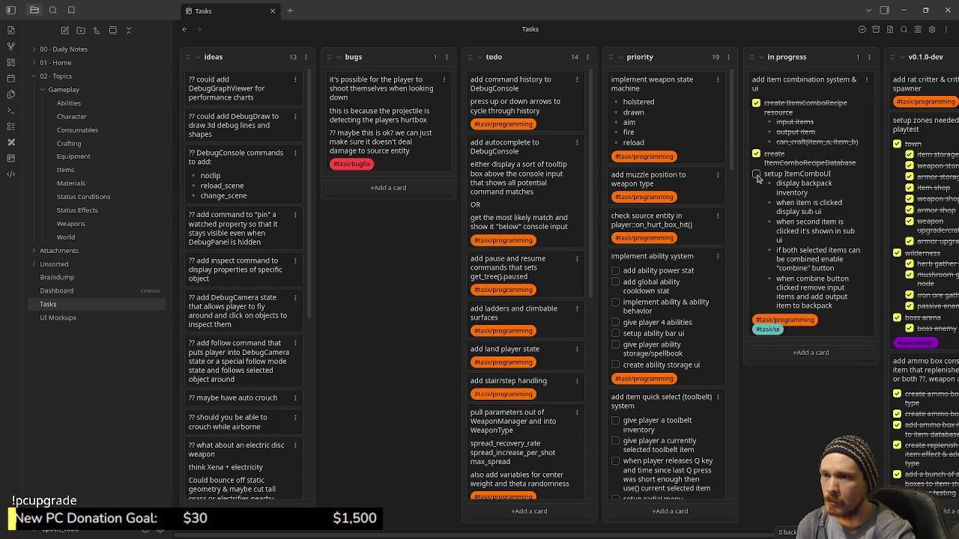
click(757, 175)
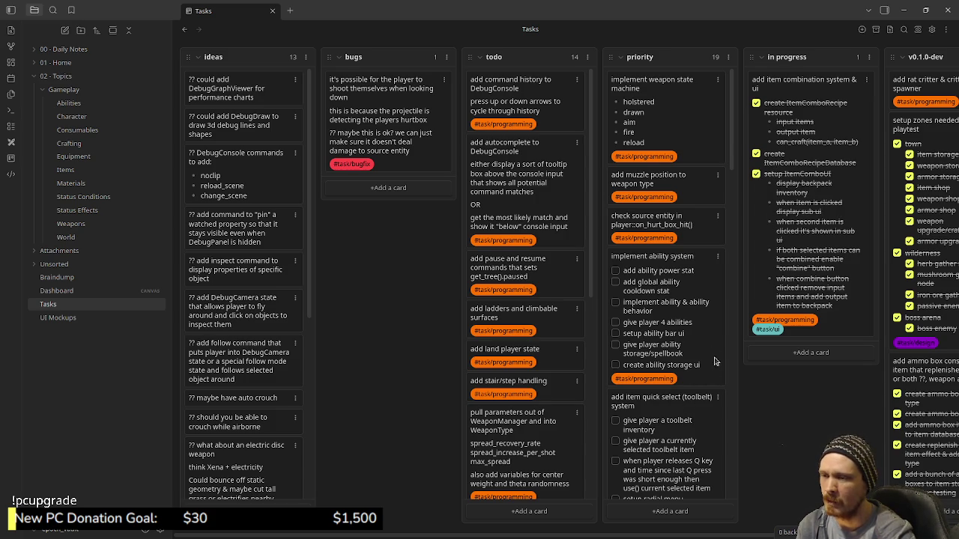
Open the Braindump note and scroll through its item list
scroll(704, 260, down, 10)
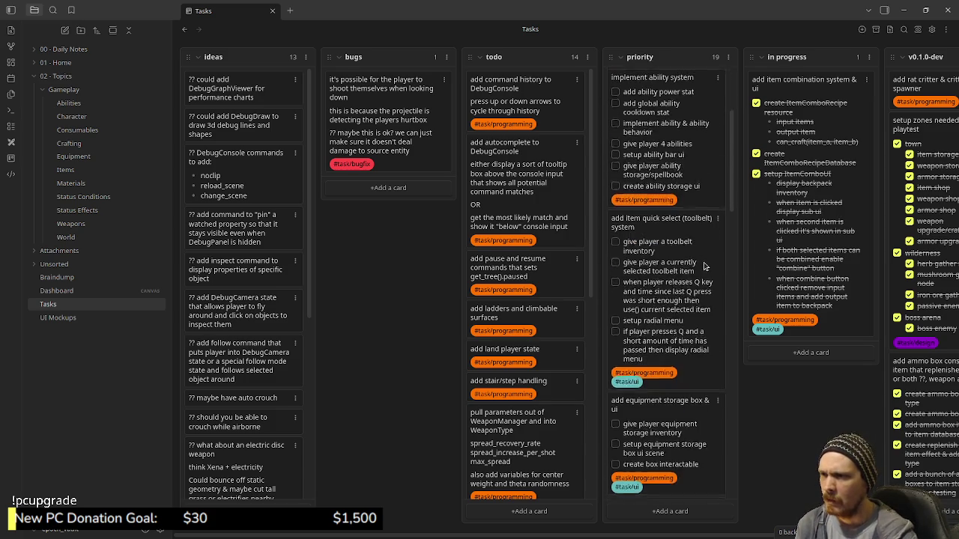
scroll(704, 265, down, 2)
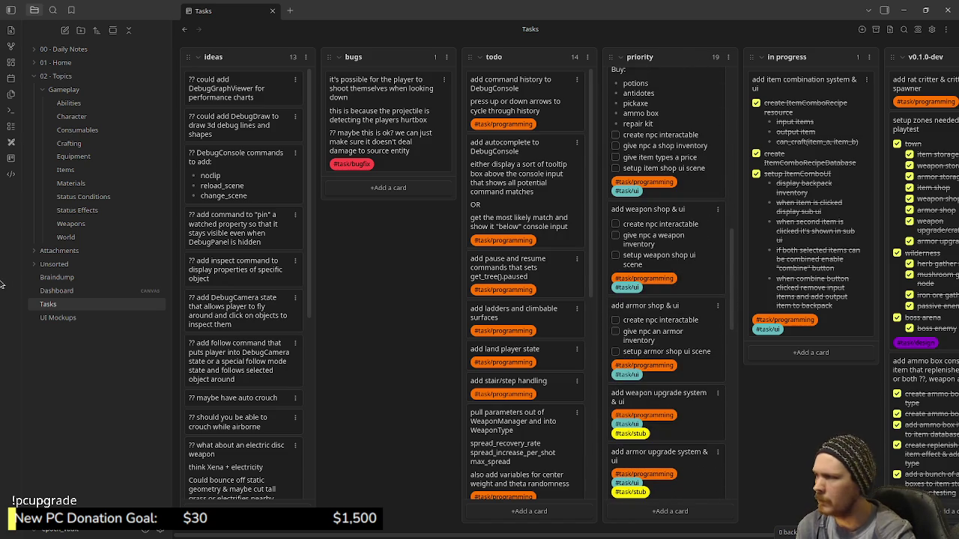
click(45, 278)
scroll(513, 290, down, 3)
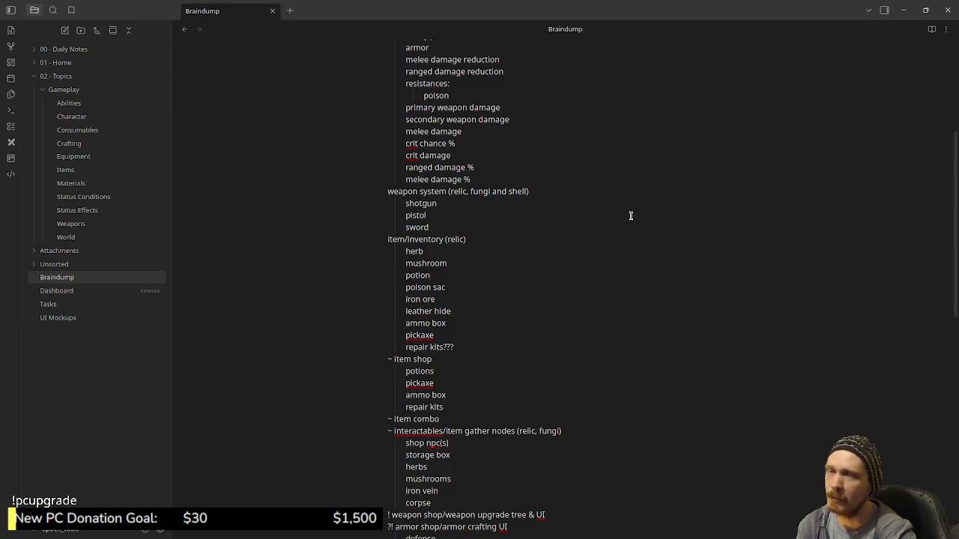
Delete the crafted, wtf and size debug prints from the combine and second-item handlers in item_combo_ui.gd
click(903, 10)
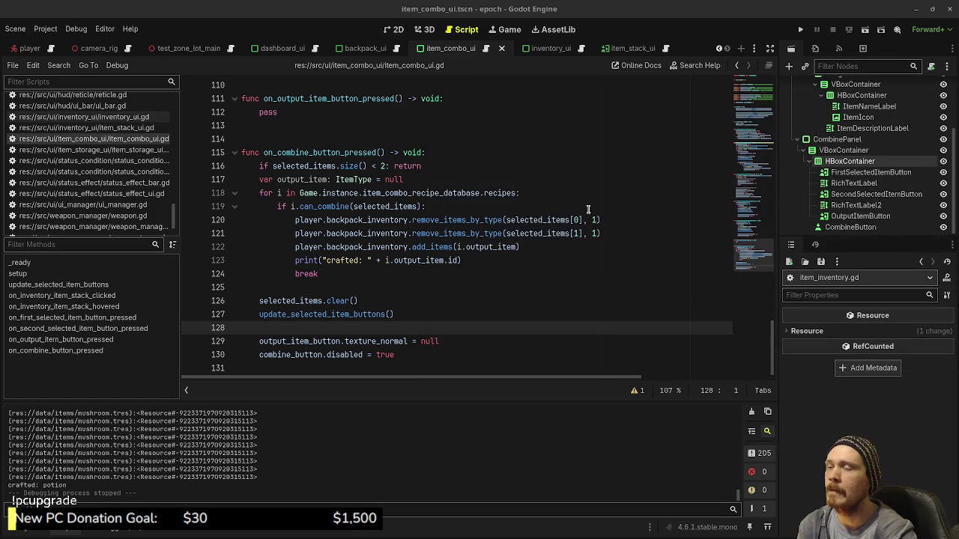
drag(487, 260, 548, 251)
key(BackSpace)
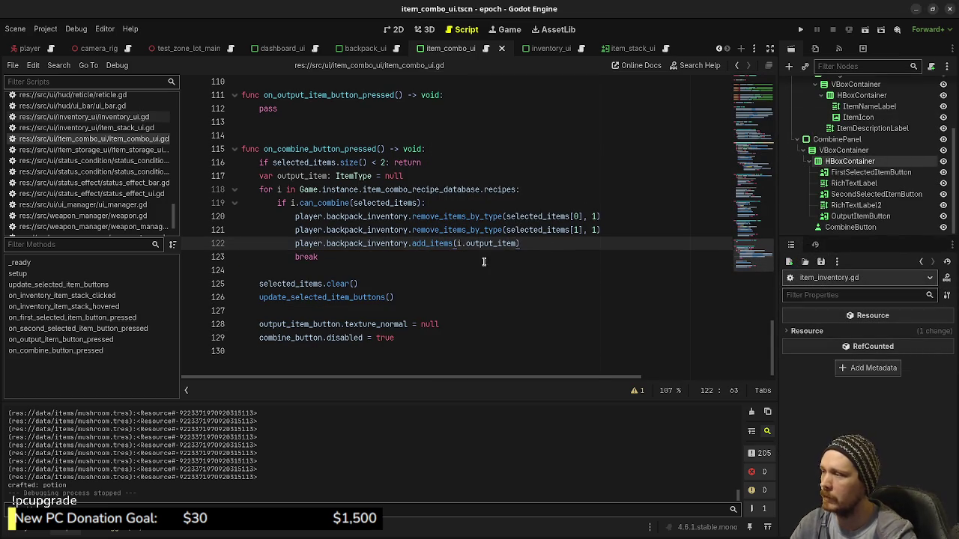
scroll(372, 230, up, 6)
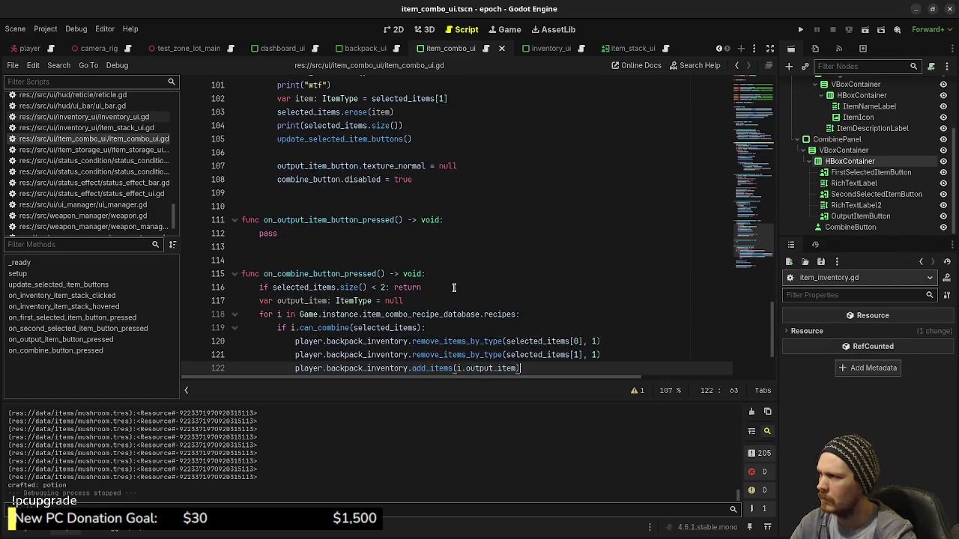
click(349, 220)
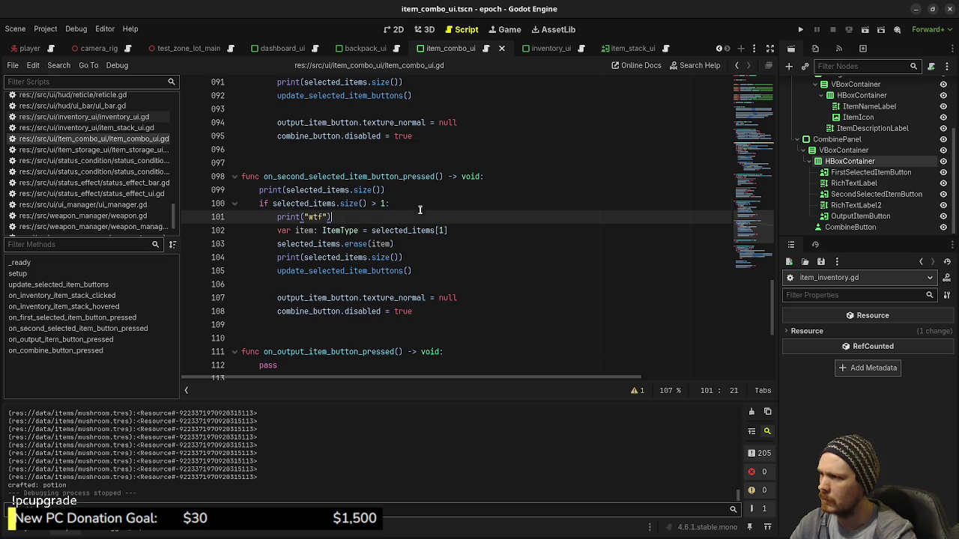
key(ctrl+shift+k)
triple_click(421, 245)
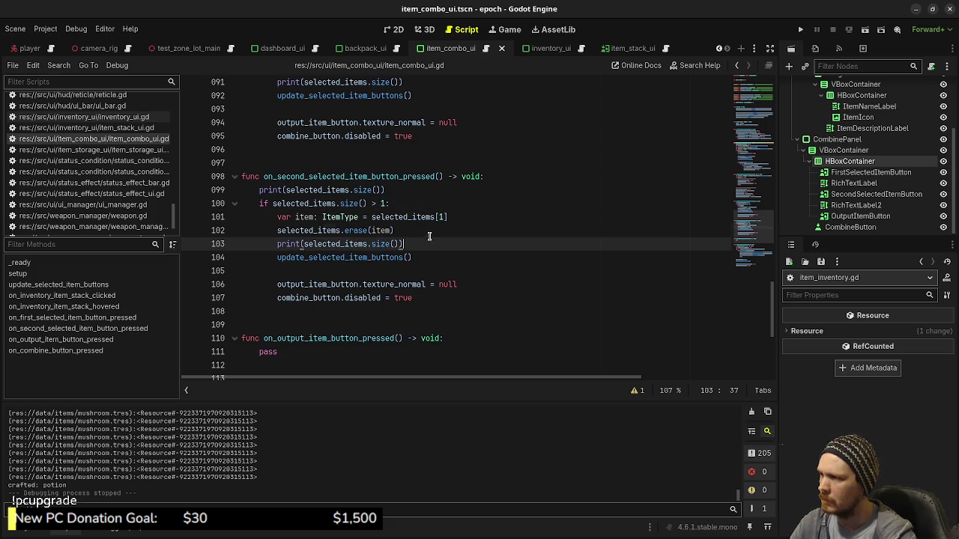
key(BackSpace)
click(410, 195)
triple_click(445, 192)
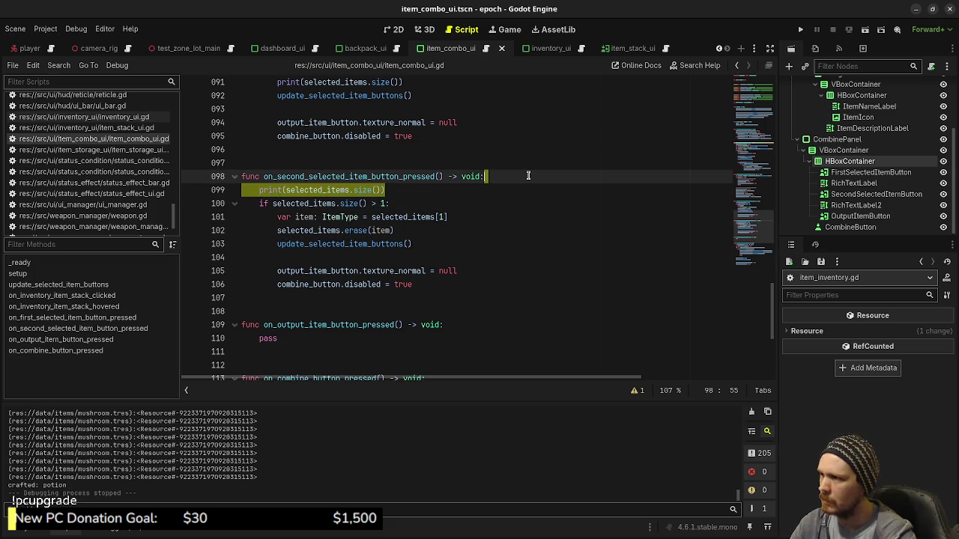
key(BackSpace)
Remove the size and wtf debug print lines from the first-item handler
scroll(481, 209, up, 3)
scroll(481, 210, up, 1)
triple_click(416, 202)
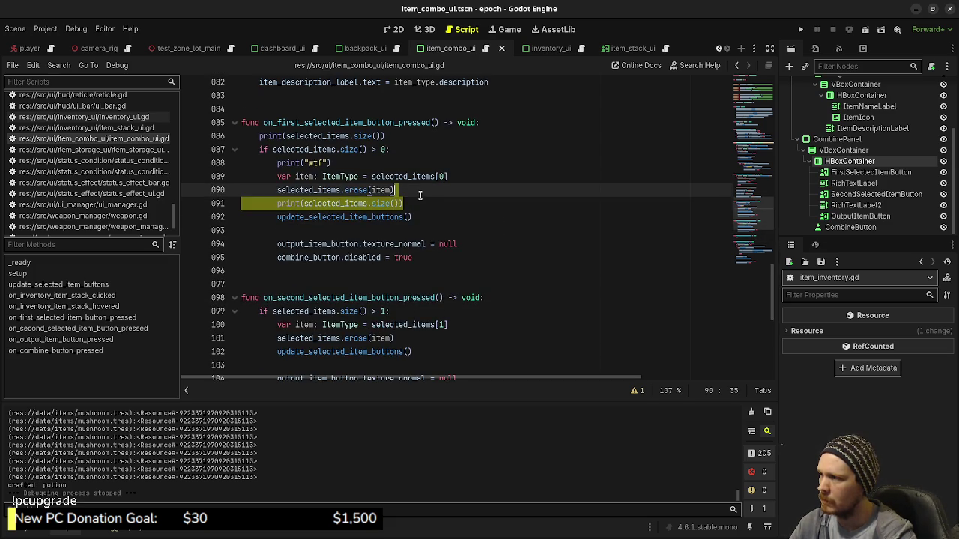
key(BackSpace)
click(381, 163)
triple_click(381, 163)
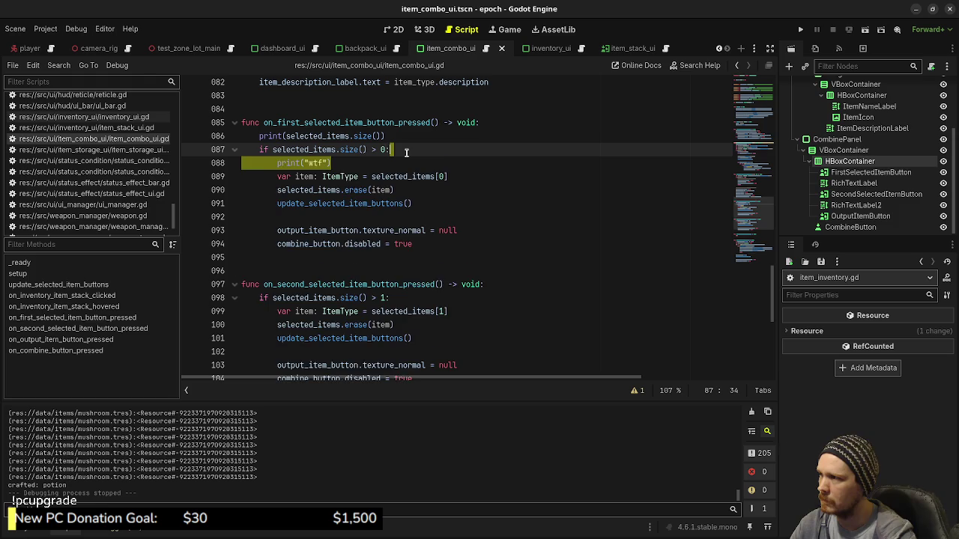
key(BackSpace)
drag(440, 136, 511, 126)
key(BackSpace)
Remove the crafted, size and item_type.name debug prints from the stack-click and add-item code
scroll(472, 198, up, 7)
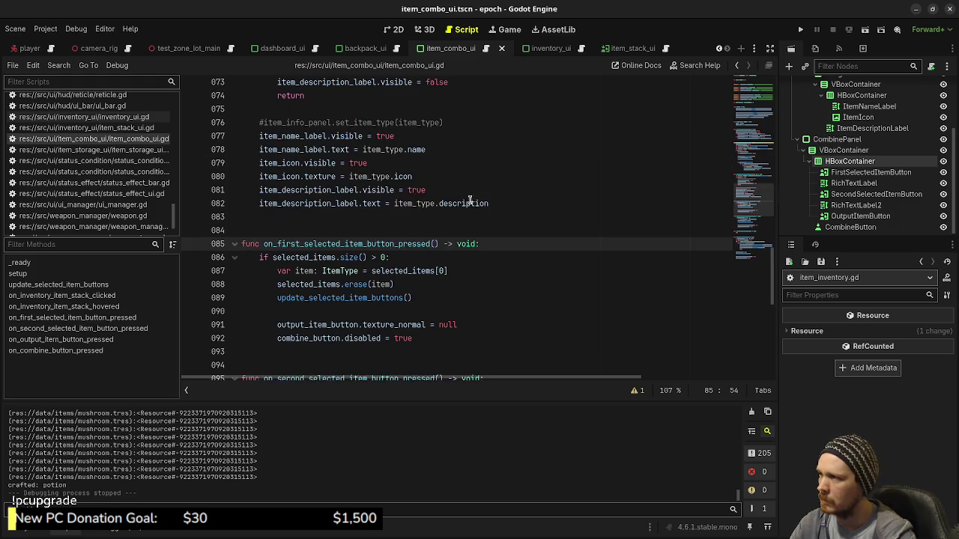
scroll(475, 206, up, 3)
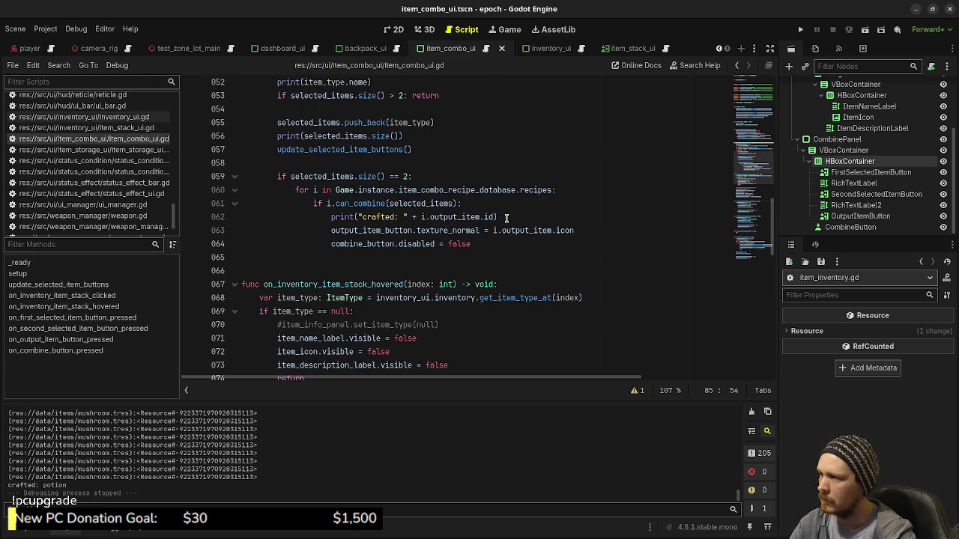
click(508, 214)
triple_click(508, 215)
key(BackSpace)
scroll(449, 213, up, 2)
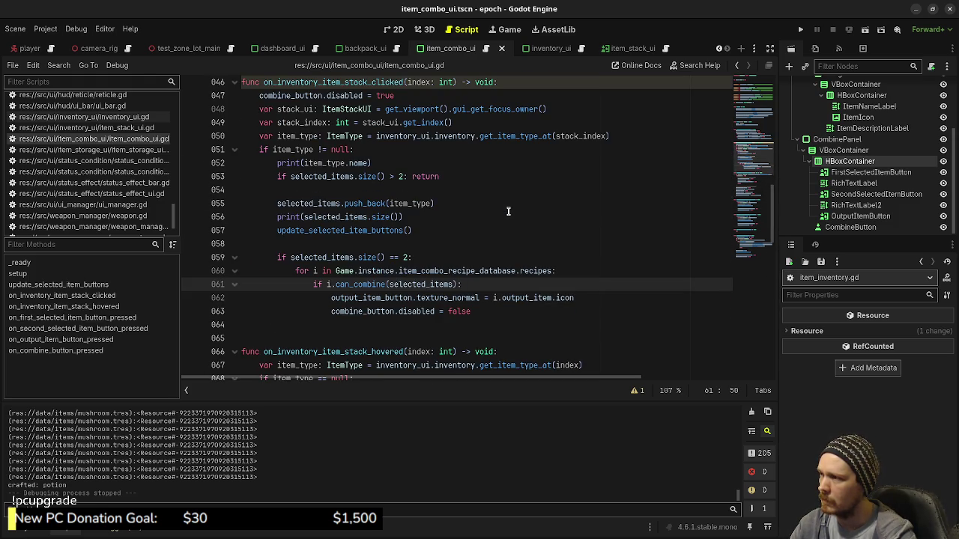
triple_click(421, 210)
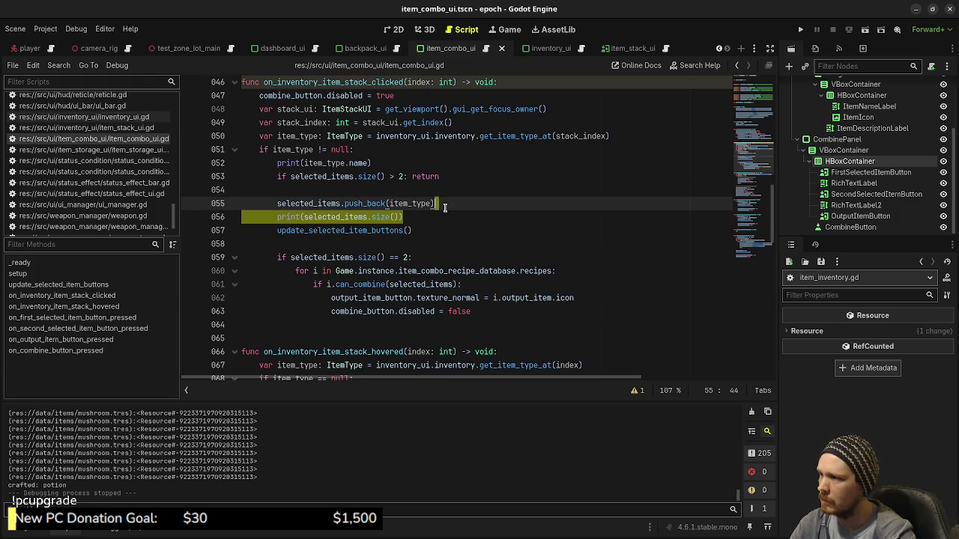
key(BackSpace)
drag(389, 164, 389, 155)
key(BackSpace)
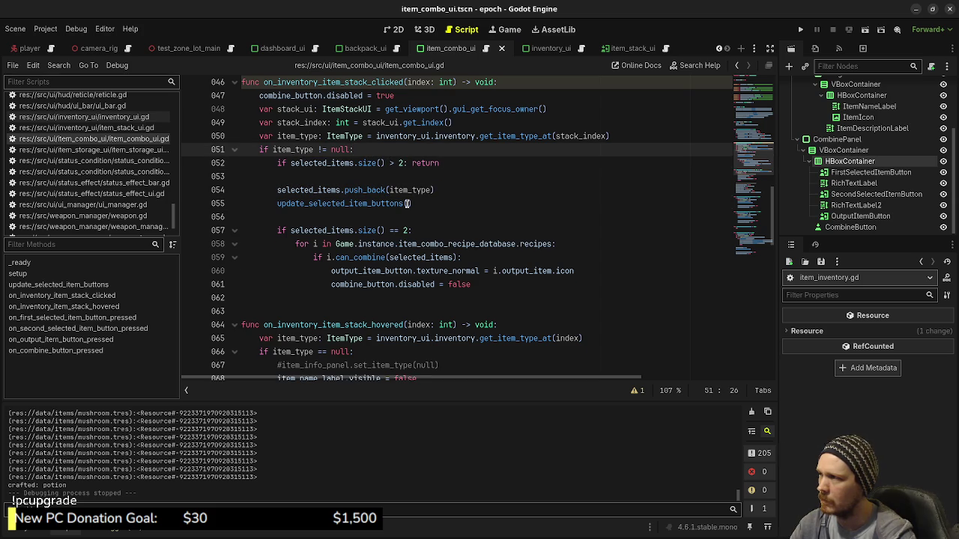
Save the cleaned-up item_combo_ui.gd script with Ctrl+S
scroll(421, 222, up, 13)
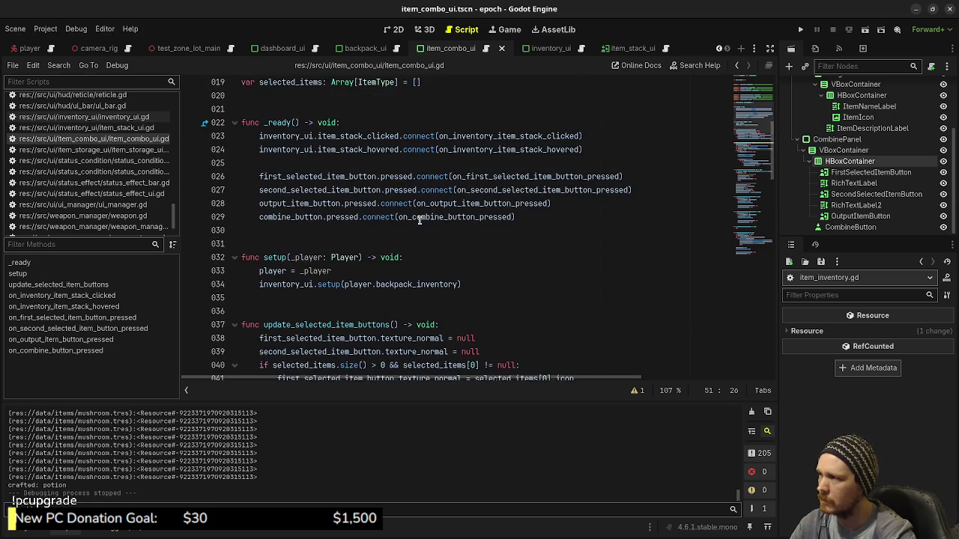
scroll(421, 223, down, 20)
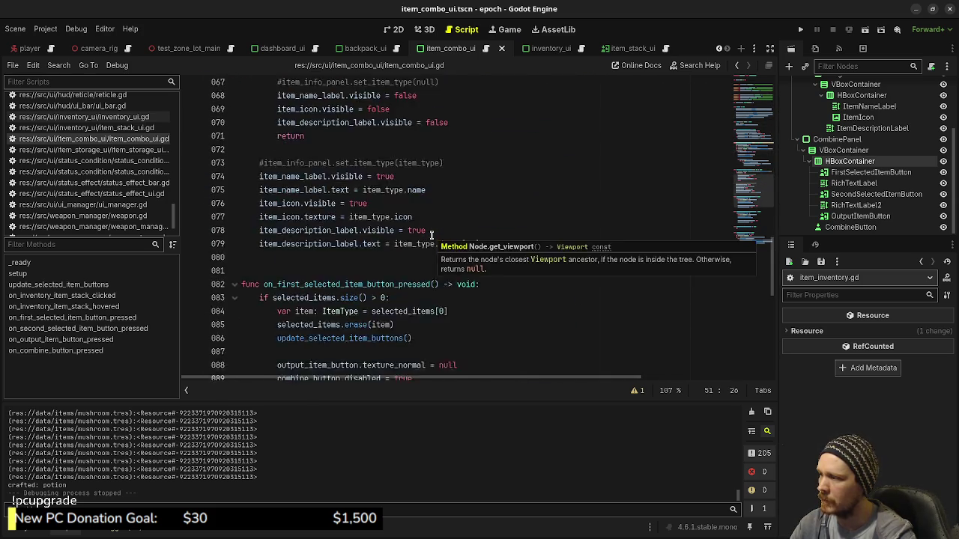
scroll(431, 235, down, 5)
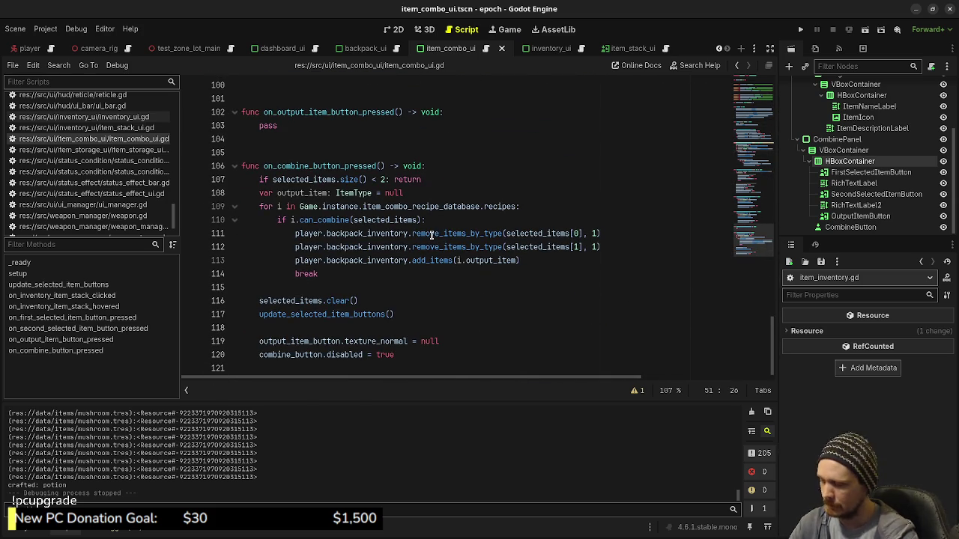
key(ctrl+s)
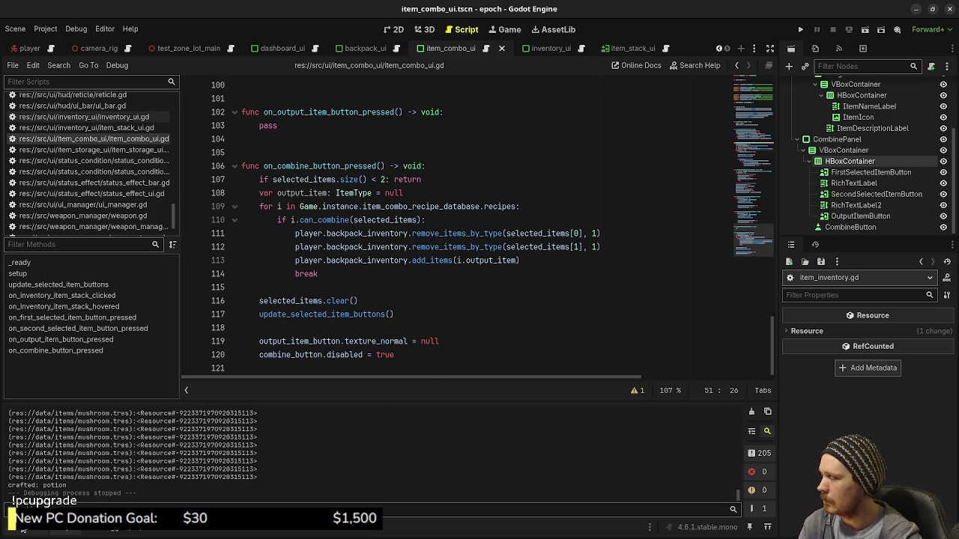
click(22, 529)
Launch the Epoch game in its debug window to test item combining, then switch to Obsidian
click(800, 30)
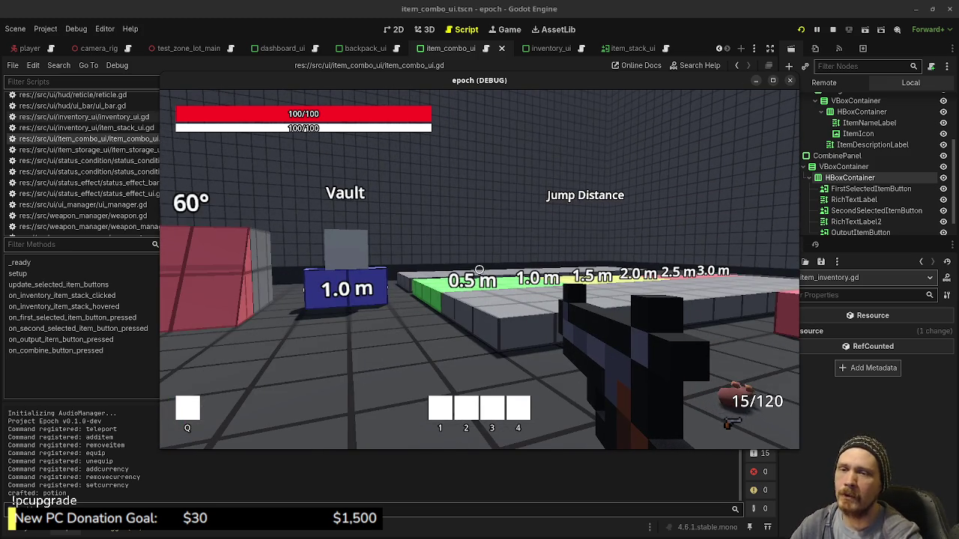
key(alt+Tab)
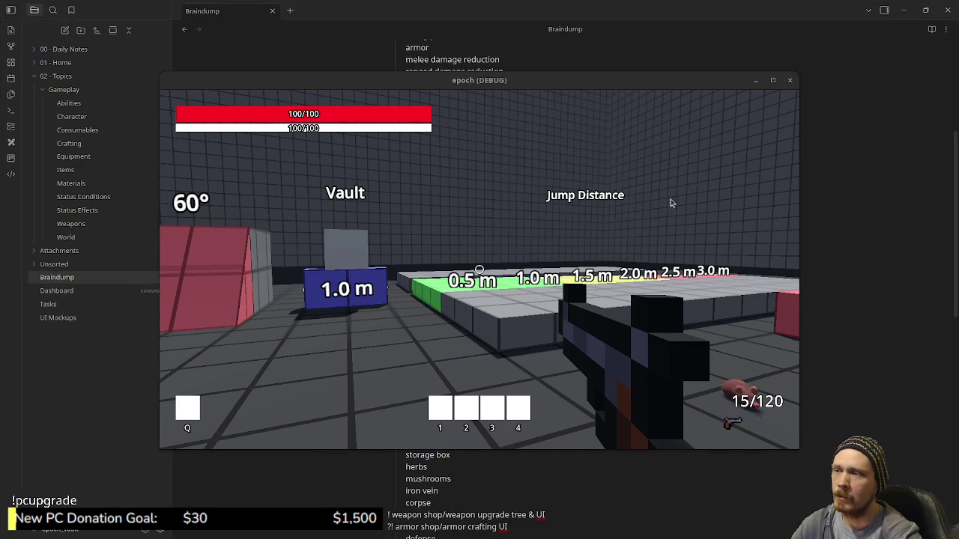
Open the Tasks note in Obsidian and dismiss the Settings panel to see the kanban board
mouse_move(614, 82)
mouse_down()
mouse_move(687, 454)
mouse_move(685, 493)
mouse_up()
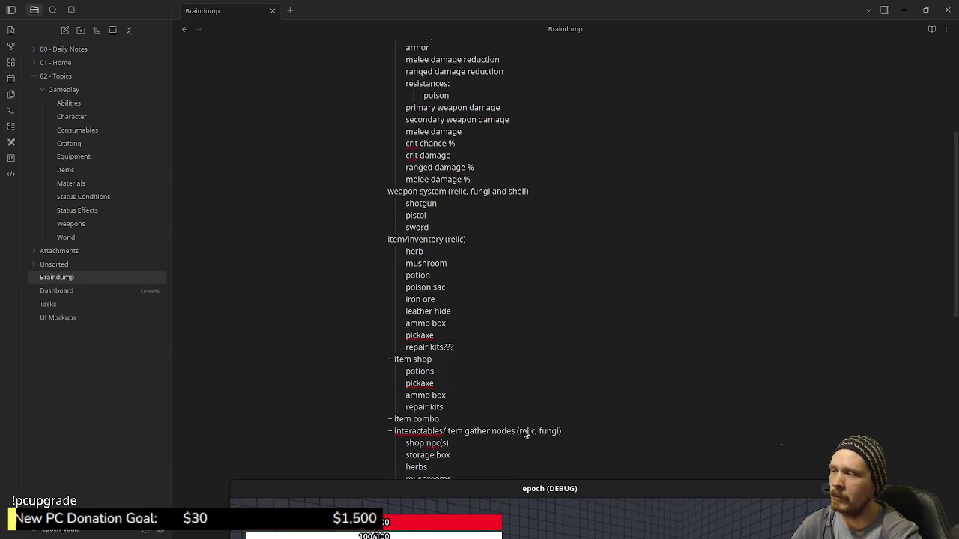
click(79, 306)
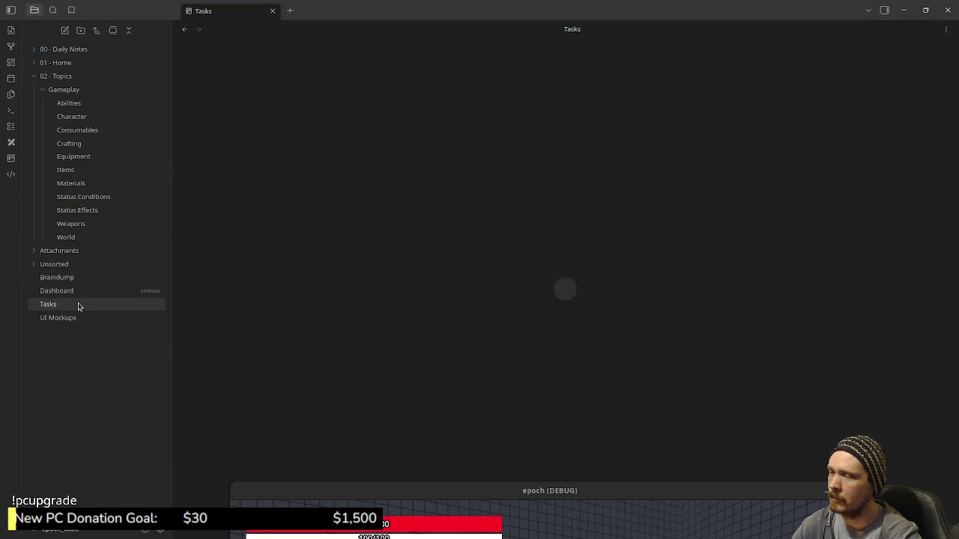
click(161, 532)
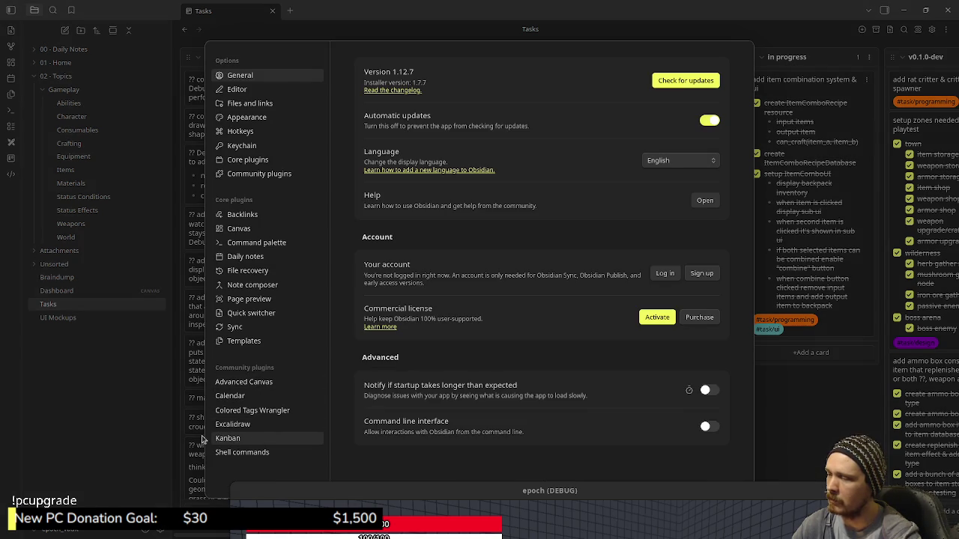
click(148, 408)
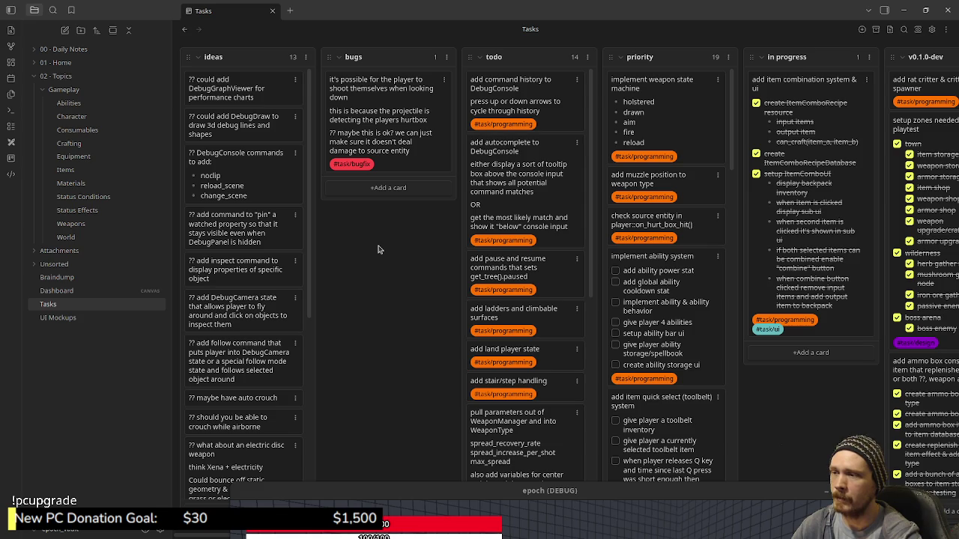
Reposition the game window so the in-progress item combination system & ui card is visible
mouse_move(521, 495)
mouse_down()
mouse_move(487, 473)
mouse_move(479, 517)
mouse_move(488, 530)
mouse_up()
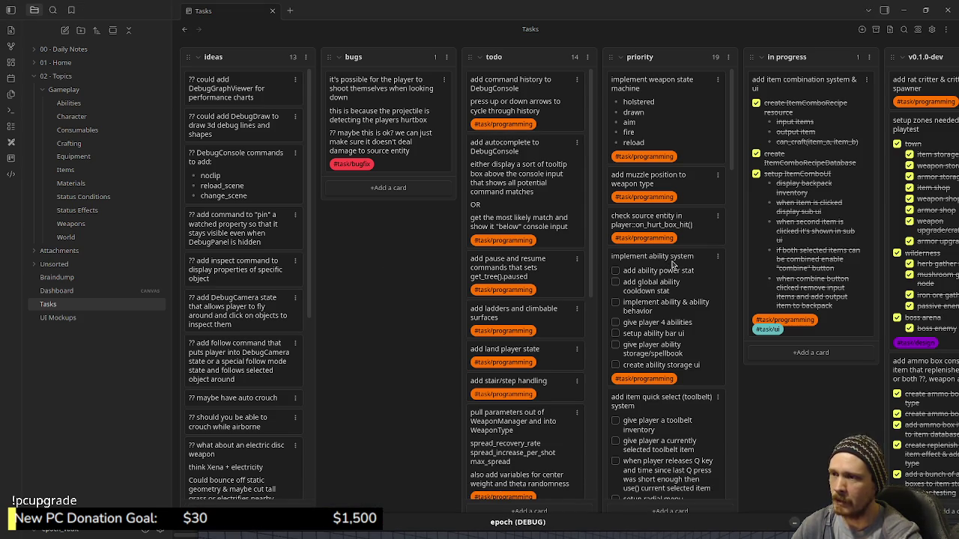
scroll(732, 191, down, 3)
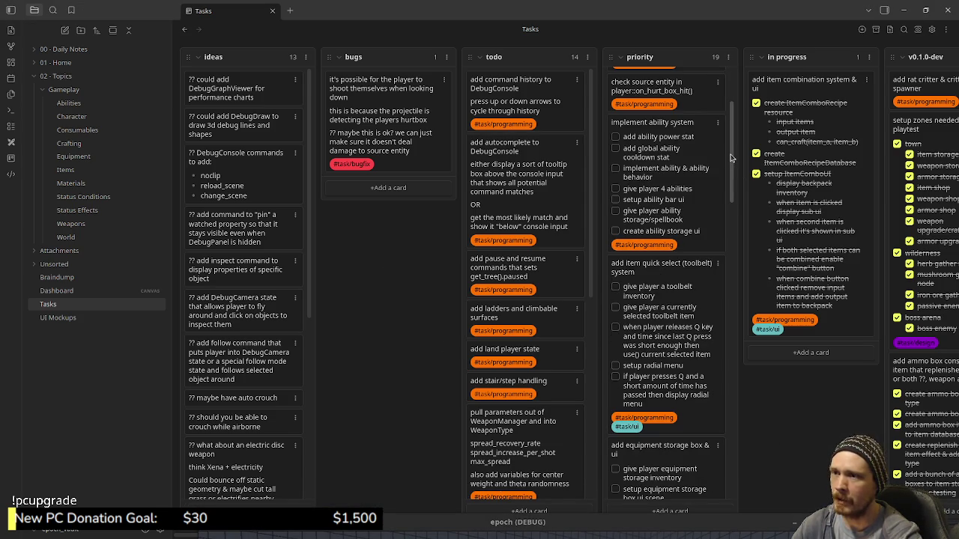
scroll(733, 143, up, 3)
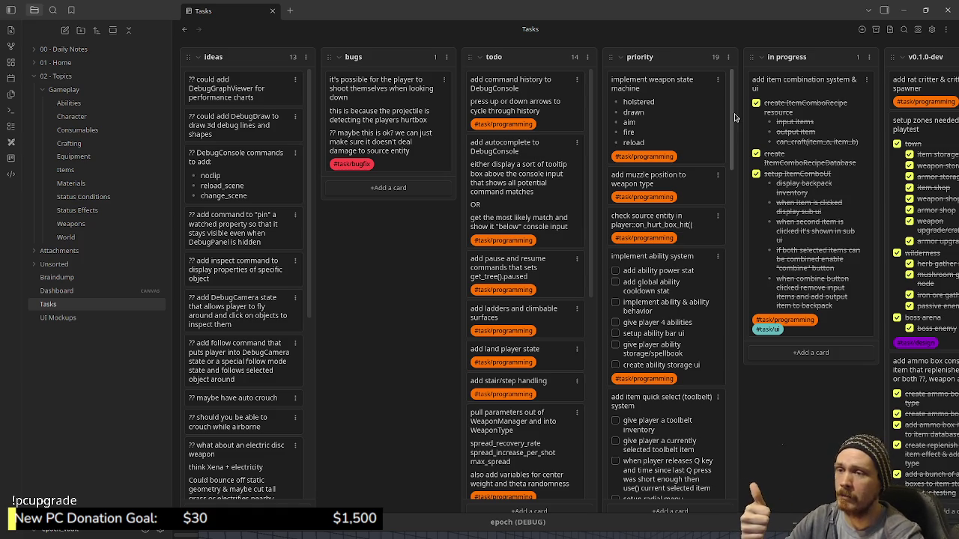
drag(734, 117, 753, 311)
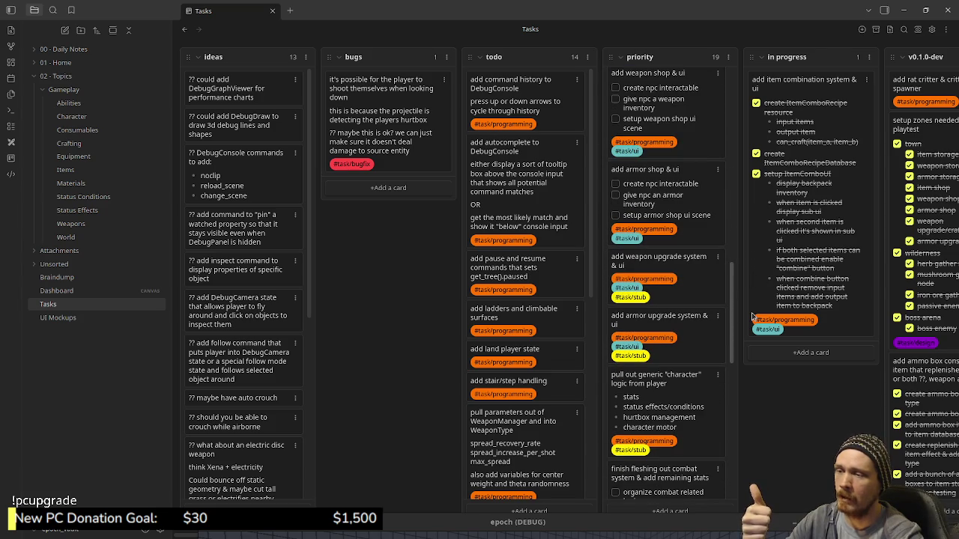